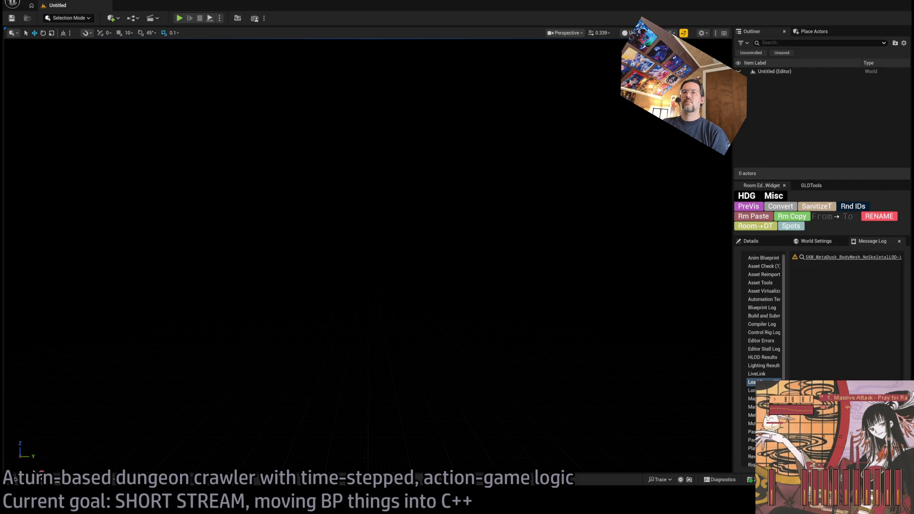
Step: Duplicate Actions04_Weapons_DTN in the RPG folder as Actions03_General_DTN
left_click(42, 481)
left_click(147, 254)
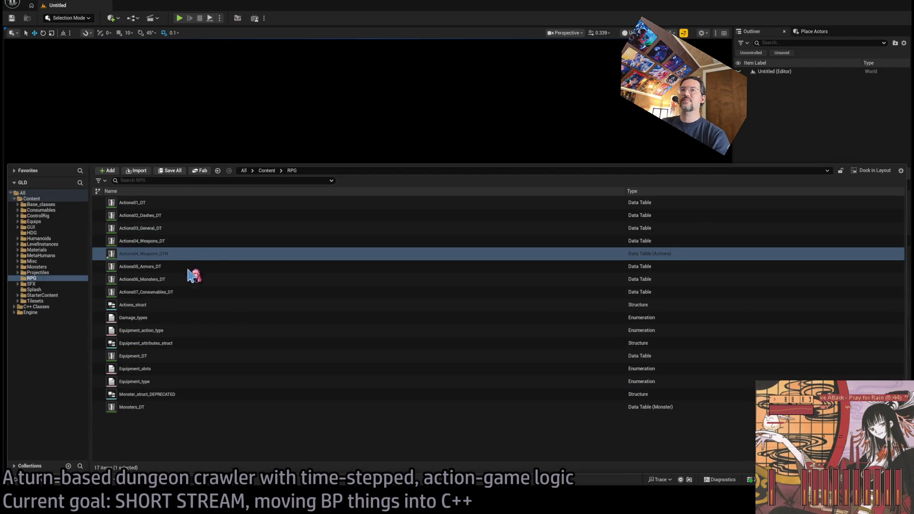
key("ctrl+d")
type("Actions03_General_DTN")
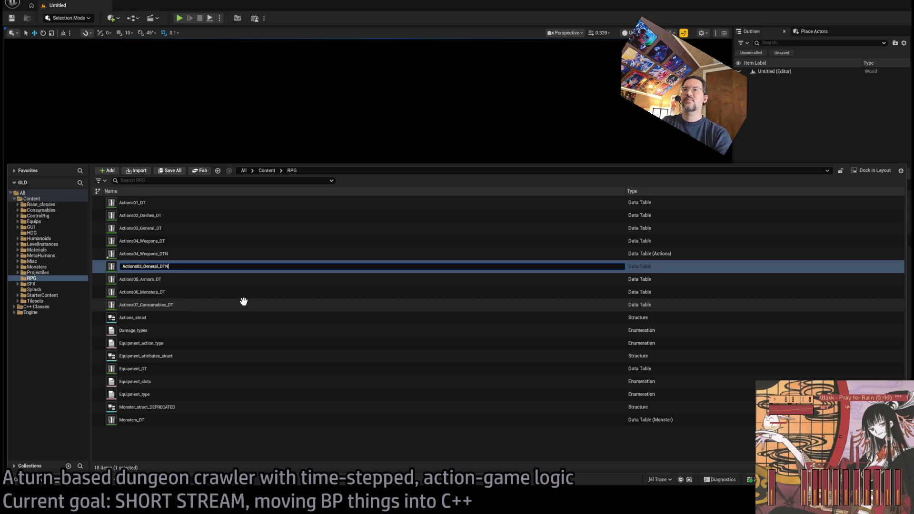
key("Return")
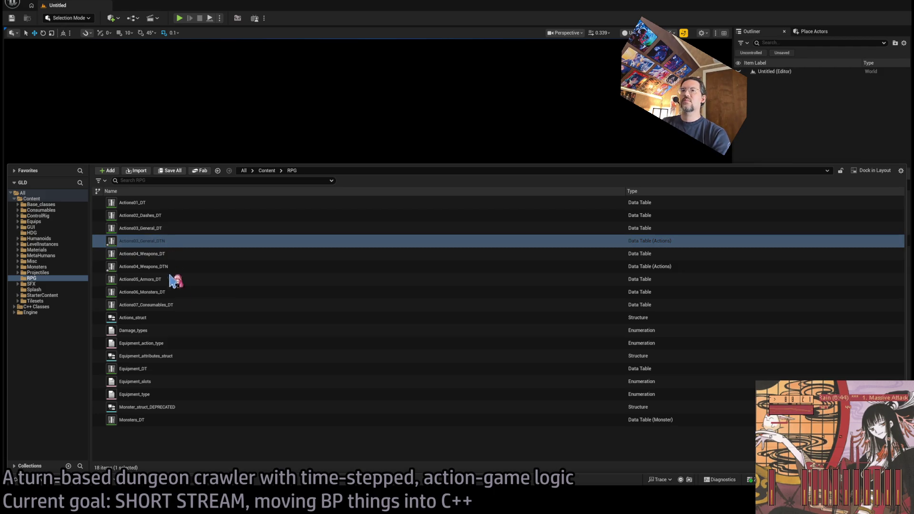
Step: Make another copy and rename it Actions02_Dashes_DTN
key("ctrl+d")
key("Return")
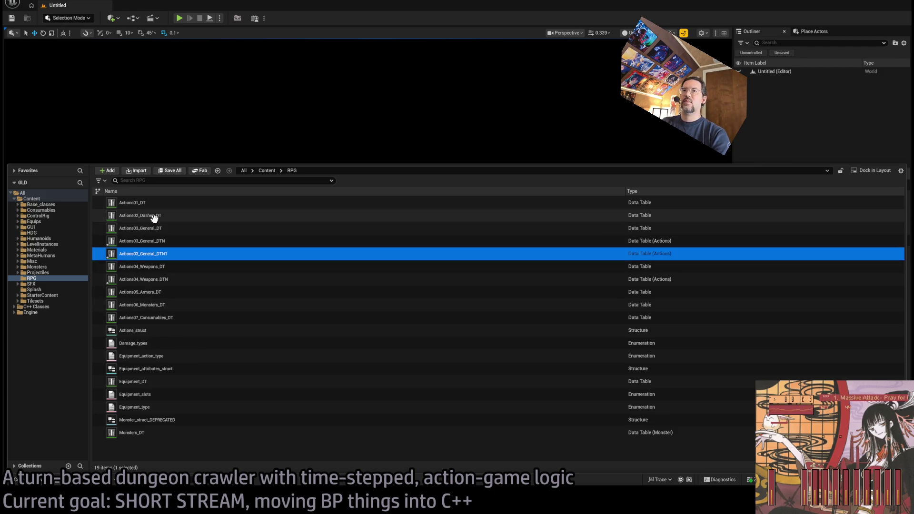
left_click(153, 215)
key("F2")
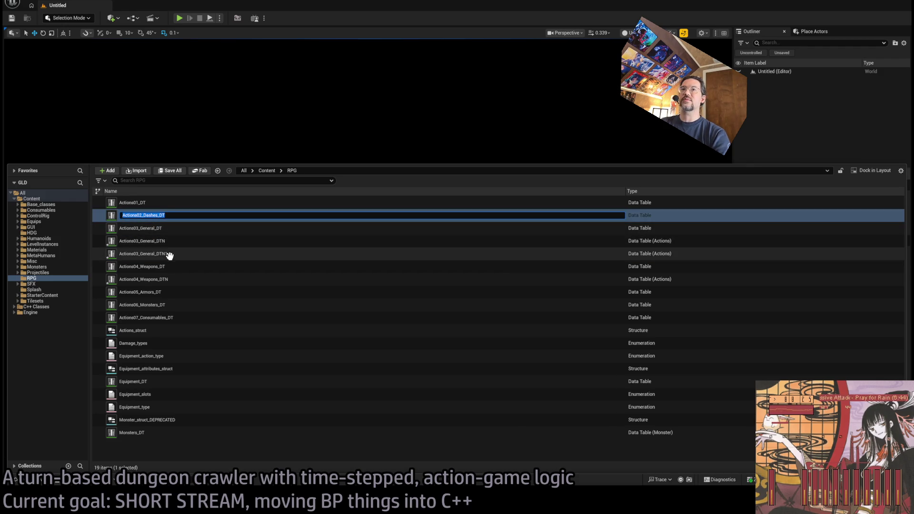
left_click(156, 253)
key("F2")
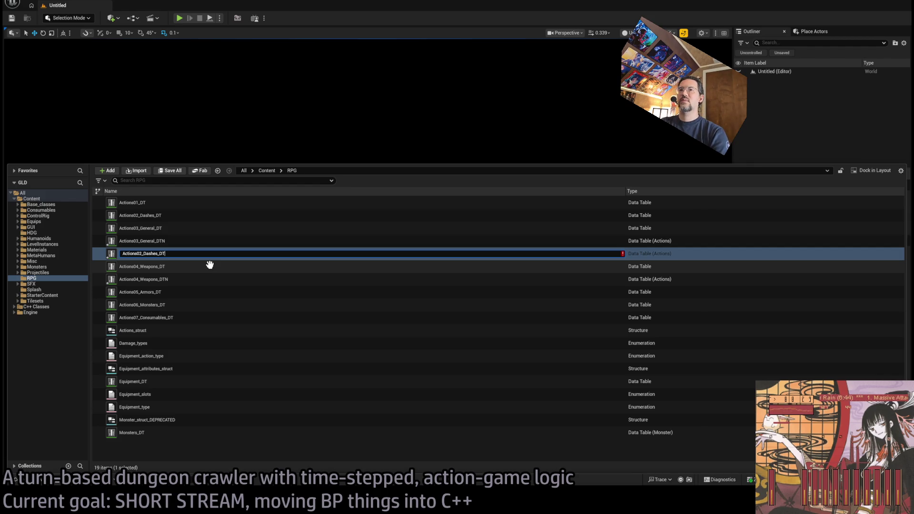
key("Return")
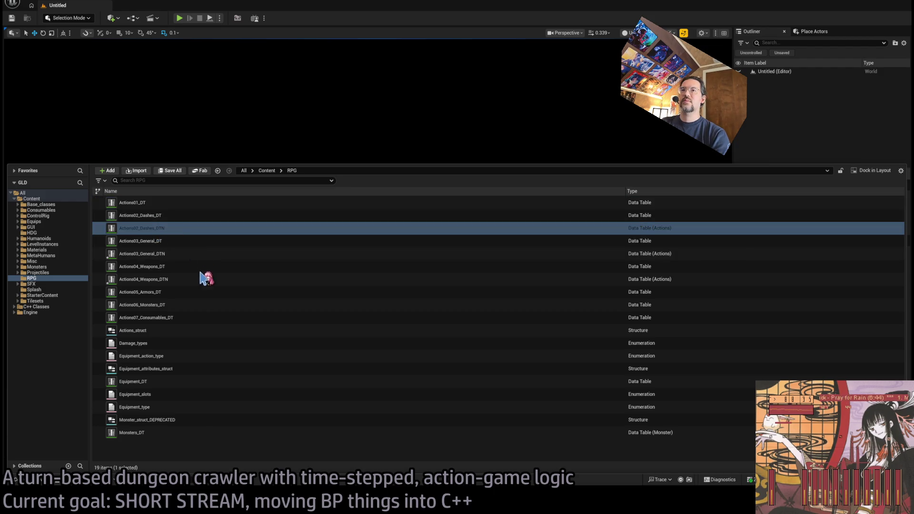
Step: Duplicate a table as Actions01_DTN and select Actions05_Armors_DT to reuse its name
key("ctrl+d")
type("Actions01_DTN")
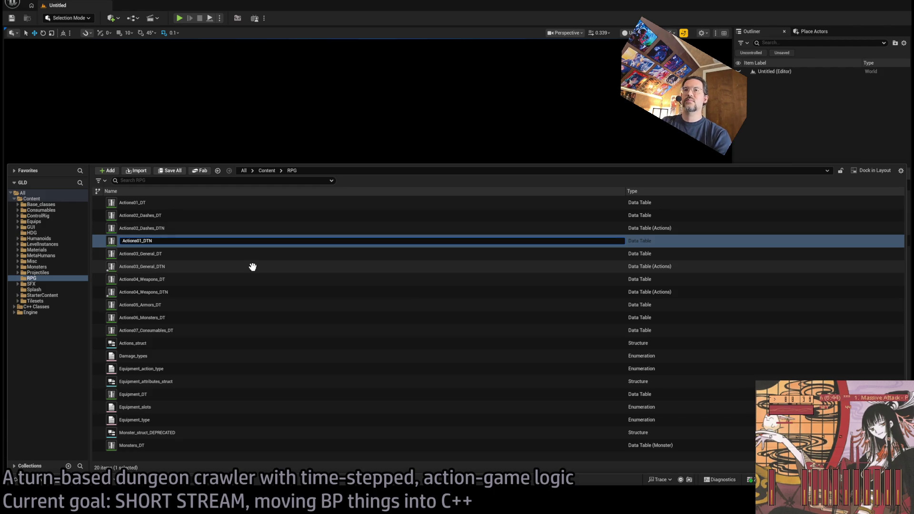
key("Return")
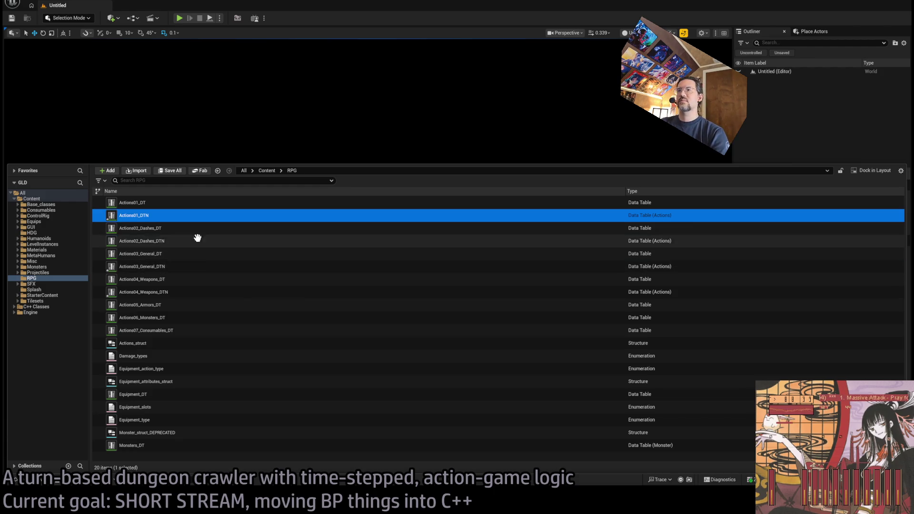
left_click(165, 305)
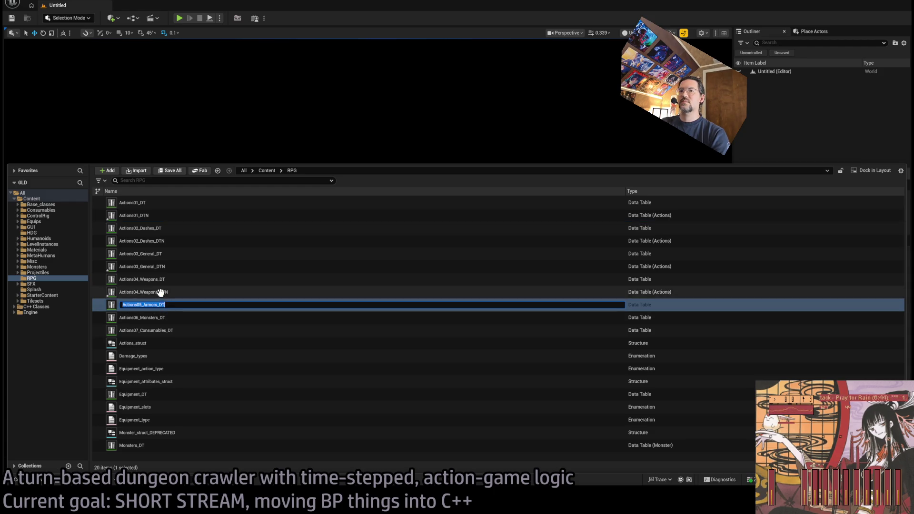
Step: Duplicate Actions04_Weapons_DTN and name the copy Actions05_Armors_DTN
left_click(163, 292)
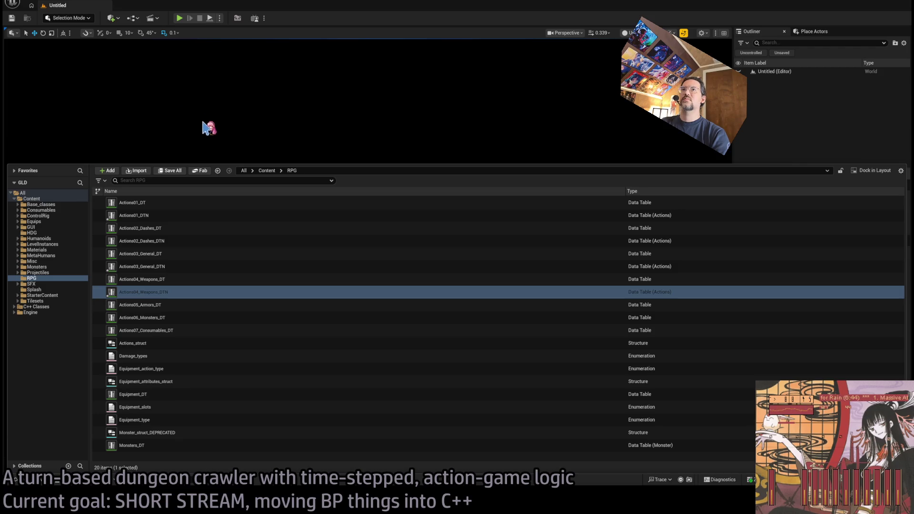
key("ctrl+d")
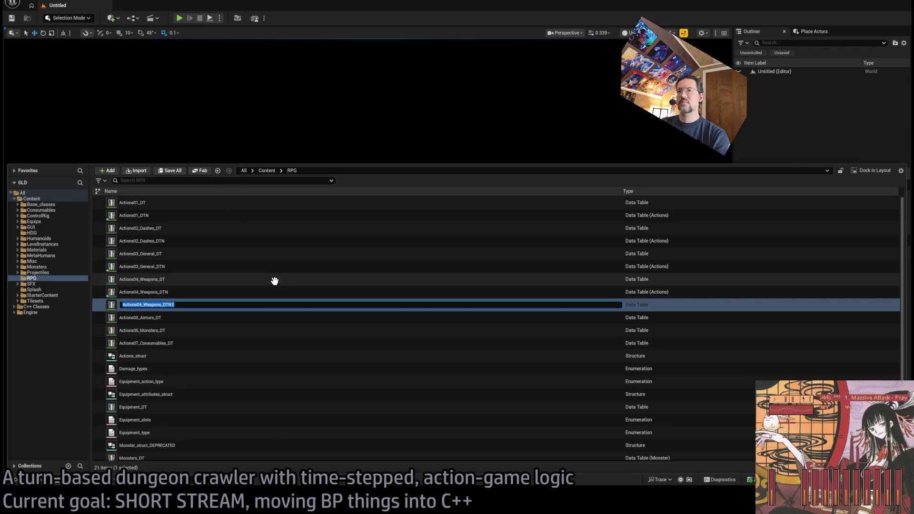
type("Actions05_Armors_DT")
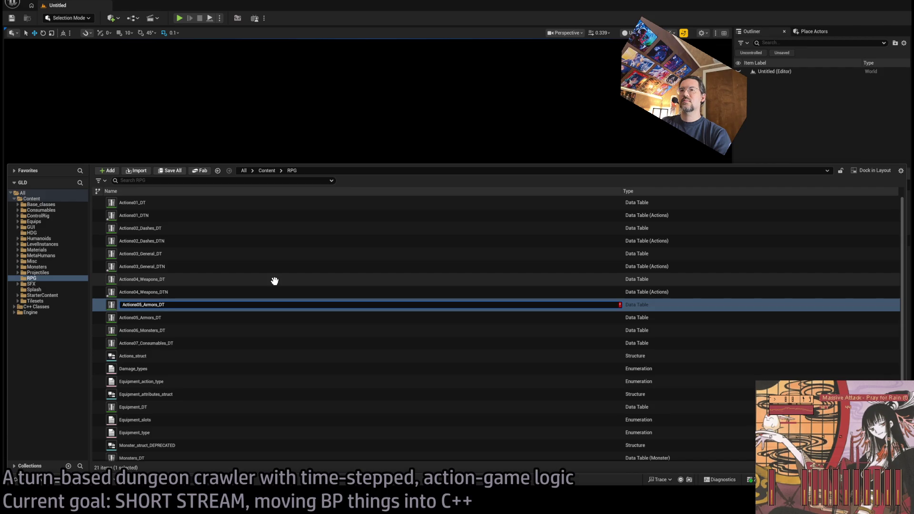
type("N")
key("Return")
Step: Copy Actions05_Armors_DTN into a new table named Actions06_Monsters_DTN
left_click(175, 330)
left_click(160, 330)
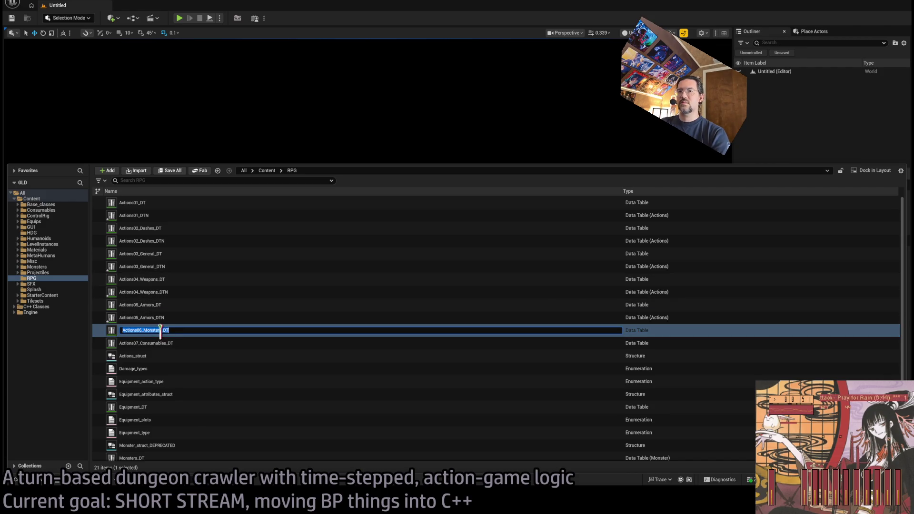
left_click(188, 318)
left_click(188, 331)
left_click(188, 318)
key("ctrl+d")
type("Actions06_Monsters_DT")
type("N")
key("Return")
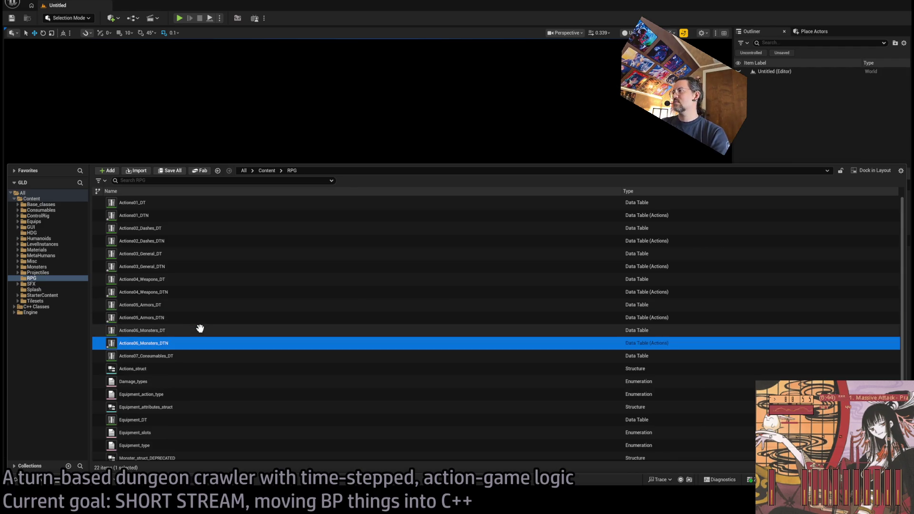
Step: Create the Actions07_Consumables_DTN table copy
left_click(219, 358)
key("F2")
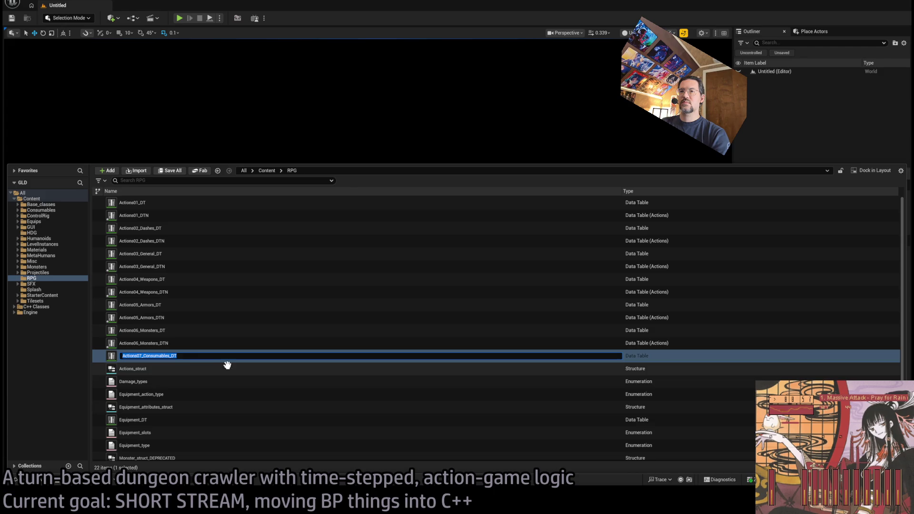
key("Escape")
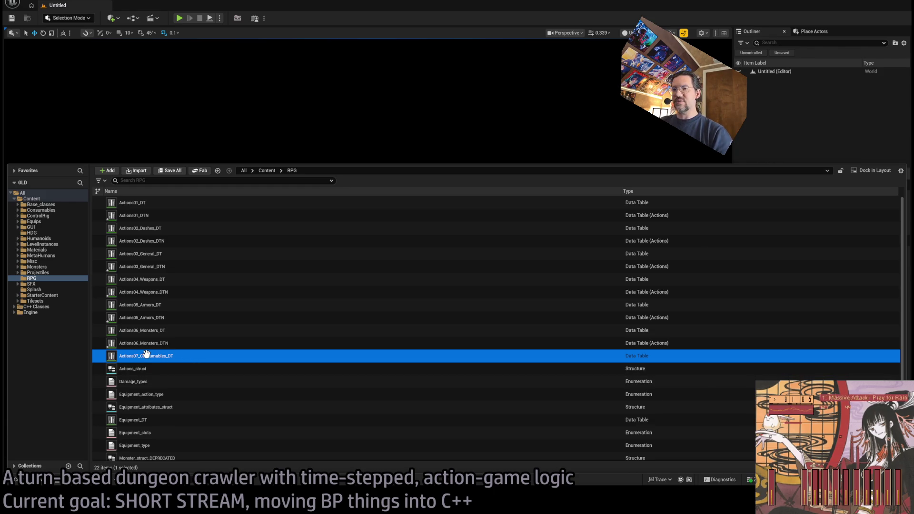
key("F2")
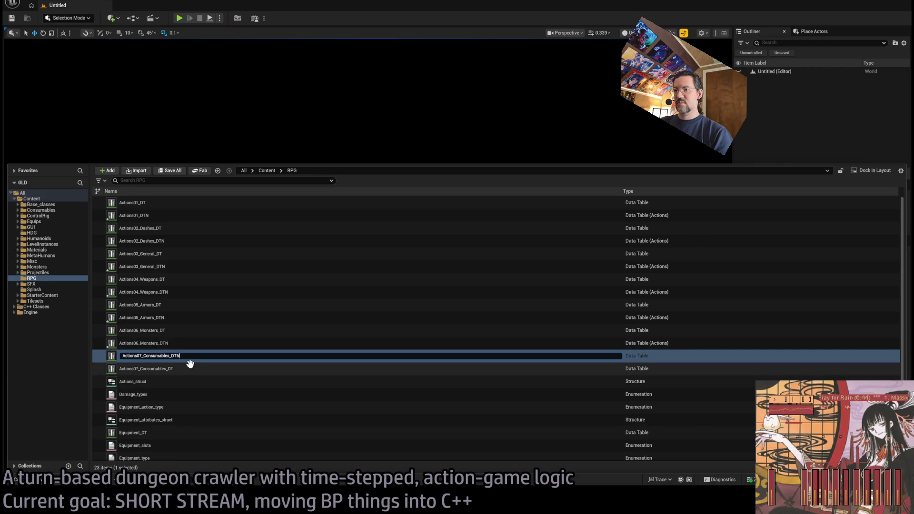
key("Return")
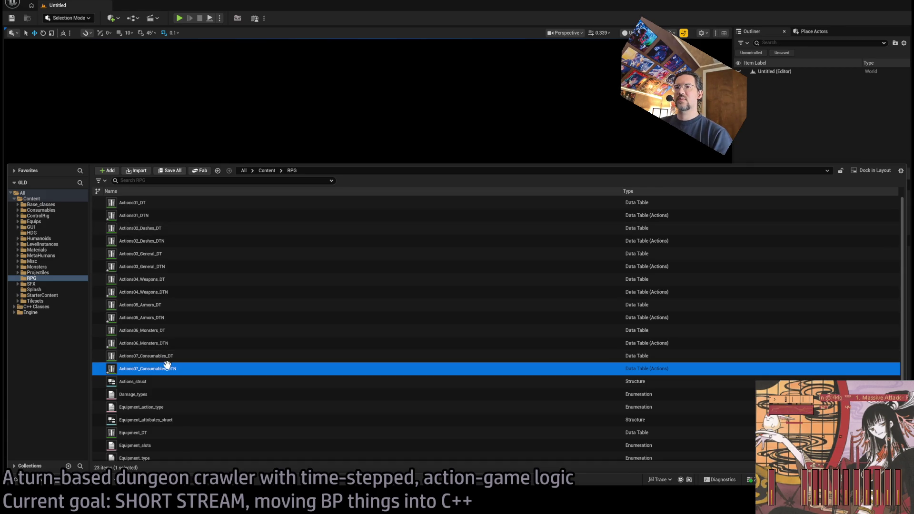
Step: Open all six DTN tables except Actions04_Weapons_DTN in data table editors
left_click(169, 344, "ctrl")
left_click(171, 318, "ctrl")
left_click(174, 292, "ctrl")
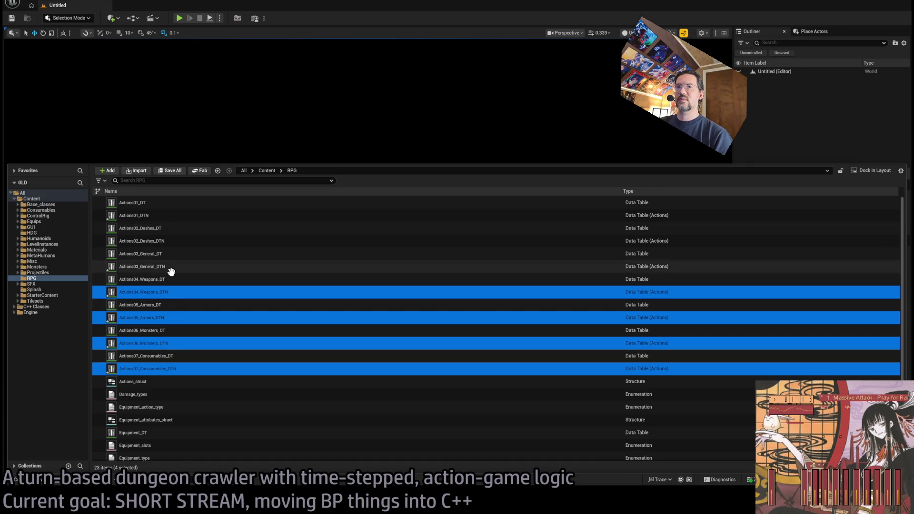
left_click(172, 267, "ctrl")
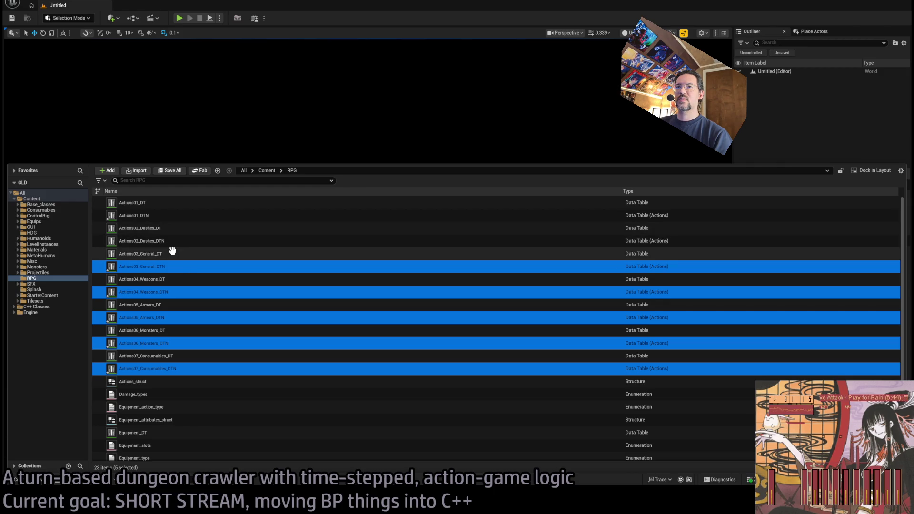
left_click(172, 241, "ctrl")
left_click(159, 215, "ctrl")
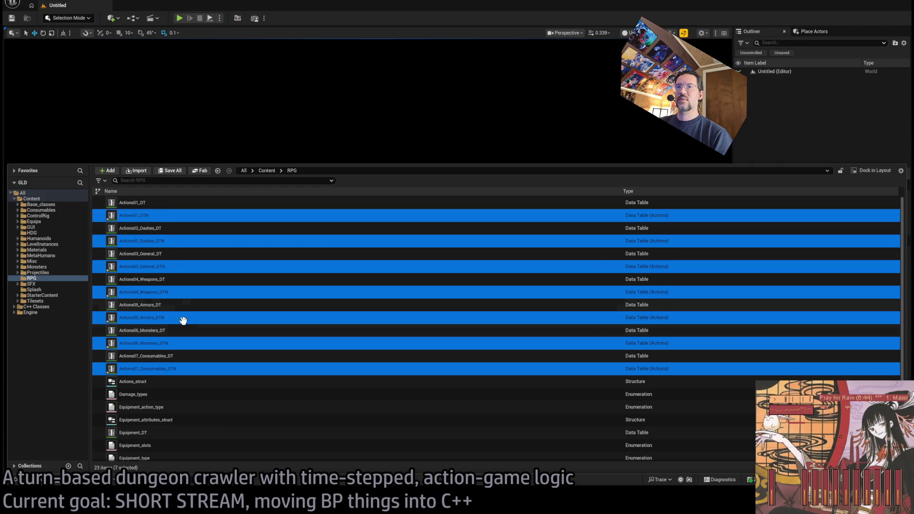
left_click(168, 292, "ctrl")
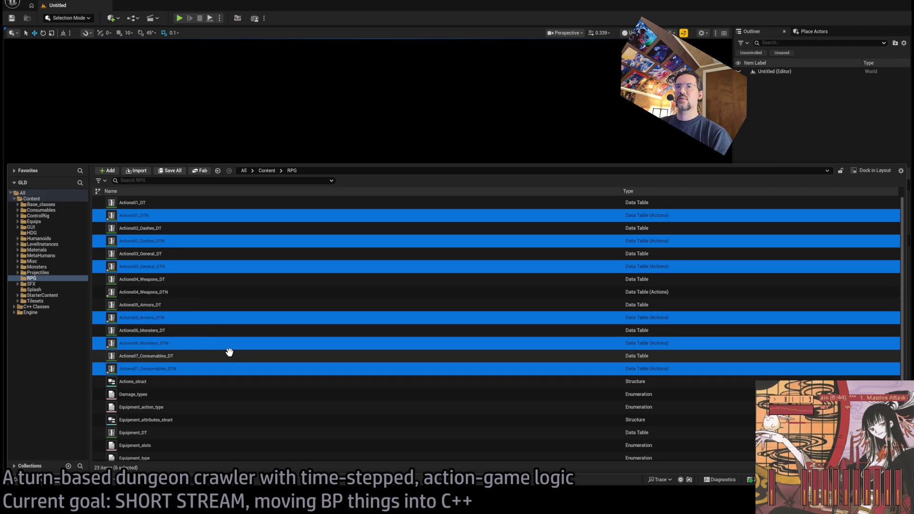
key("Return")
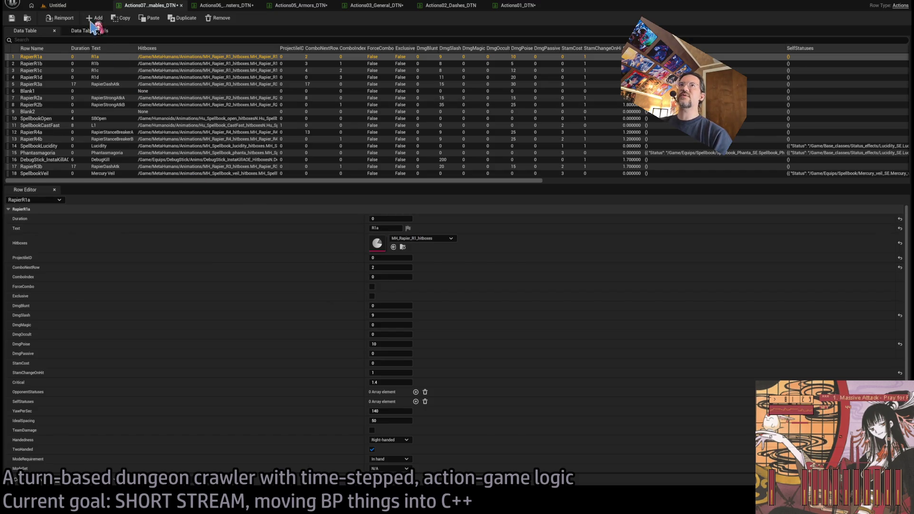
Step: Reload the first table's data, then clear Actions06_Monsters_DTN's source file path
left_click(89, 31)
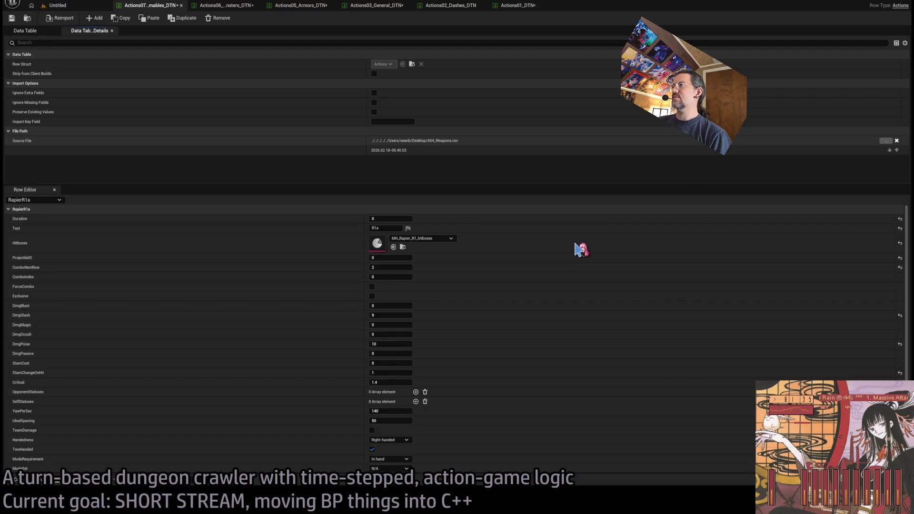
left_click(65, 21)
left_click(29, 31)
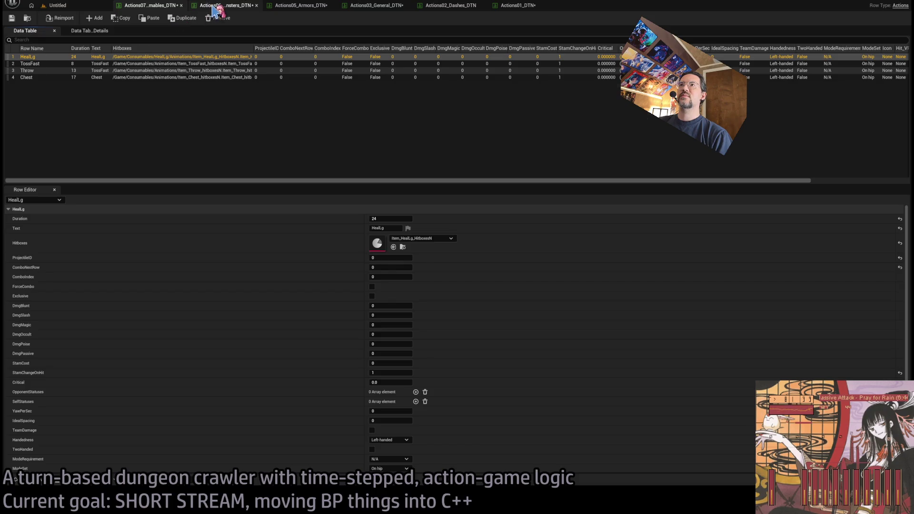
left_click(213, 9)
left_click(92, 30)
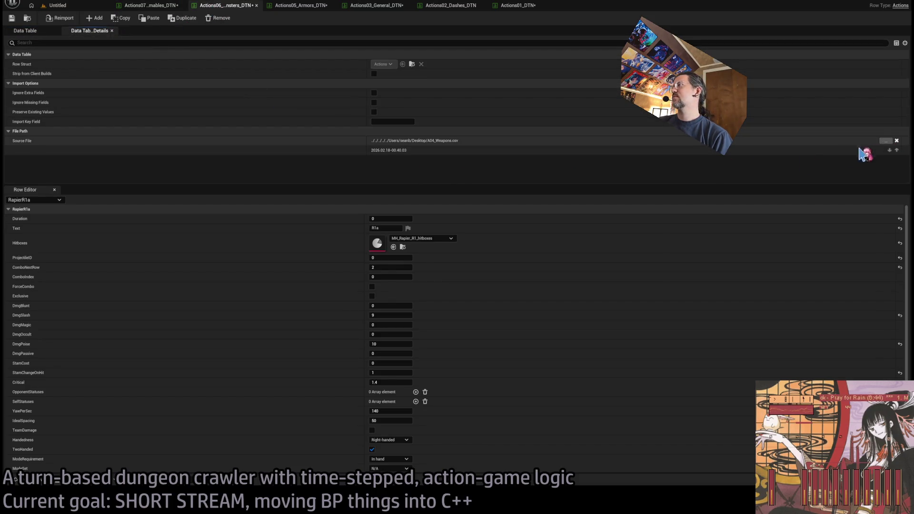
left_click(897, 141)
Step: Clear Actions05_Armors_DTN's source file path and recheck its settings and rows
left_click(301, 5)
left_click(93, 31)
left_click(897, 140)
left_click(29, 31)
left_click(215, 6)
left_click(29, 31)
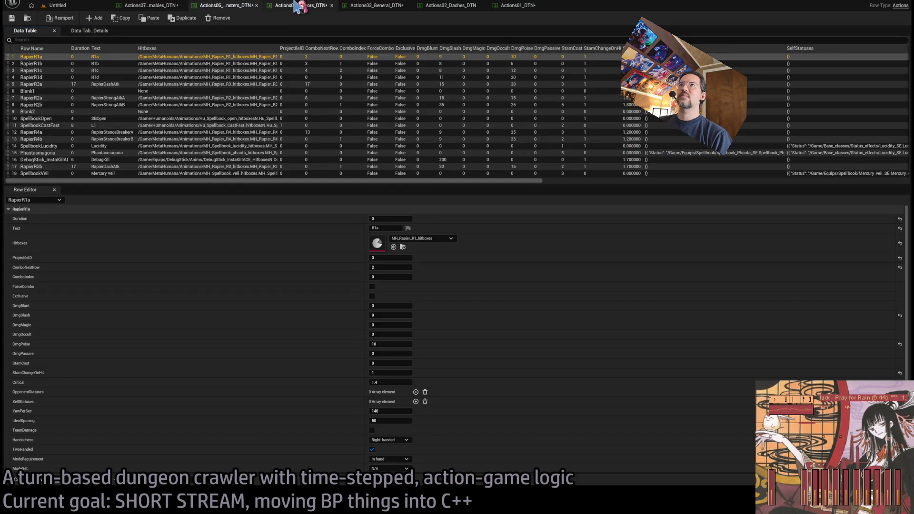
left_click(300, 6)
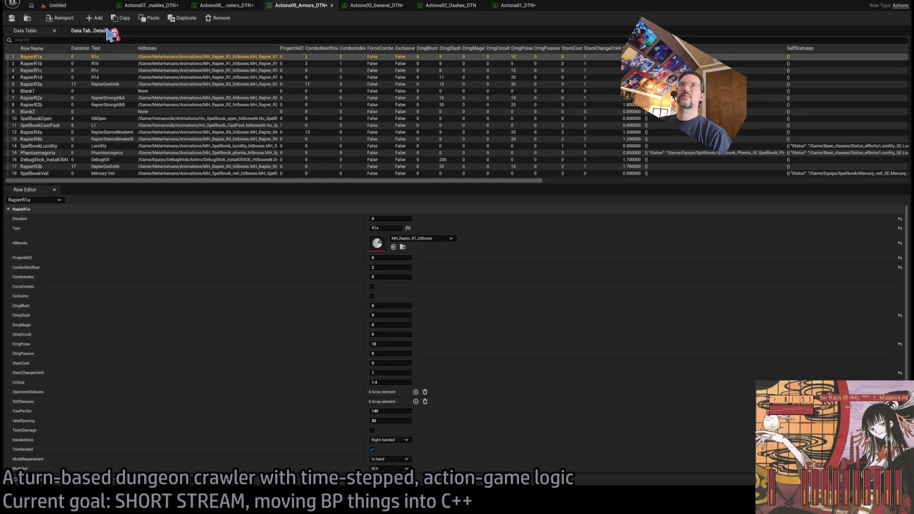
left_click(95, 30)
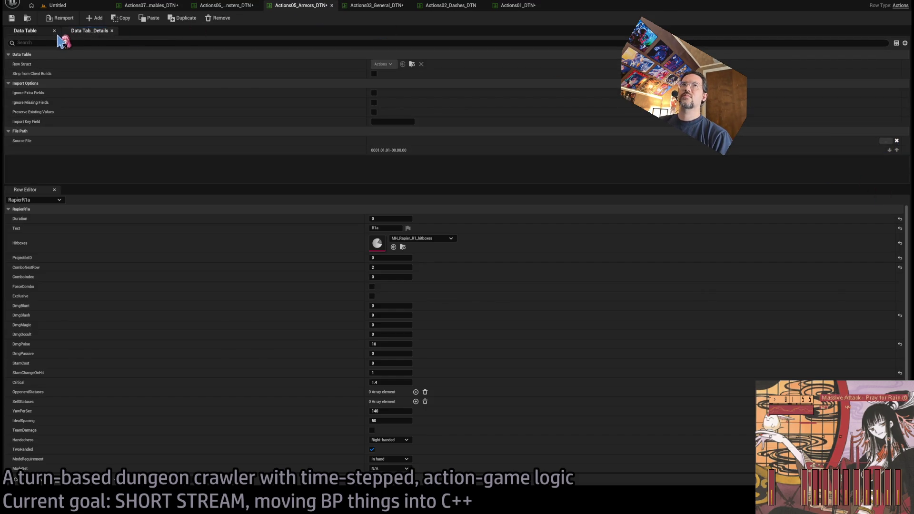
left_click(29, 31)
Step: Check Actions03_General's source settings and clear the Actions02_Dashes source file path
left_click(369, 5)
left_click(107, 30)
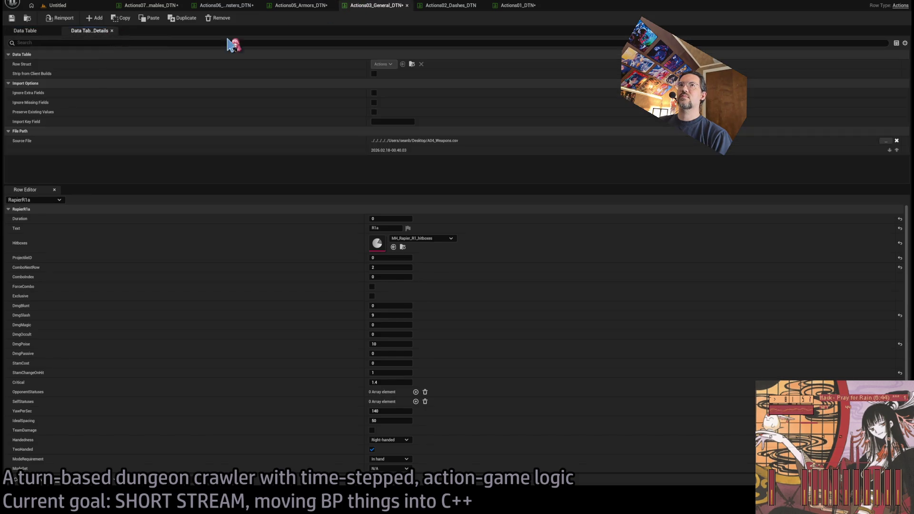
left_click(42, 33)
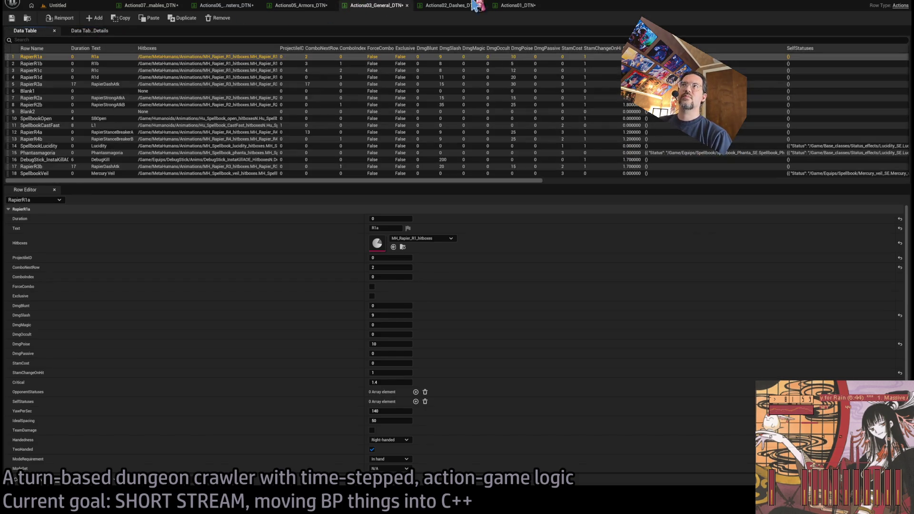
left_click(452, 5)
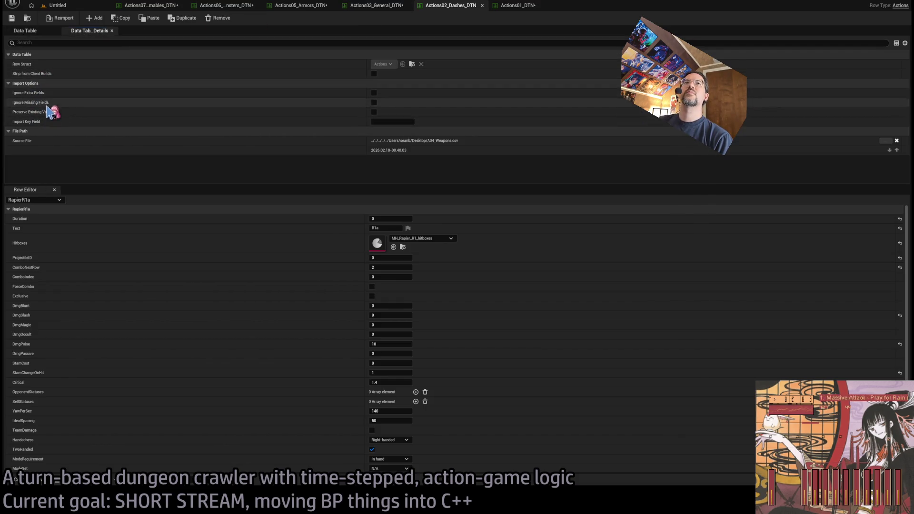
left_click(896, 141)
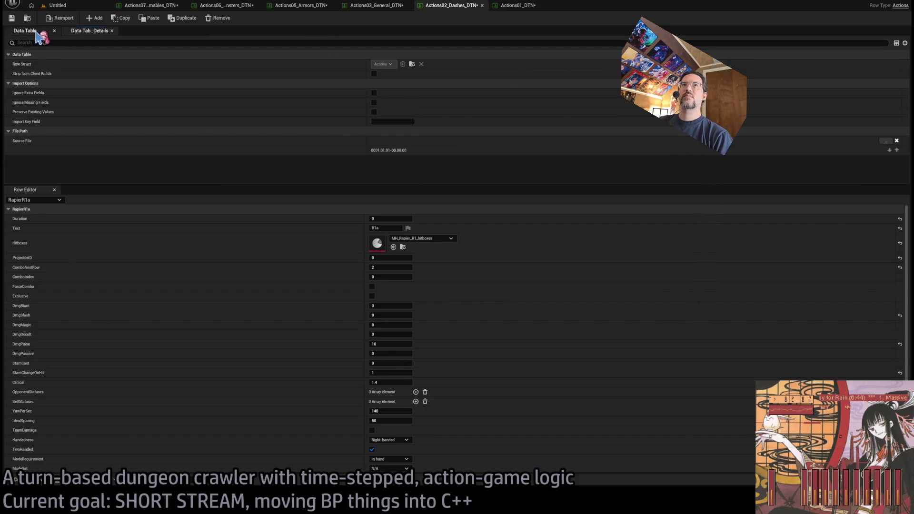
left_click(26, 31)
Step: Review Actions01's source file settings and its rows
left_click(520, 5)
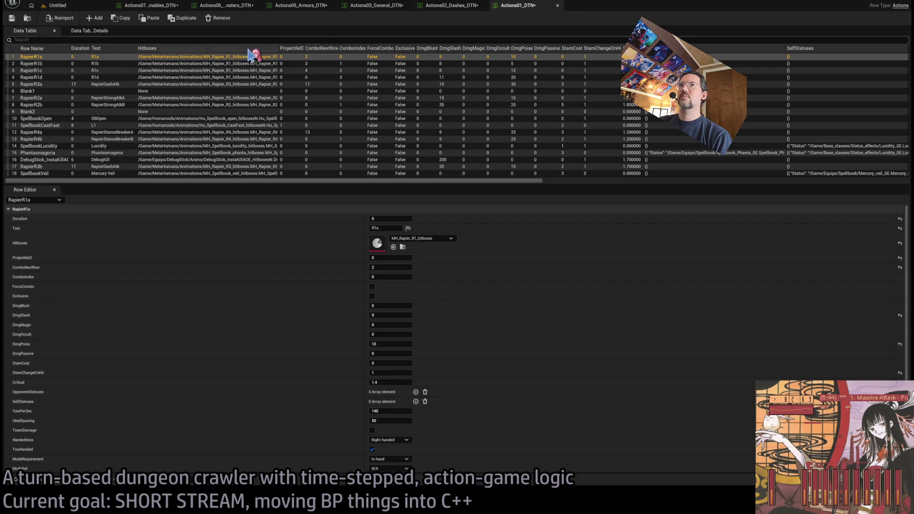
left_click(90, 31)
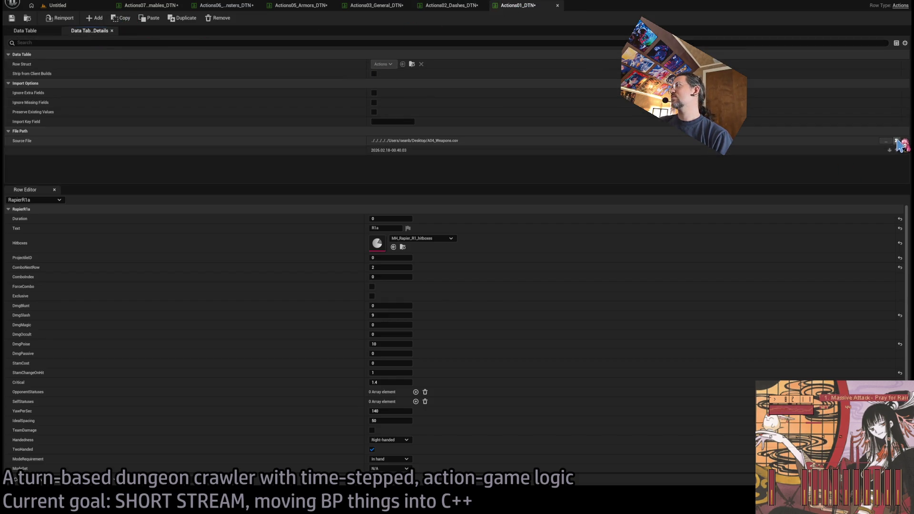
left_click(26, 32)
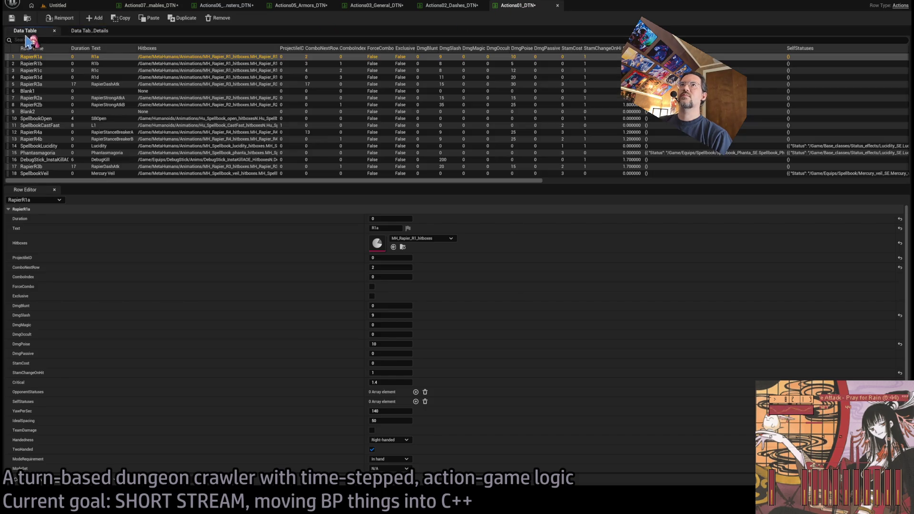
left_click(129, 6)
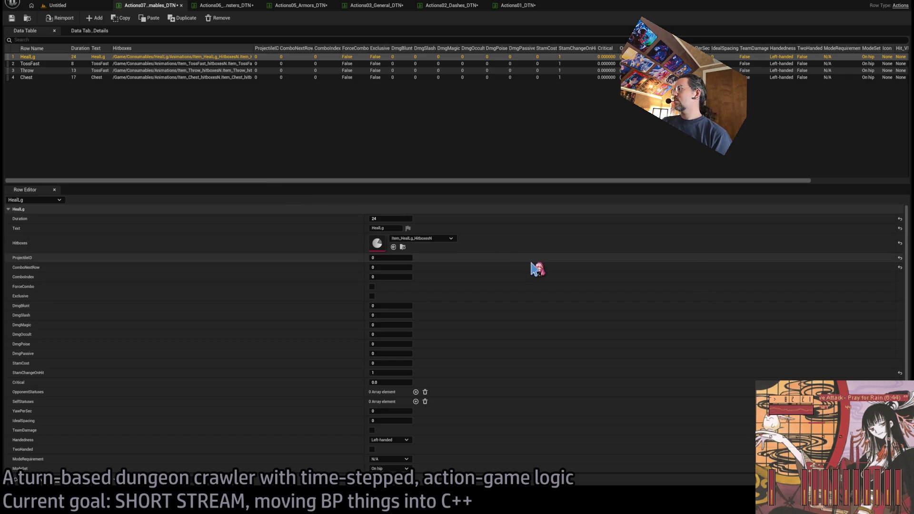
Step: Look through the Actions06, Actions03, Actions02 and Actions01 data tables
left_click(212, 7)
left_click(61, 19)
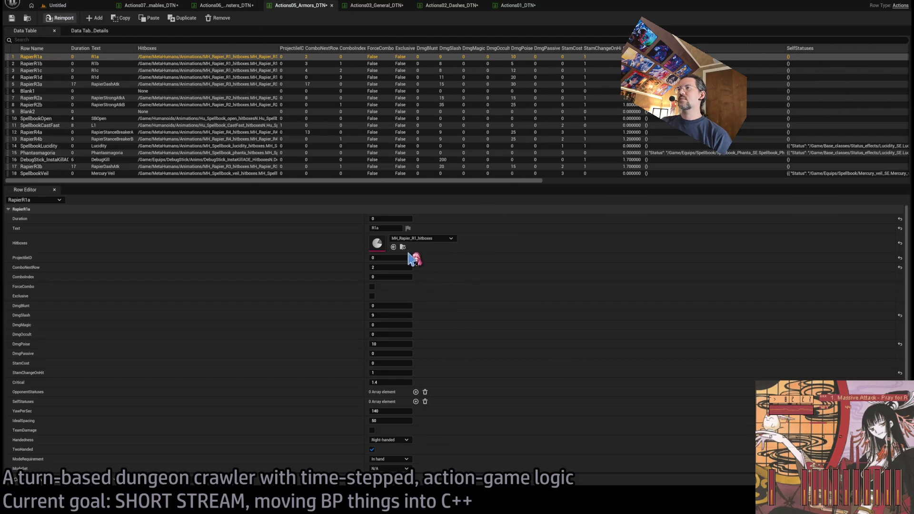
left_click(369, 6)
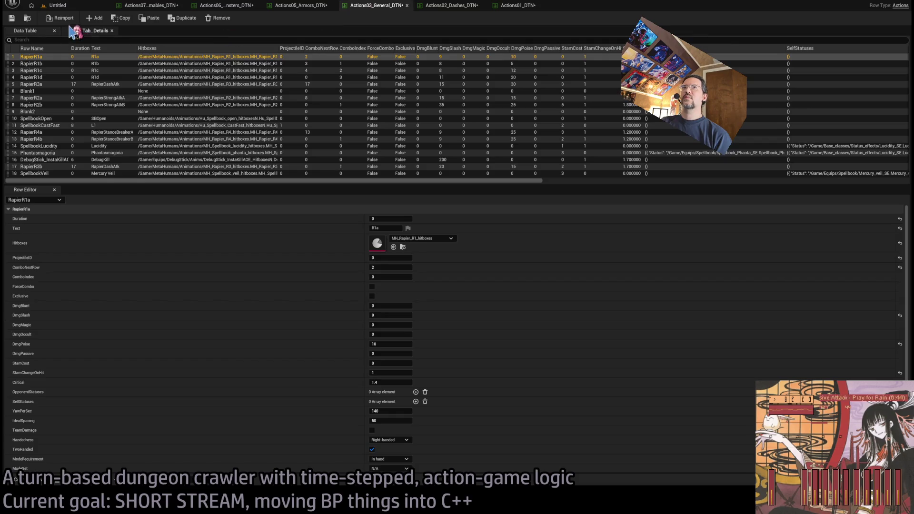
left_click(452, 6)
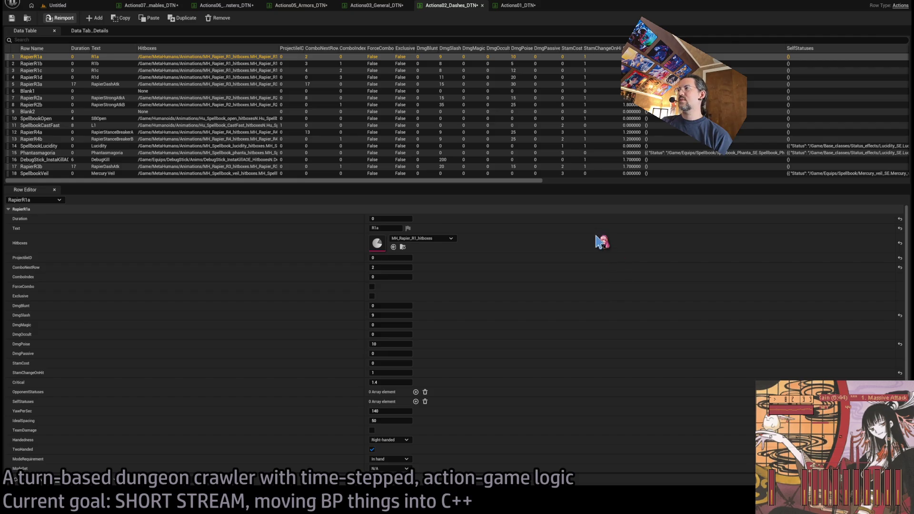
left_click(518, 6)
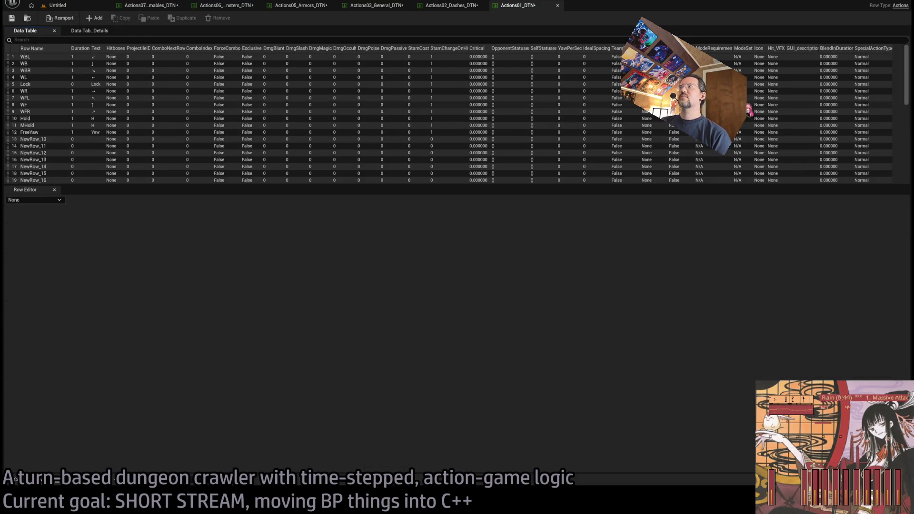
Step: Inspect Actions01's WR row, then save Actions01 and all modified data tables
mouse_move(903, 95)
left_mouse_down()
mouse_move(904, 173)
mouse_move(903, 62)
left_mouse_up()
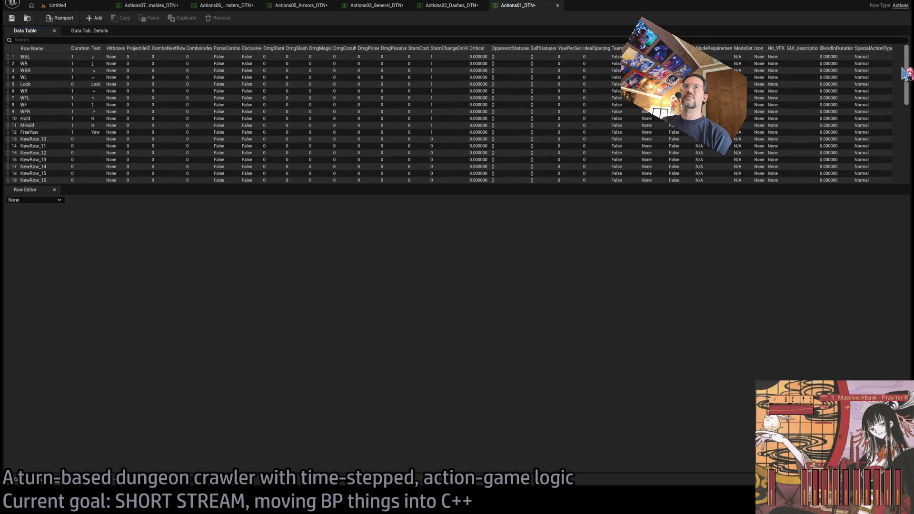
left_click(190, 57)
left_click(221, 91)
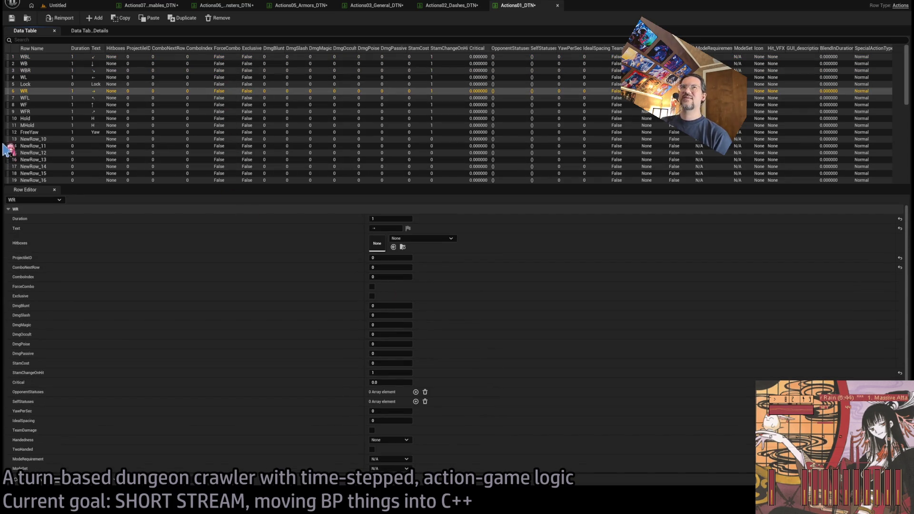
left_click(12, 18)
left_click(445, 5)
key("ctrl+shift+s")
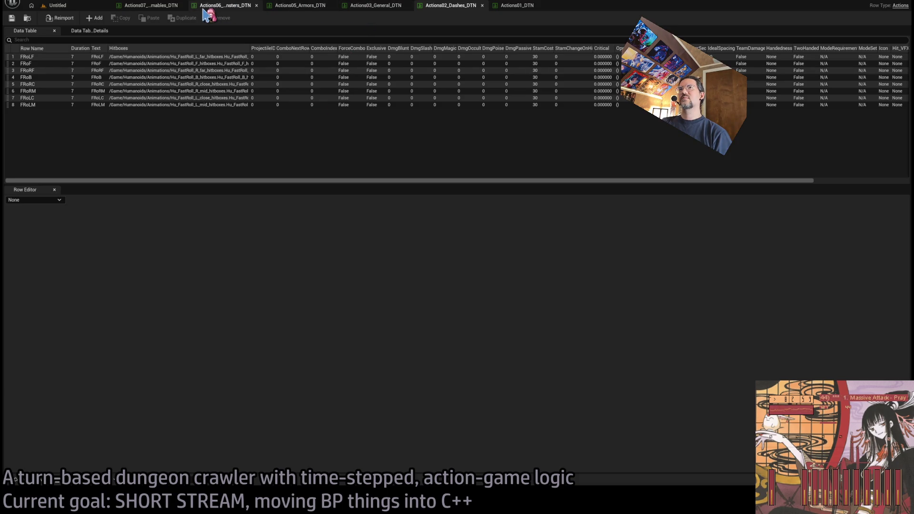
Step: Review the TossFast and HealLg rows of Actions07_Consumables_DTN
left_click(151, 6)
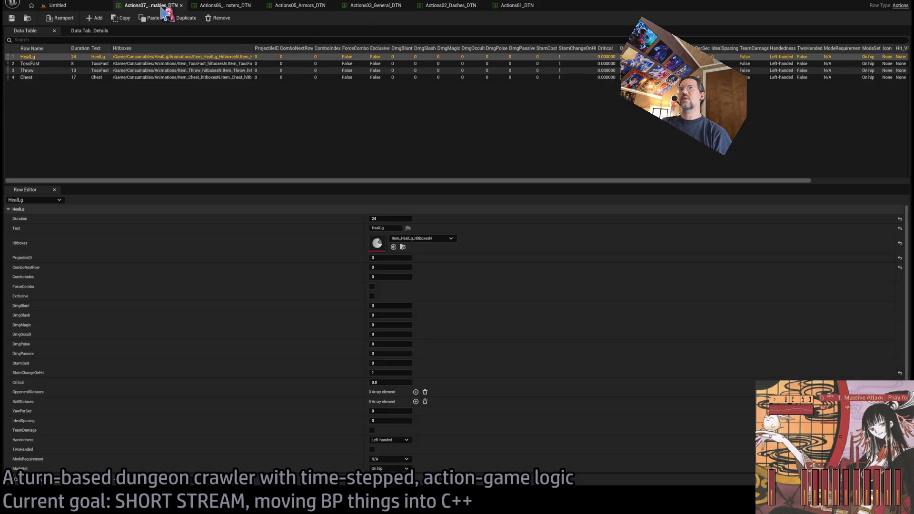
left_click(128, 65)
scroll(286, 329, "down", 2)
scroll(276, 343, "down", 1)
scroll(276, 341, "up", 3)
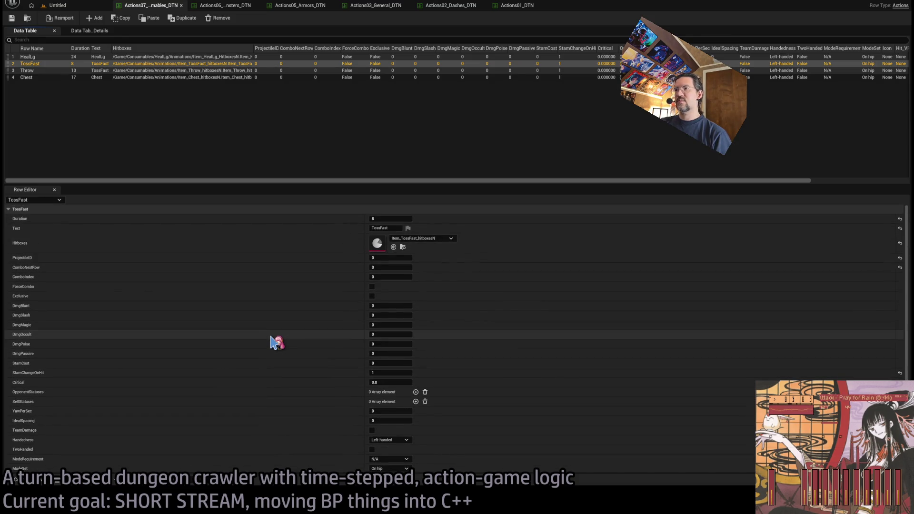
scroll(300, 317, "down", 3)
scroll(128, 210, "up", 3)
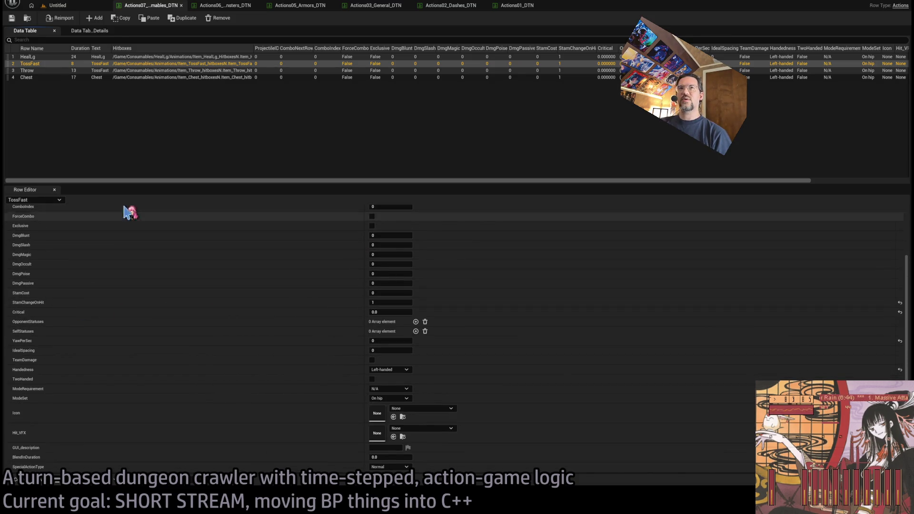
left_click(115, 57)
scroll(312, 292, "down", 2)
scroll(312, 291, "up", 3)
scroll(234, 298, "down", 2)
scroll(234, 286, "up", 2)
Step: Check the Chest row, then move on to the ShadowCat_StanceStun_L row
left_click(212, 77)
scroll(238, 300, "down", 2)
scroll(233, 267, "up", 2)
left_click(160, 57)
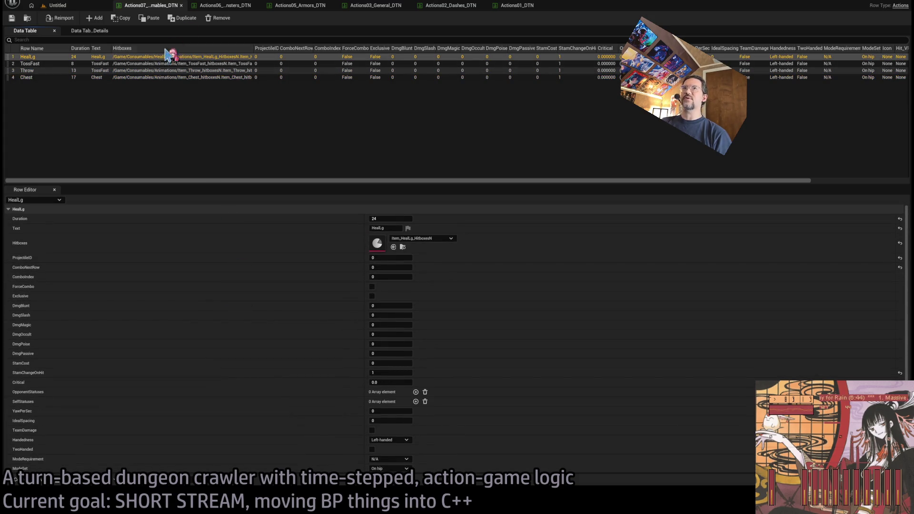
key("Down")
key("Down")
key("Down")
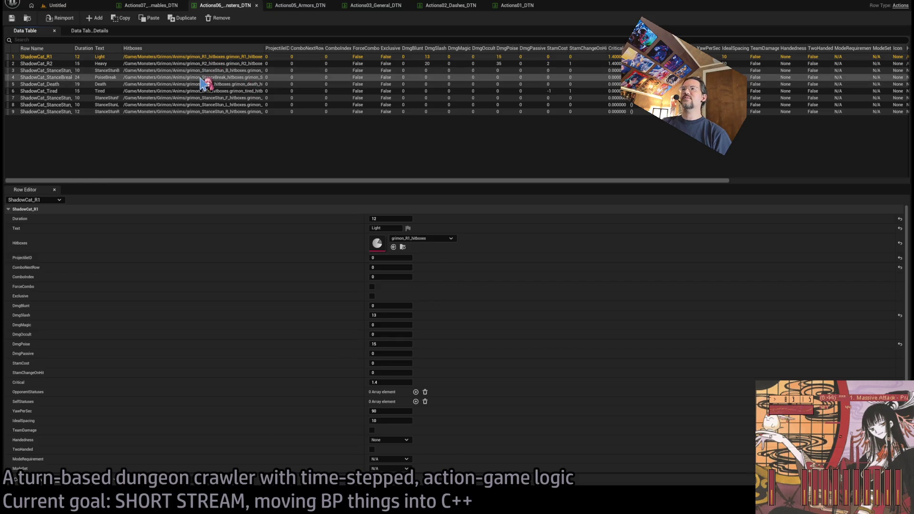
scroll(265, 281, "down", 2)
scroll(266, 288, "down", 1)
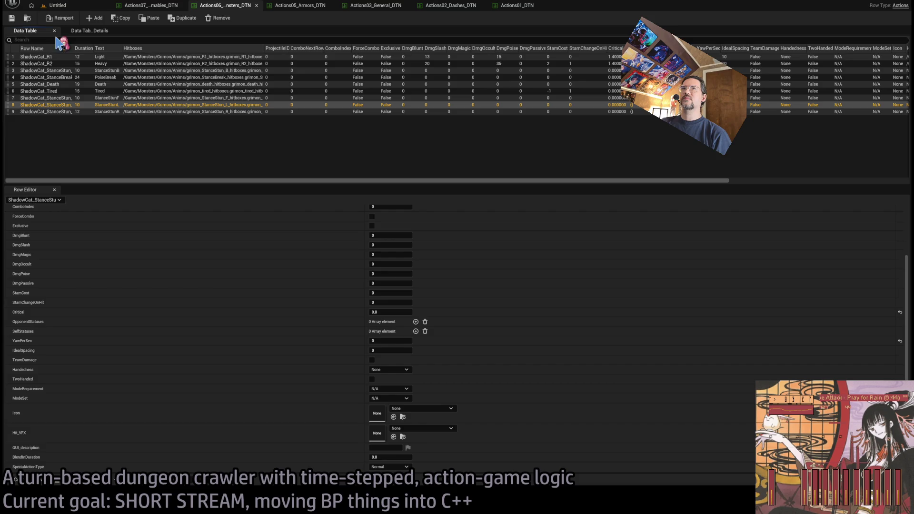
scroll(275, 278, "up", 3)
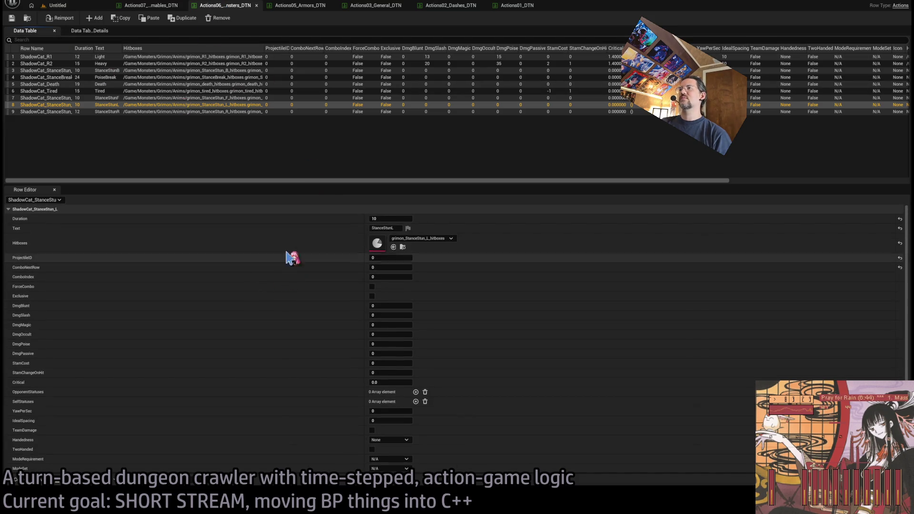
Step: Select Actions04_Weapons_DTN in the level editor's content browser
left_click(76, 10)
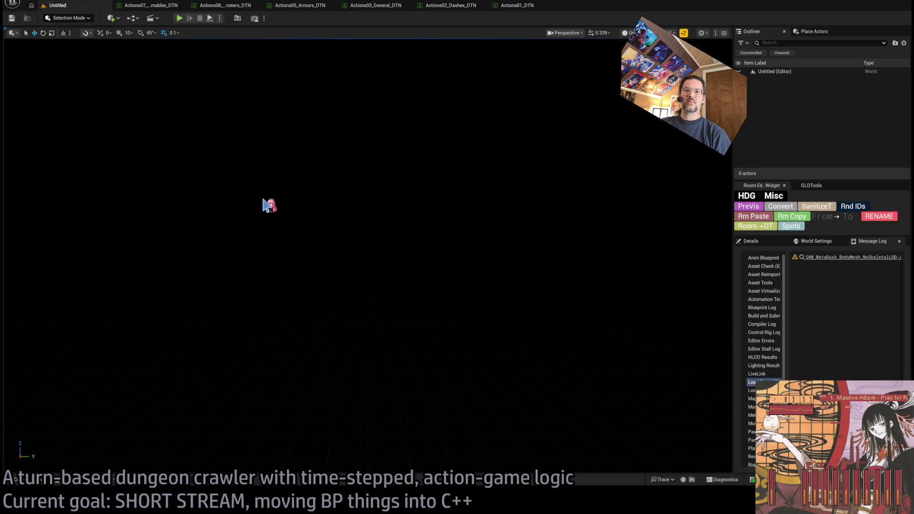
left_click(17, 479)
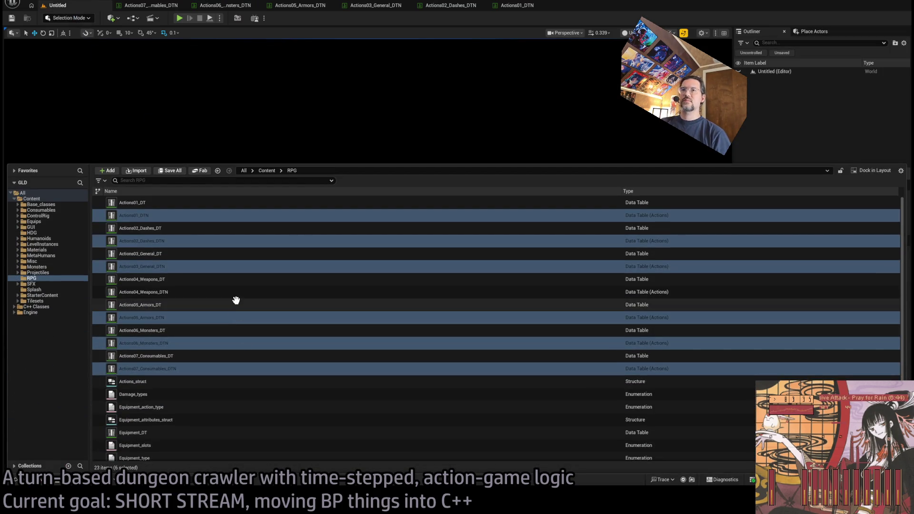
left_click(223, 294)
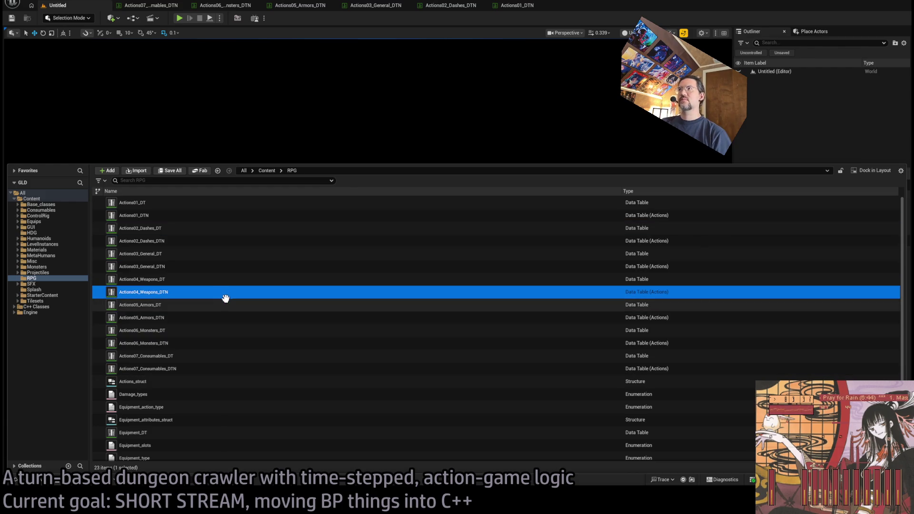
left_click(391, 155)
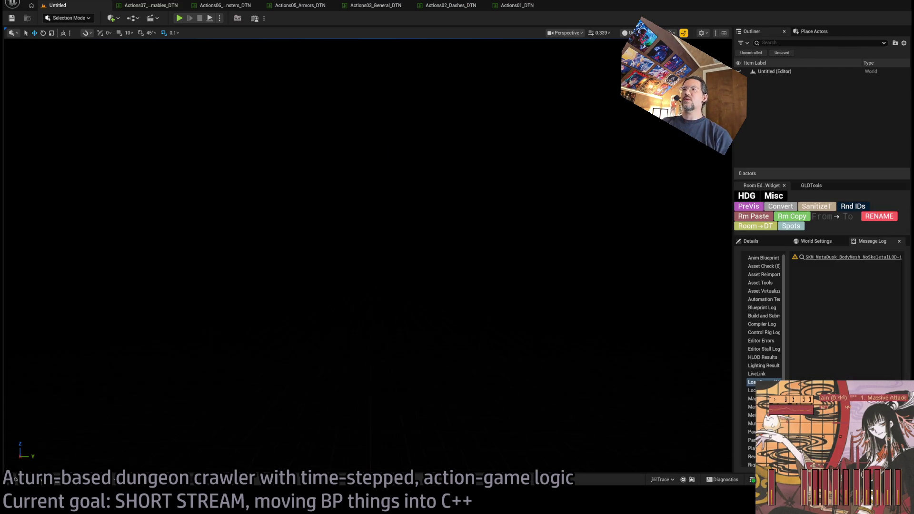
Step: Search assets for 'oni' and open BP_function_library_GLD to its Datatable functions
key("ctrl+p")
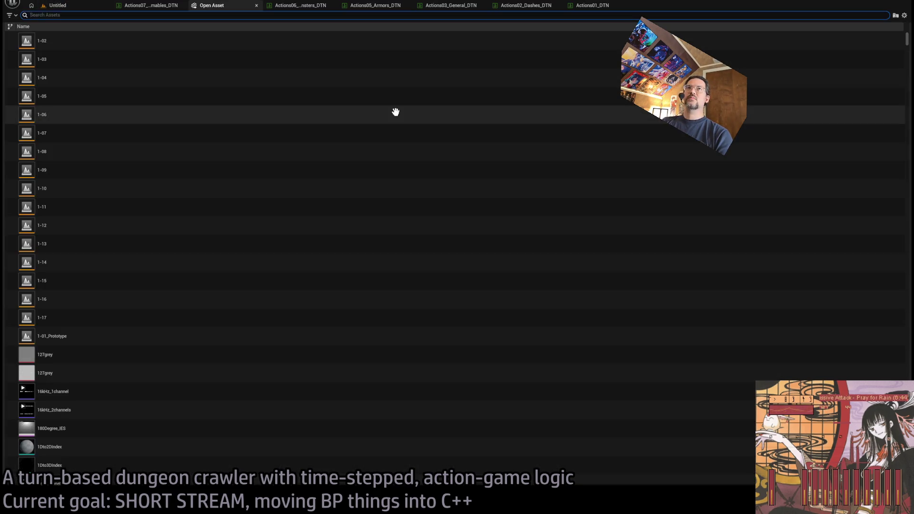
type("function")
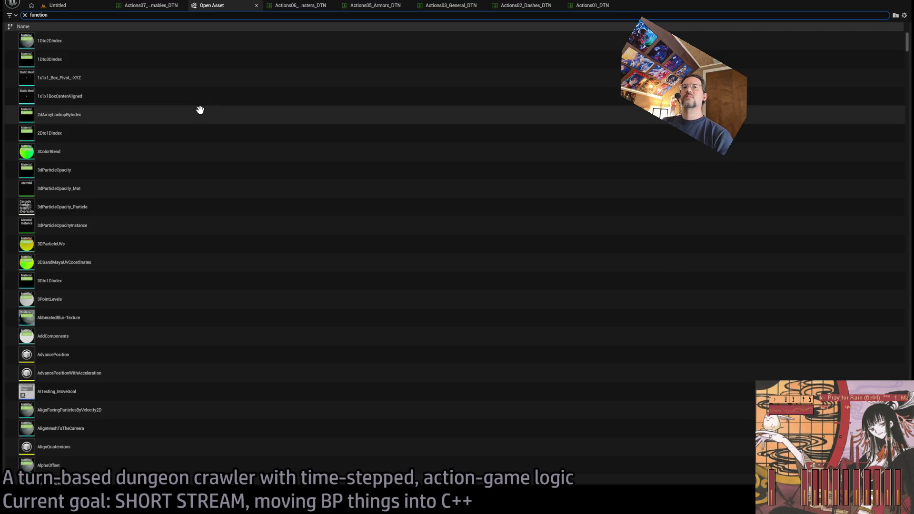
type("ib")
left_click(113, 42)
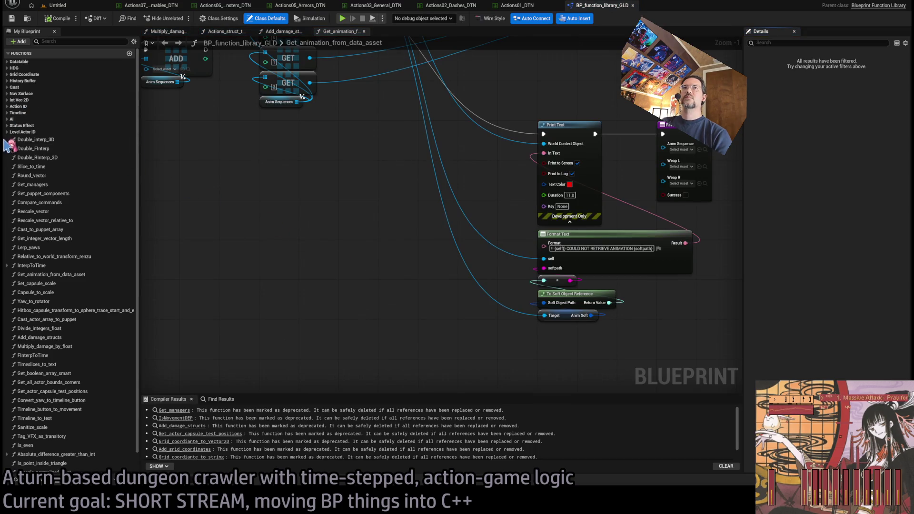
left_click(8, 62)
Step: Open Get_DT_action_by_actionID and remove an extra pasted Get Data Table Row Names node
double_click(48, 70)
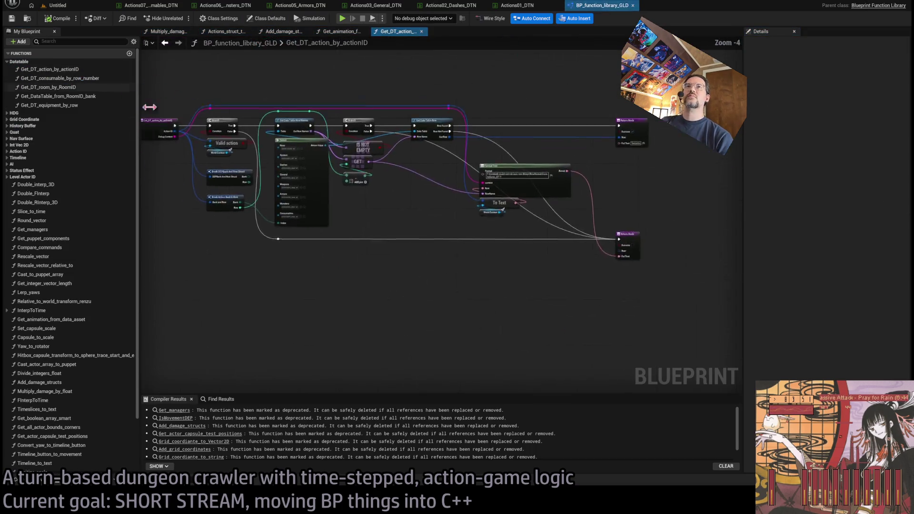
scroll(570, 281, "down", 1)
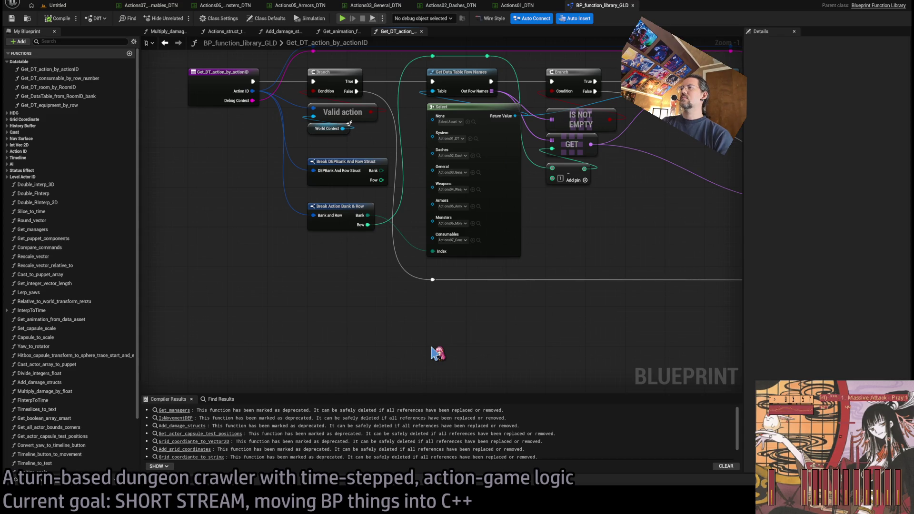
key("ctrl+v")
left_click_drag(459, 354, 461, 314)
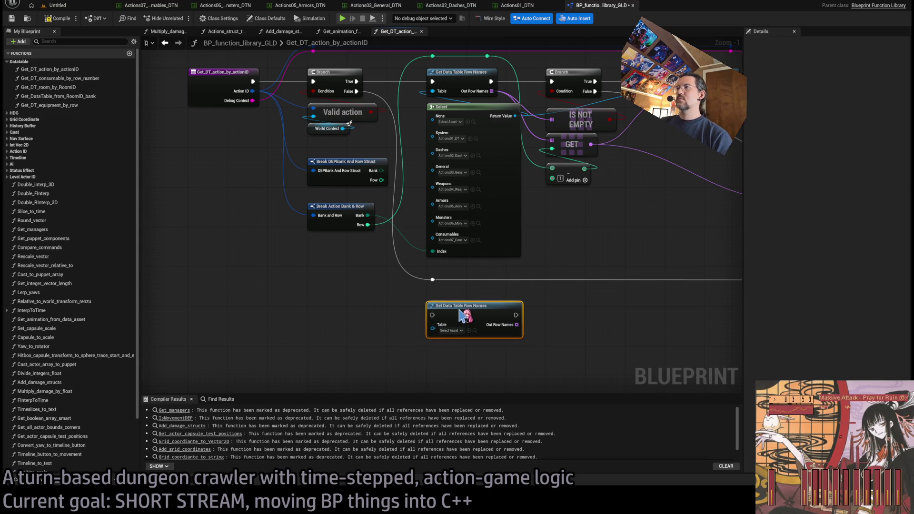
left_click(543, 252)
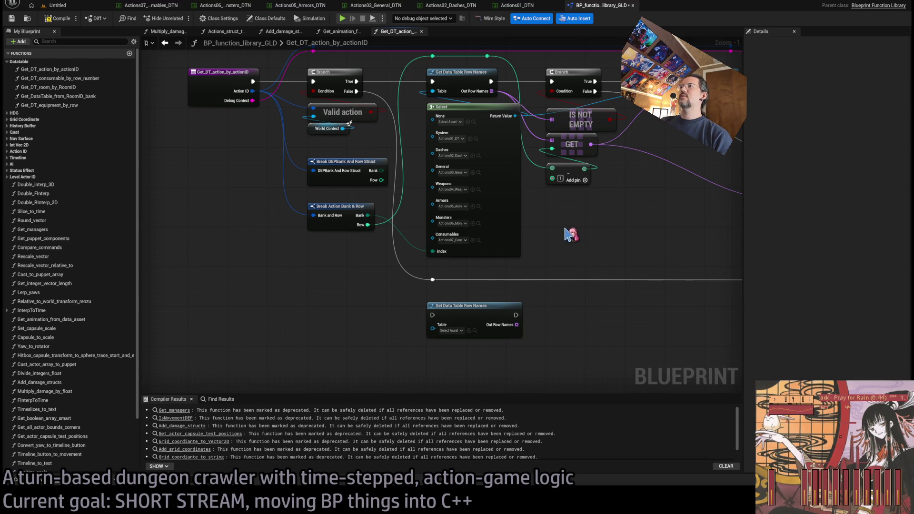
left_click(520, 330)
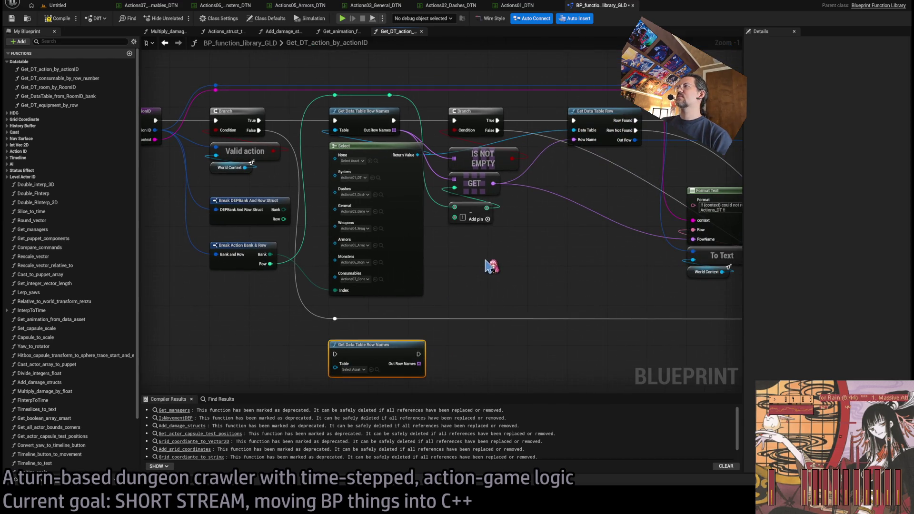
key("Delete")
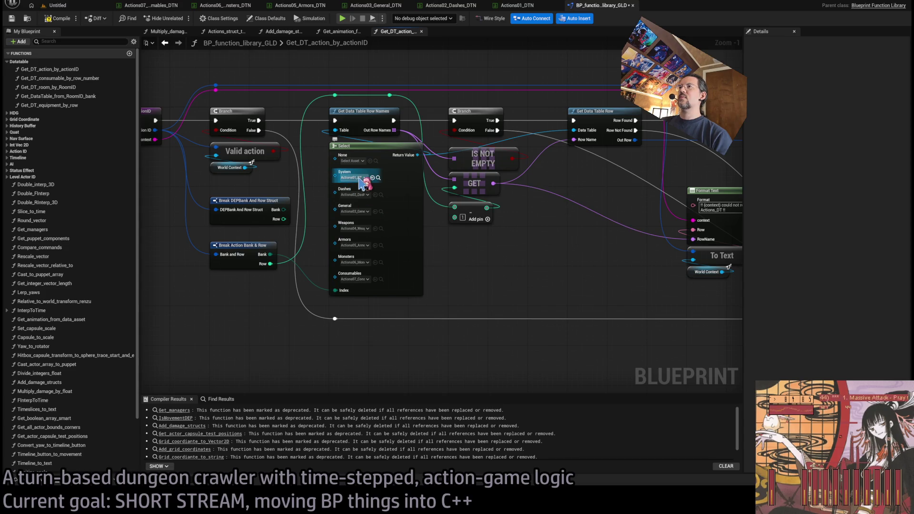
Step: Delete Break DEPBank And Row Struct and move Break Action Bank & Row under Valid action
mouse_move(335, 193)
left_mouse_down()
mouse_move(473, 281)
mouse_move(453, 269)
left_mouse_up()
scroll(366, 203, "up", 5)
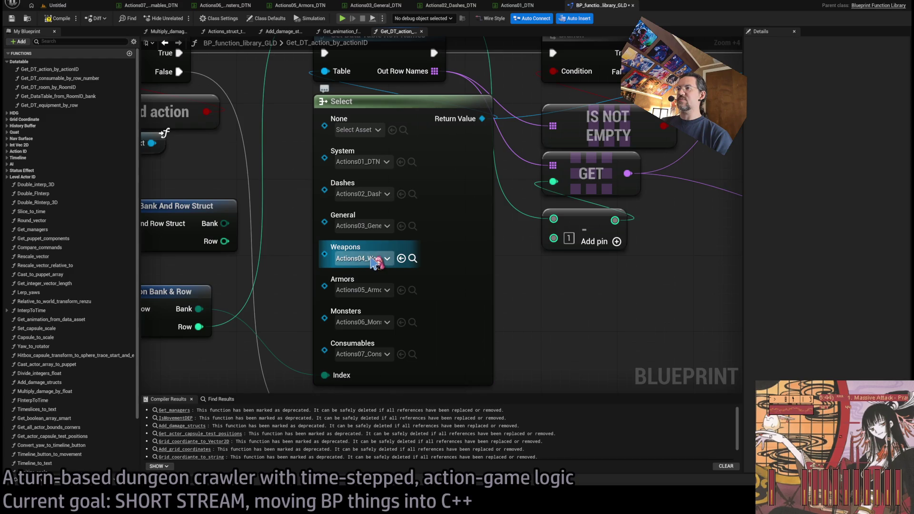
mouse_move(521, 299)
left_mouse_down()
mouse_move(547, 302)
mouse_move(519, 218)
left_mouse_up()
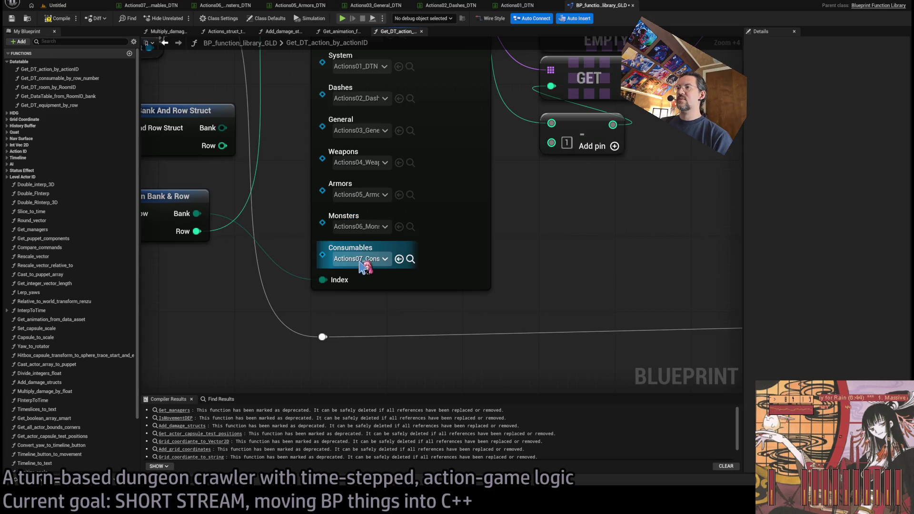
scroll(485, 246, "down", 3)
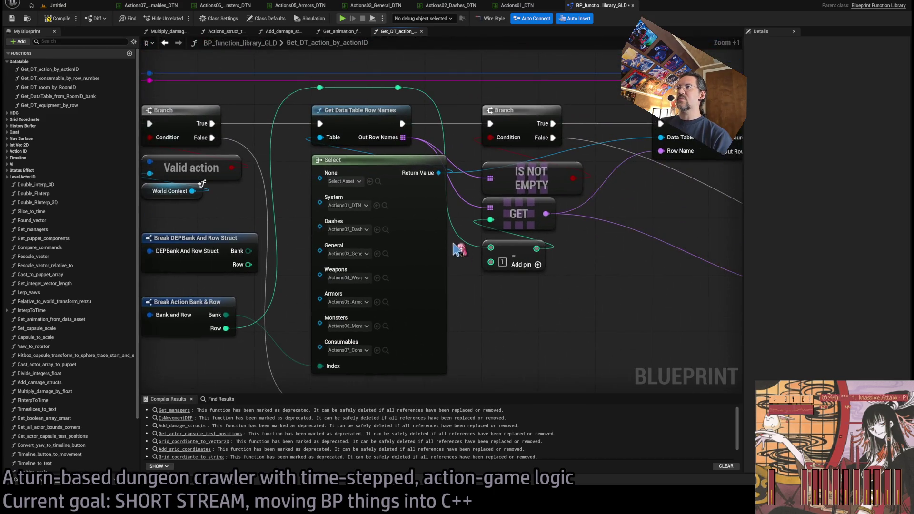
scroll(435, 266, "down", 2)
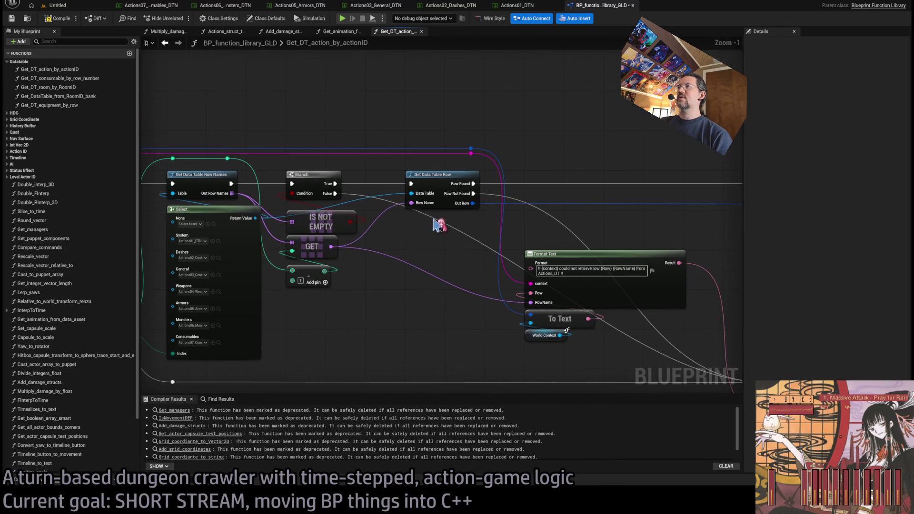
mouse_move(535, 221)
left_mouse_down()
mouse_move(184, 206)
mouse_move(477, 228)
mouse_move(575, 302)
left_mouse_up()
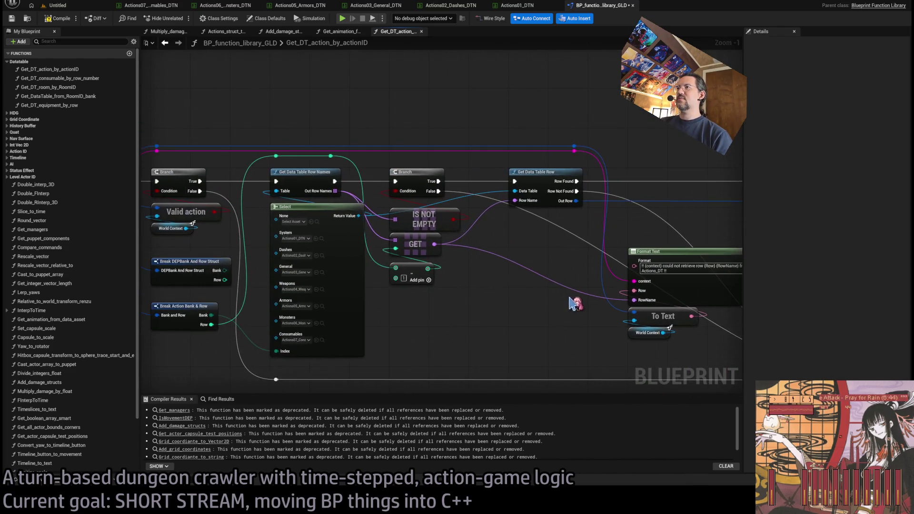
left_click_drag(339, 217, 456, 247)
mouse_move(320, 214)
left_mouse_down()
mouse_move(452, 250)
mouse_move(352, 245)
left_mouse_up()
left_click(334, 253)
key("Delete")
left_click_drag(325, 300, 325, 244)
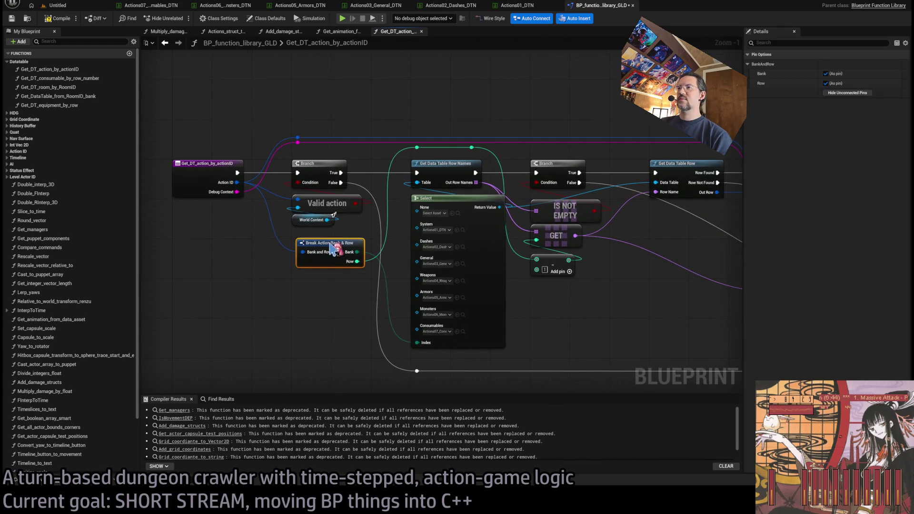
Step: Check the Get Data Table Row and Return nodes, then compile the function library
scroll(334, 215, "down", 1)
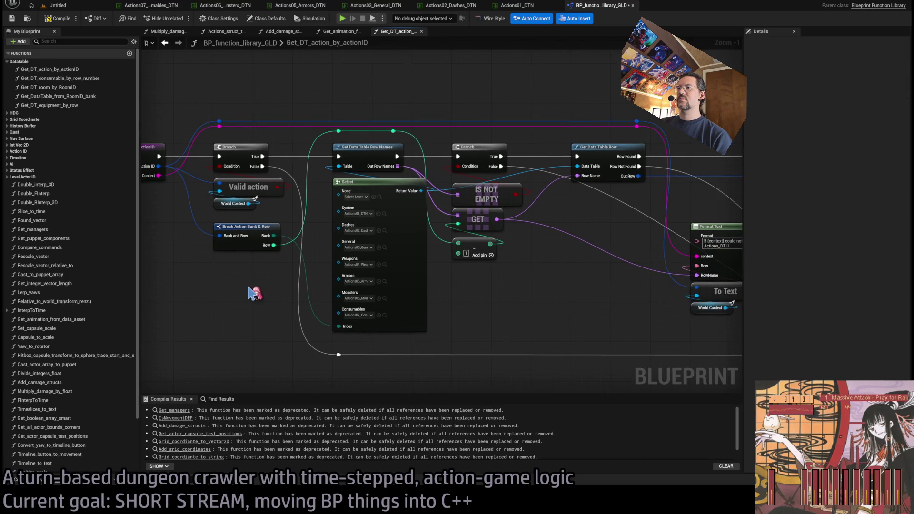
scroll(533, 305, "up", 1)
left_click_drag(577, 323, 478, 315)
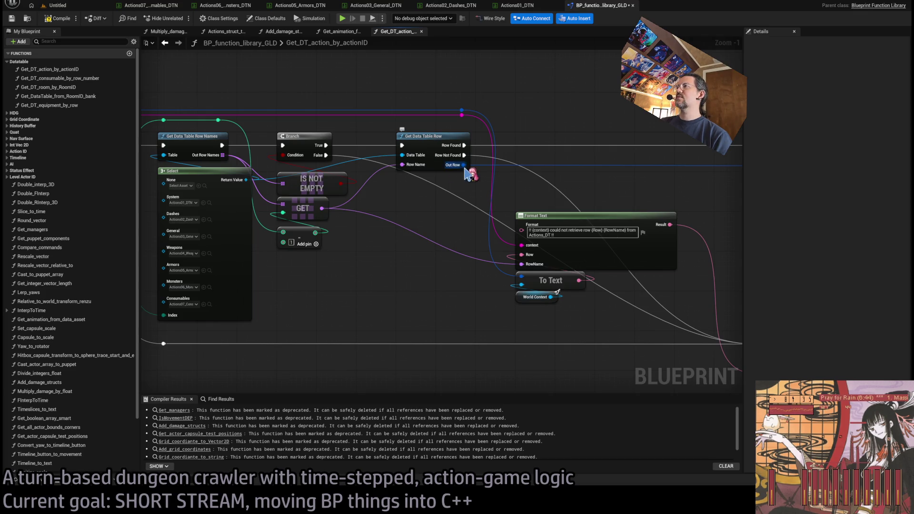
left_click_drag(734, 233, 548, 236)
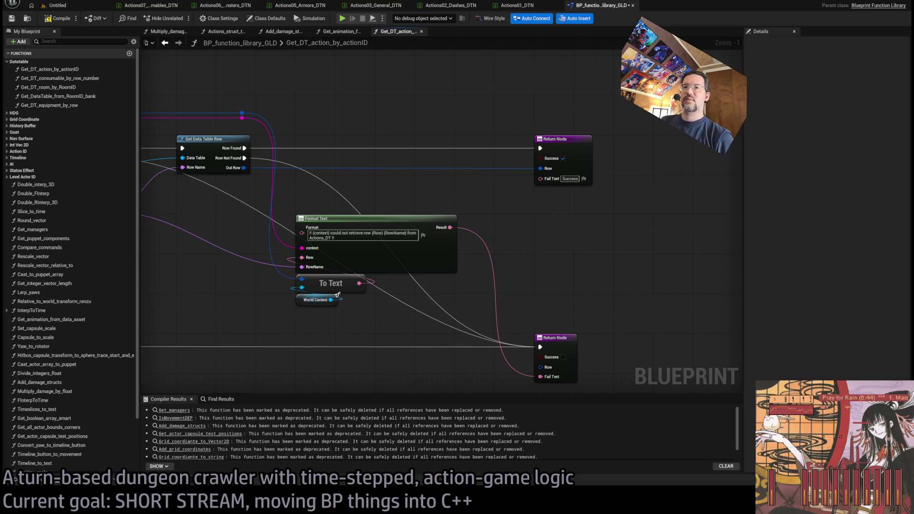
left_click(62, 21)
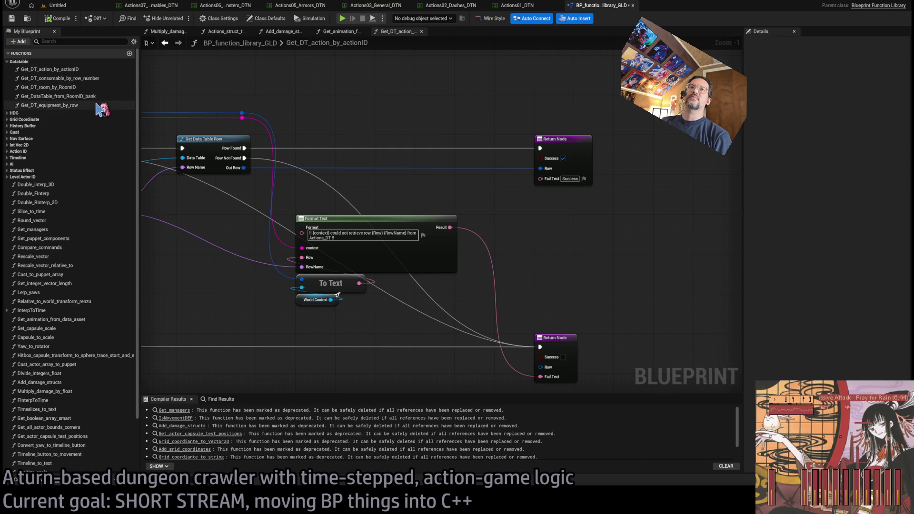
left_click(14, 62)
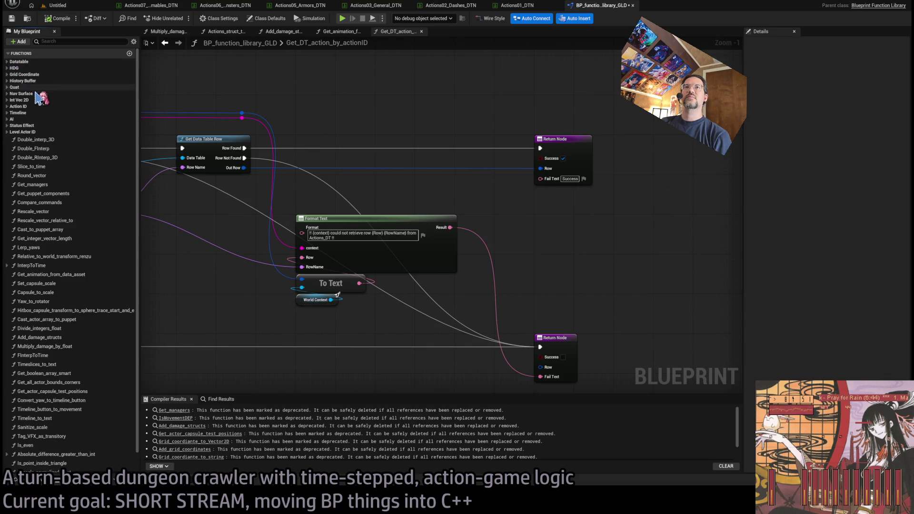
left_click(7, 106)
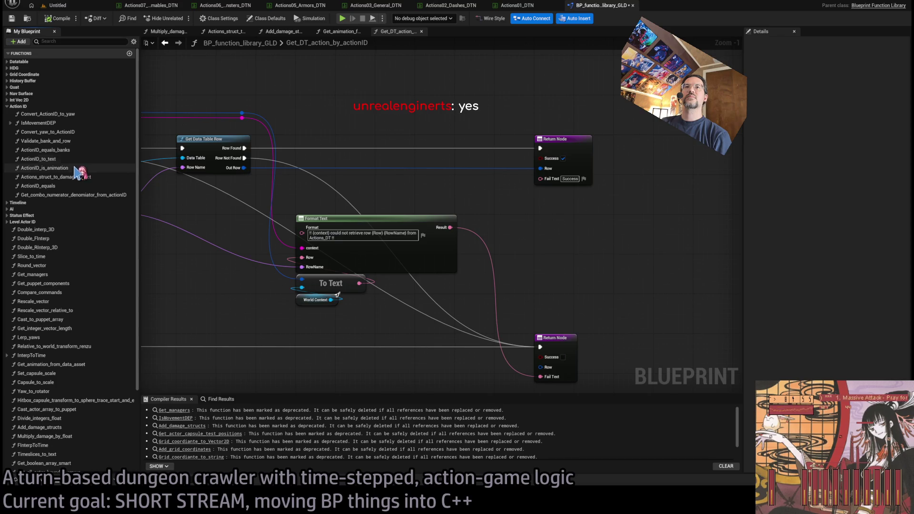
Step: Inspect ActionID_is_animation, ActionID_equals and IsMovementDEP, then close BP_function_library_GLD
double_click(71, 169)
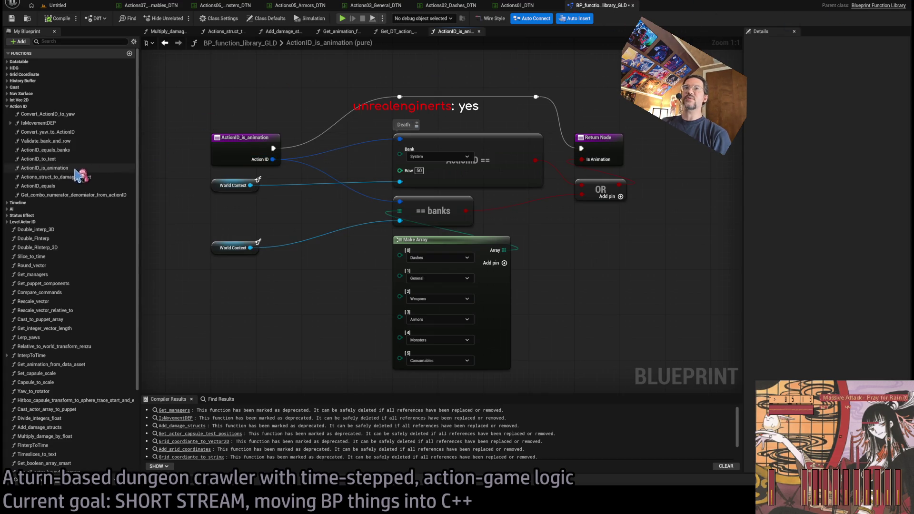
left_click(82, 186)
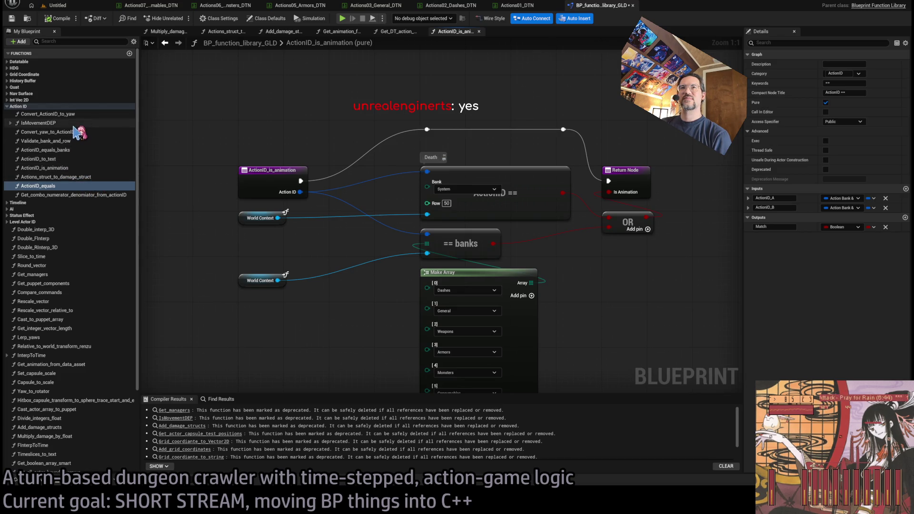
left_click(51, 127)
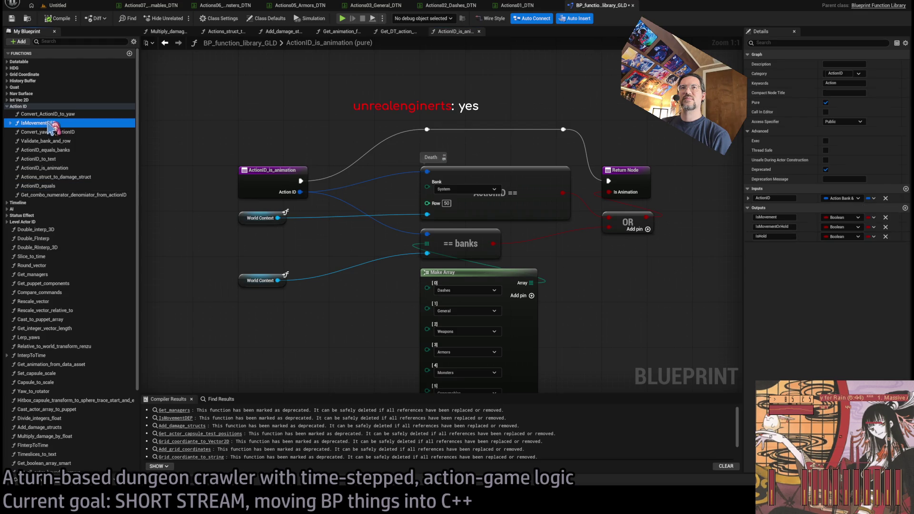
double_click(53, 125)
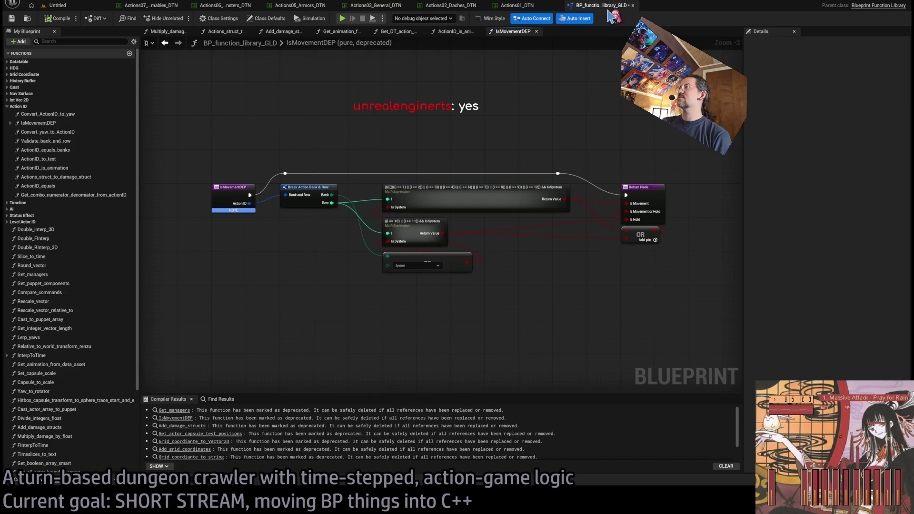
left_click(633, 6)
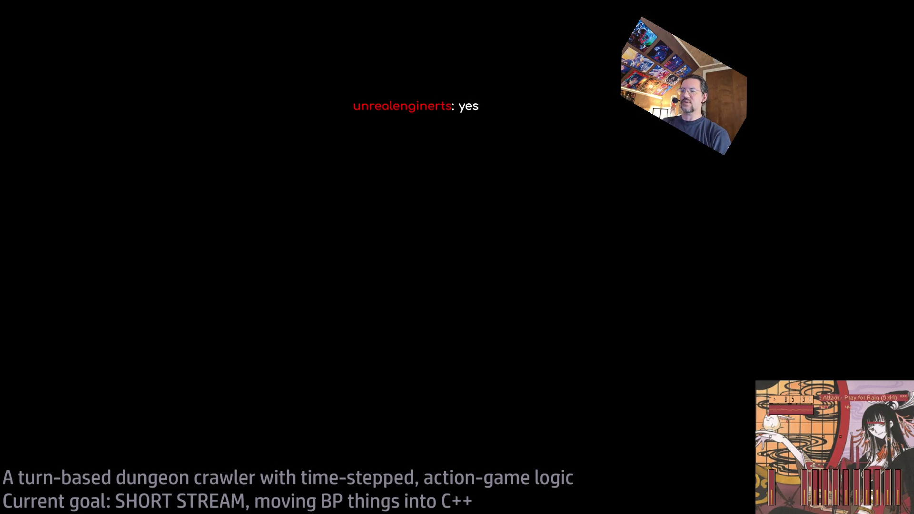
Step: Hide the build output, collapse the FActions struct and expand the ESpecialAction enum in CPP_Structs.h
scroll(439, 289, "down", 6)
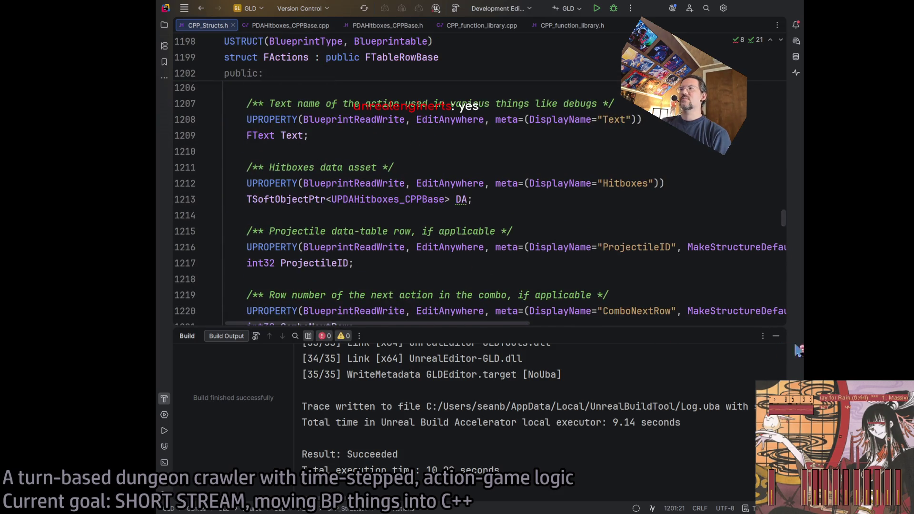
key("shift+Escape")
scroll(376, 327, "down", 3)
scroll(374, 328, "up", 10)
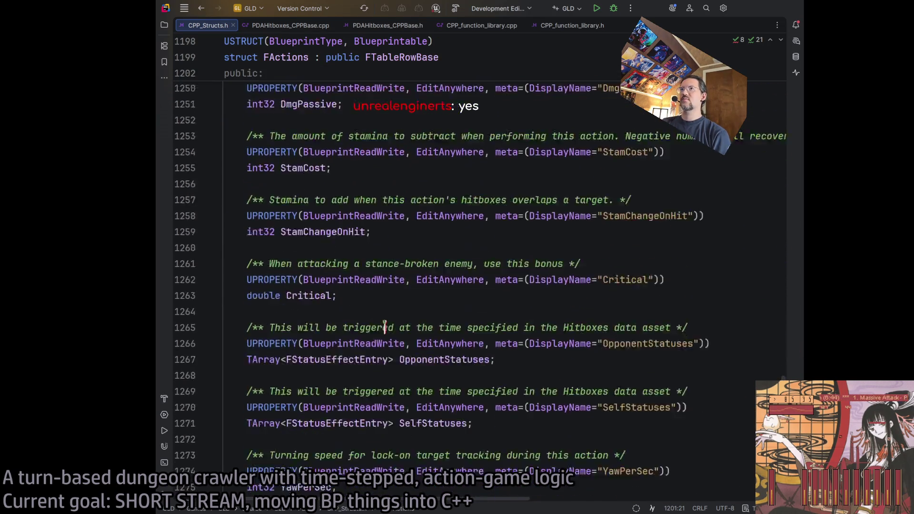
scroll(405, 355, "down", 3)
scroll(405, 355, "down", 2)
scroll(259, 334, "up", 10)
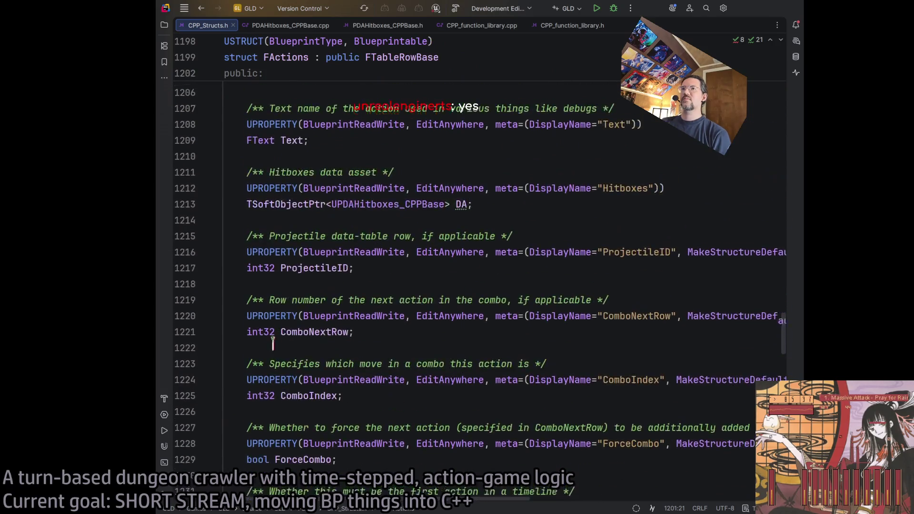
left_click(214, 297)
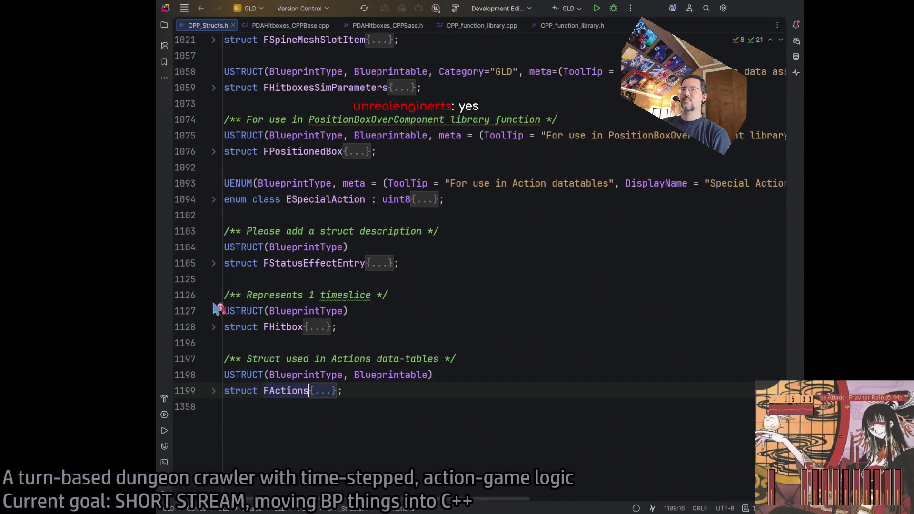
left_click(214, 200)
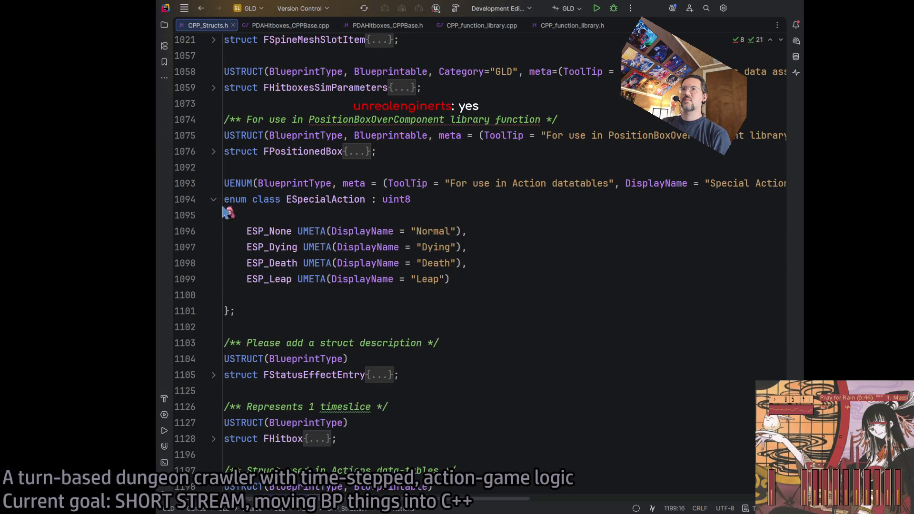
Step: Add an ESP_Movement entry with DisplayName "Movement" right after Normal
left_click(476, 232)
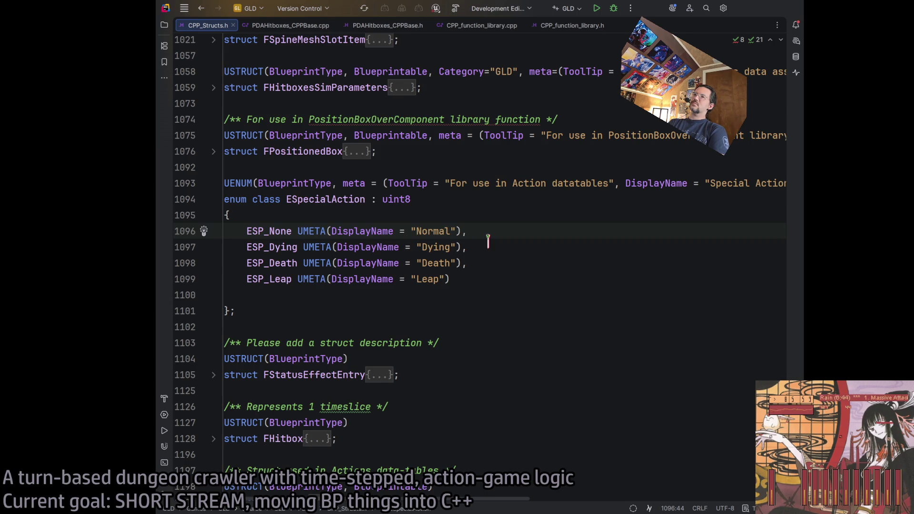
key("Return")
type("ESP_Movement")
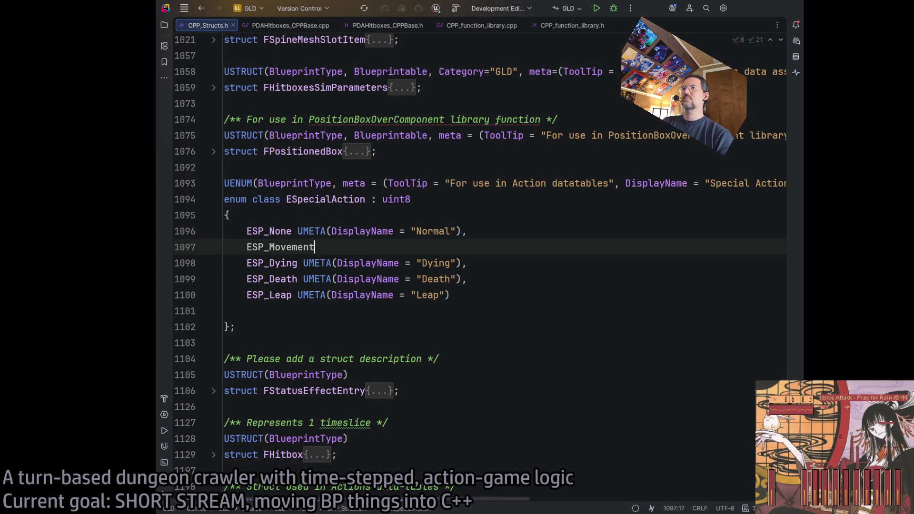
key("Tab")
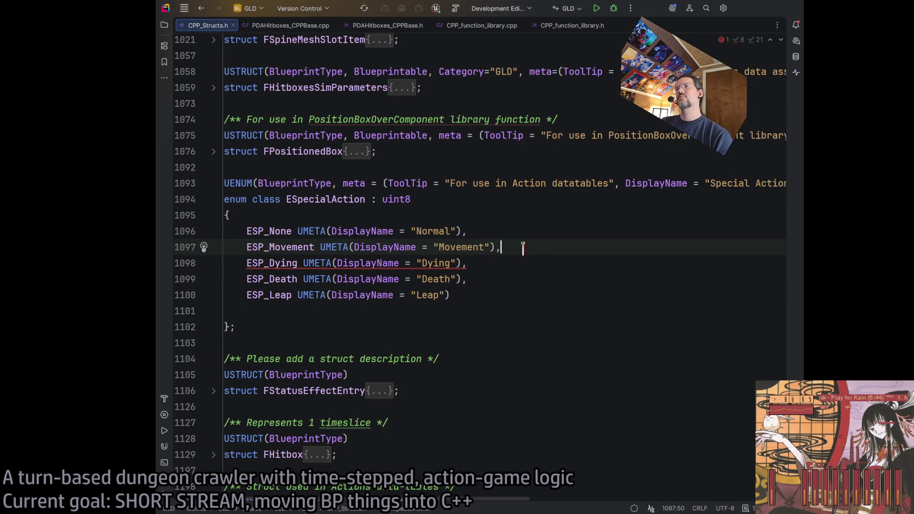
Step: Add an ESP_Hold entry with DisplayName "Hold" below Movement, before Dying
key("Return")
type("ESP_Hold UMET")
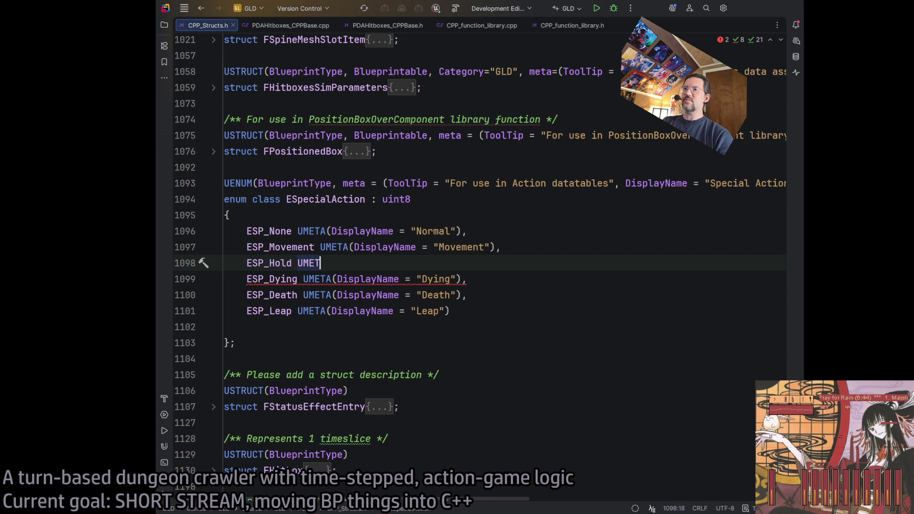
type("A(")
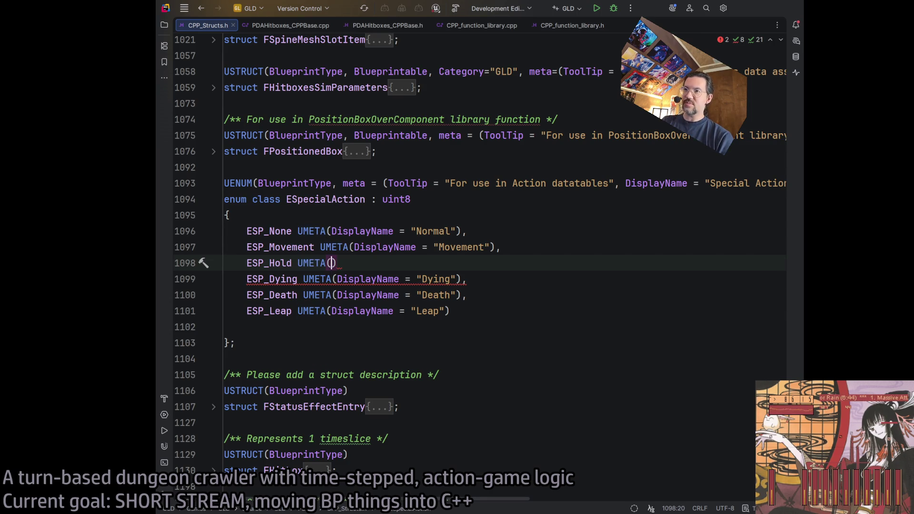
key("Delete")
type("Name =")
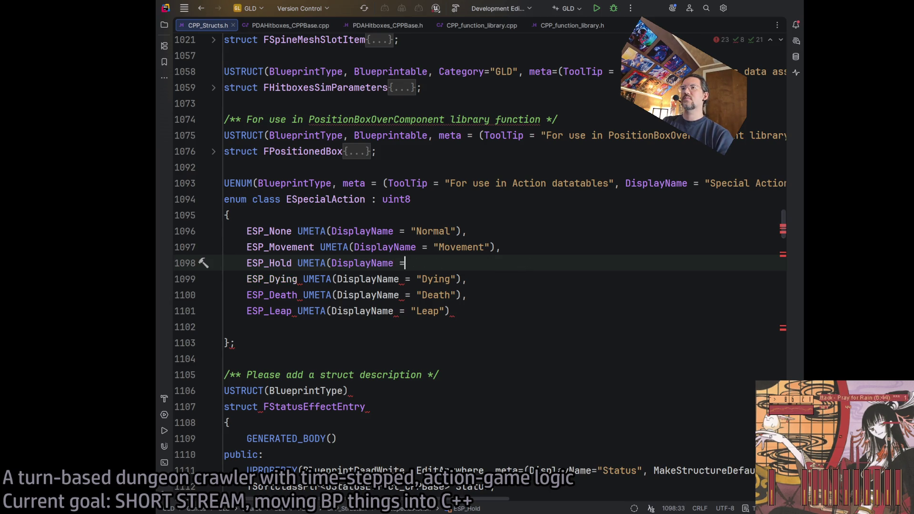
type("\"")
key("Tab")
type(",")
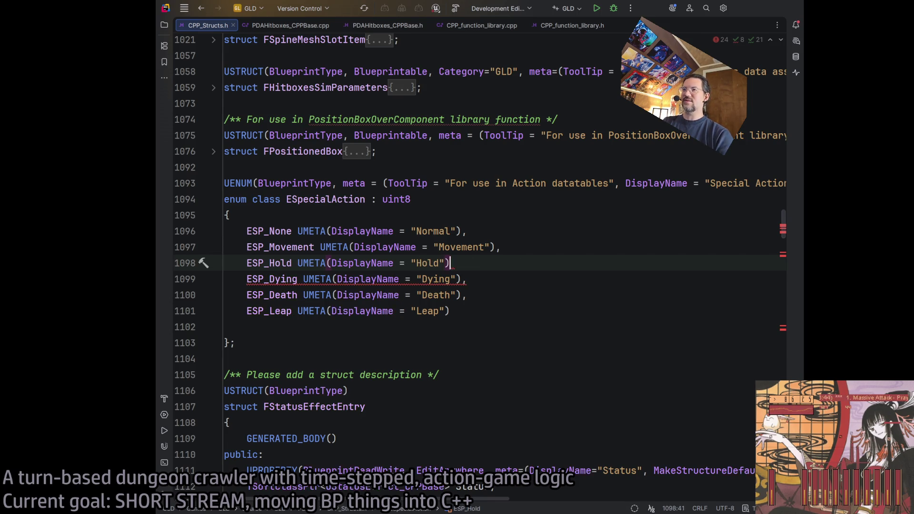
left_click(302, 311)
left_click(566, 278)
left_click(530, 263)
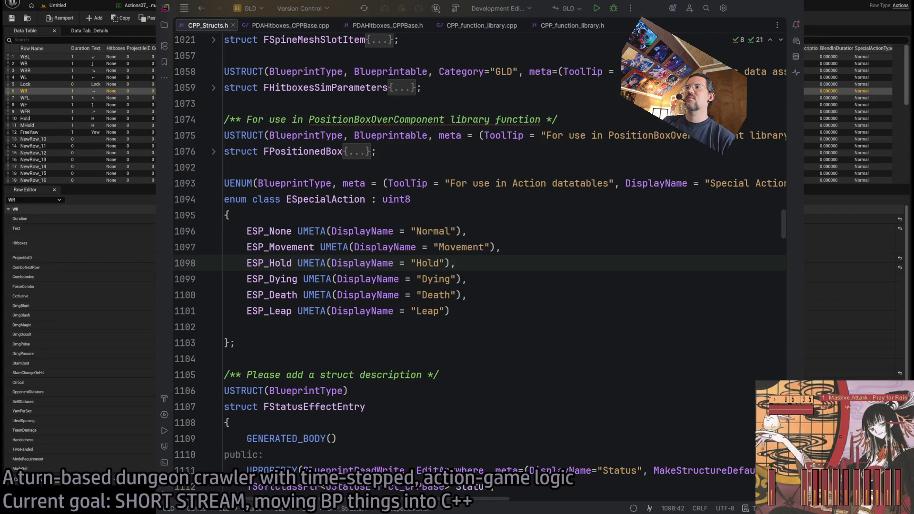
Step: Delete the empty line before the closing brace of the ESpecialAction enum
key("super+h")
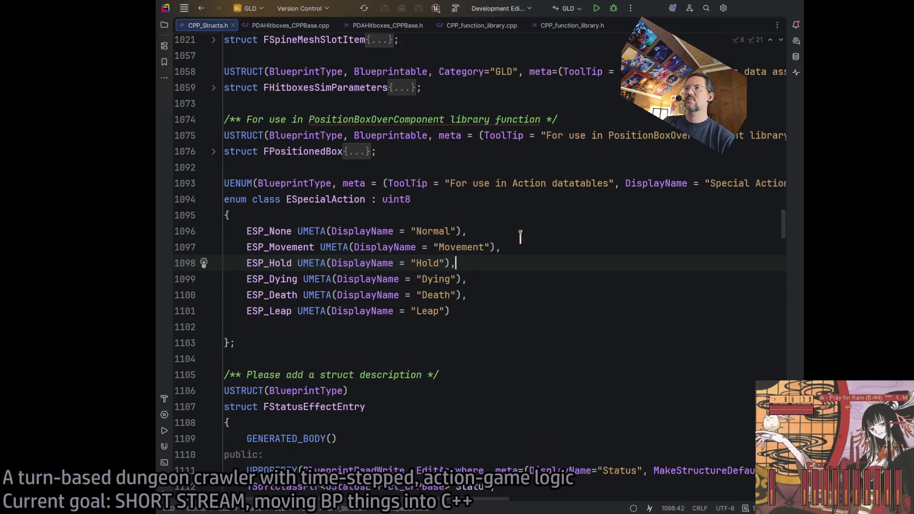
left_click(521, 237)
left_click(509, 249)
left_click(504, 263)
left_click(498, 278)
left_click(496, 295)
left_click(493, 305)
left_click(303, 326)
key("Delete")
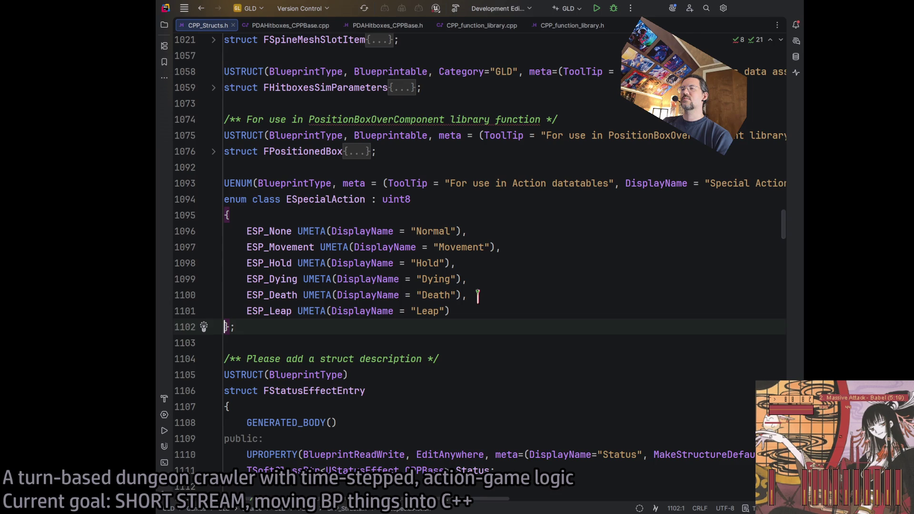
Step: Build the project with Ctrl+Shift+B and check the Build Output
key("ctrl+shift+b")
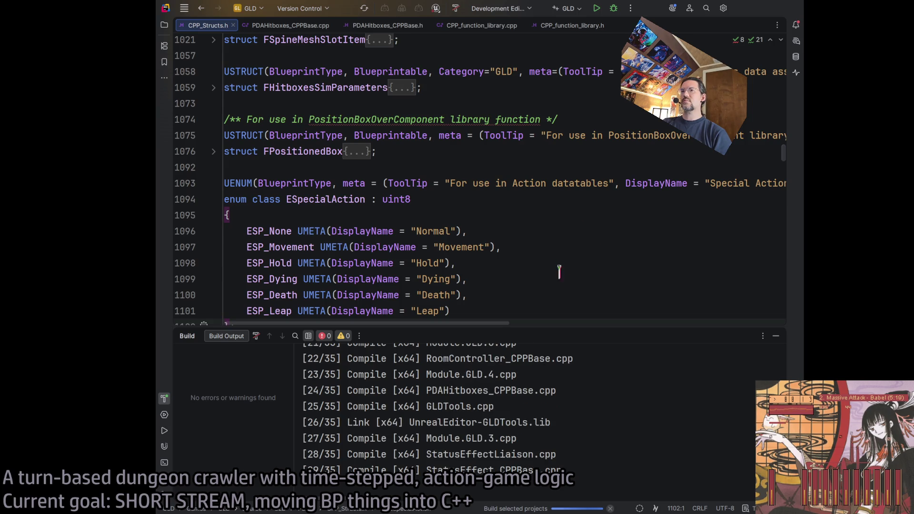
scroll(537, 241, "down", 2)
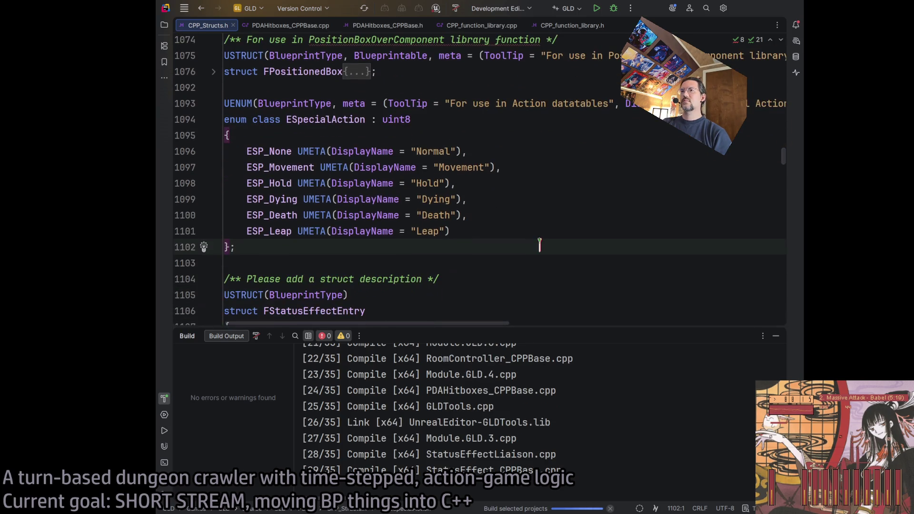
left_click(477, 225)
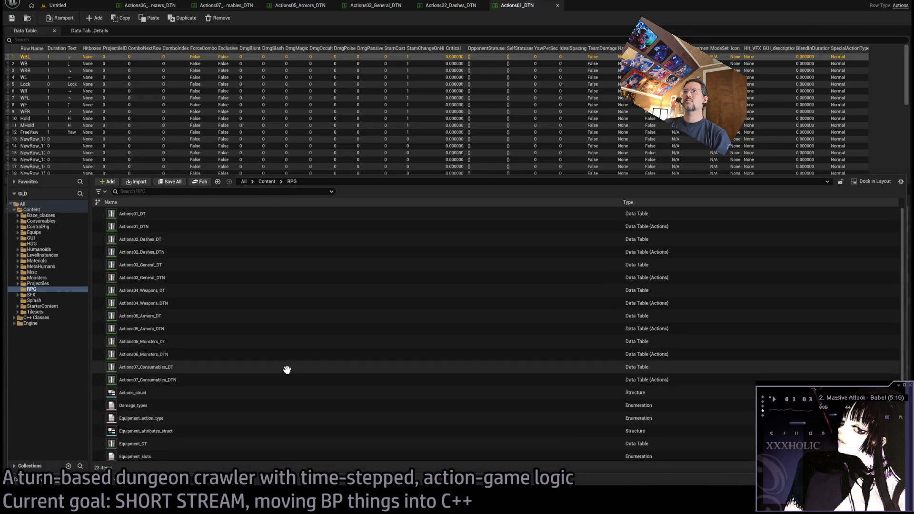
Step: Open Actions01_DTN and set SpecialActionType to Movement for WBL, WB and WBR
double_click(180, 291)
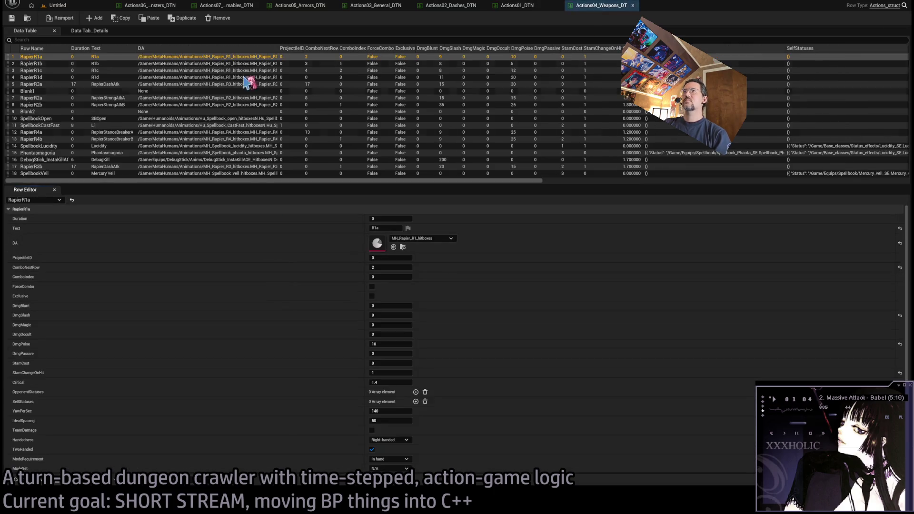
left_click_drag(517, 6, 141, 7)
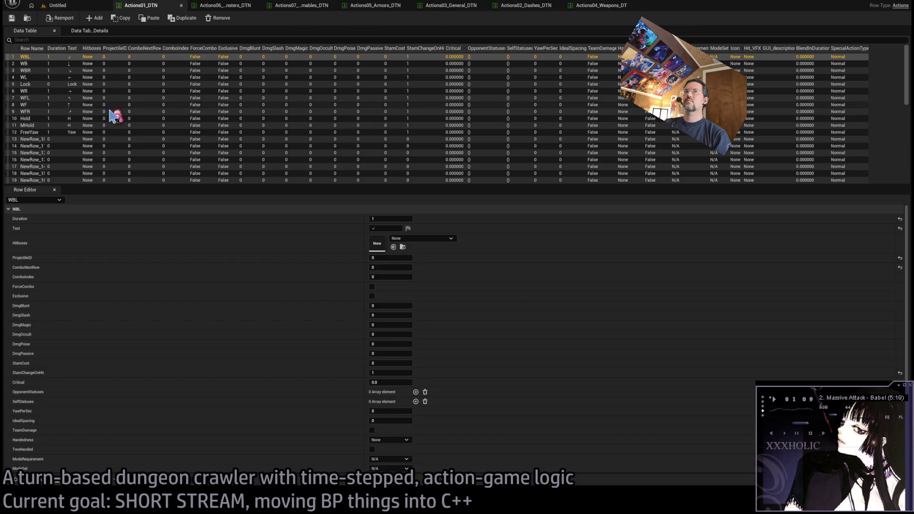
scroll(481, 369, "down", 3)
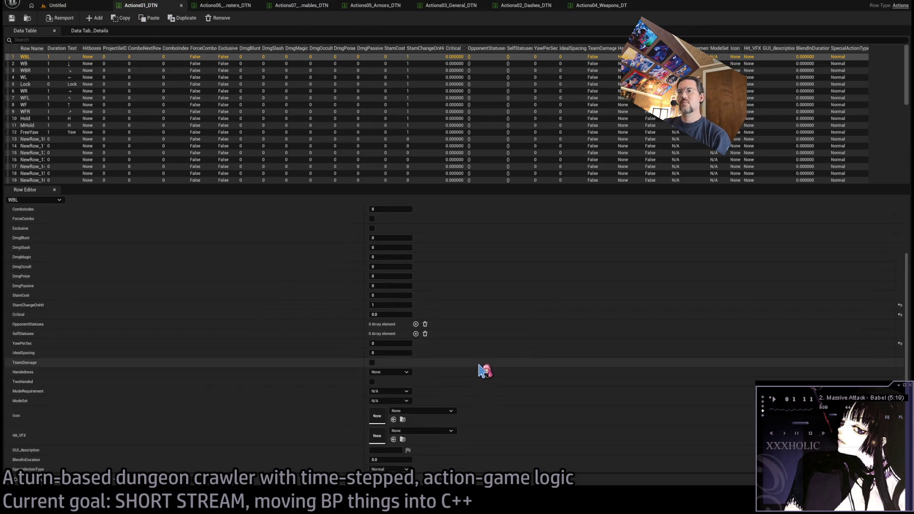
left_click(386, 467)
left_click(392, 437)
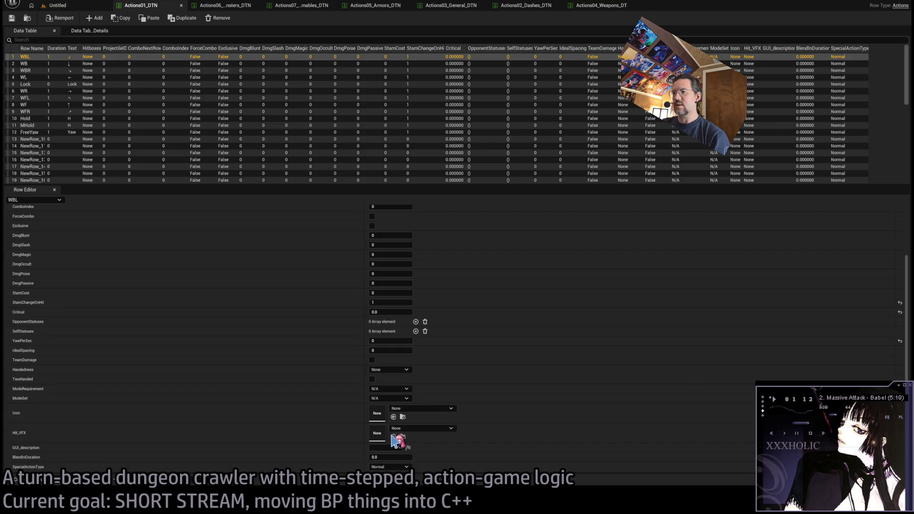
left_click(138, 64)
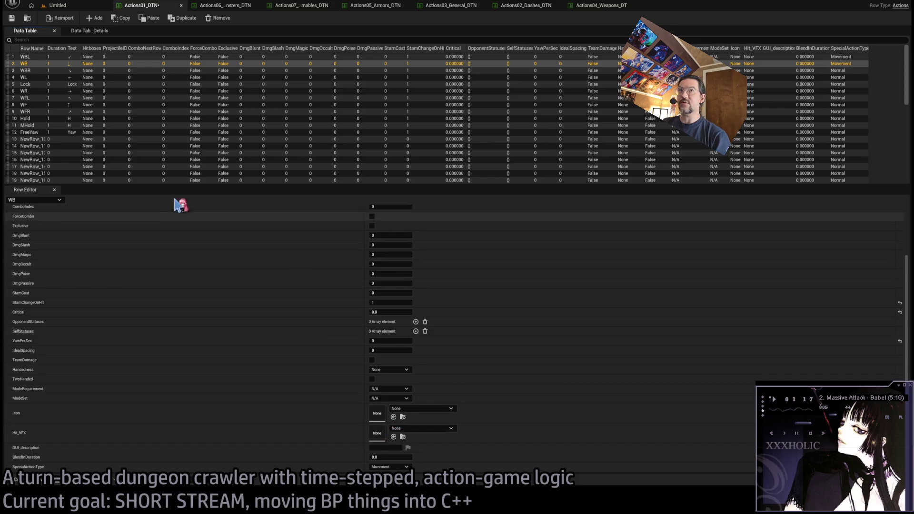
left_click(165, 70)
left_click(402, 467)
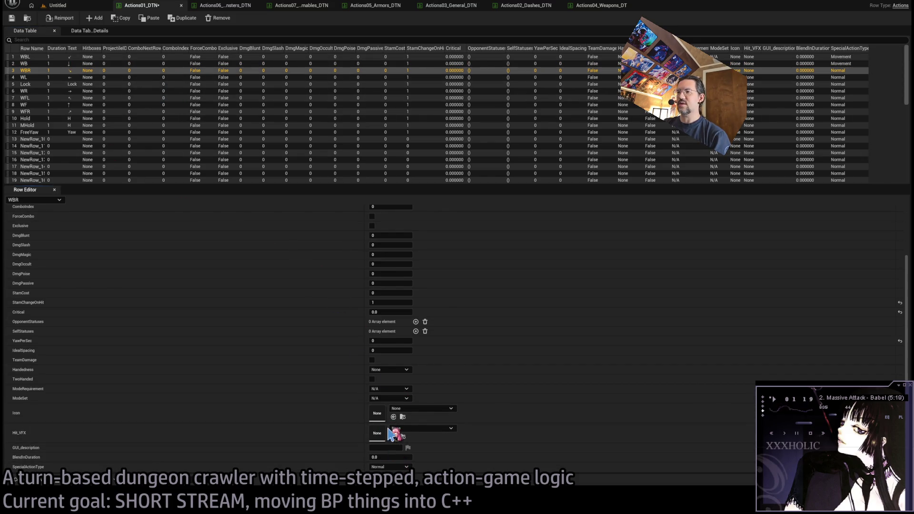
left_click(391, 437)
Step: Set SpecialActionType to Movement for the WL and WR rows, skipping Lock
left_click(183, 77)
left_click(403, 467)
left_click(392, 437)
left_click(119, 85)
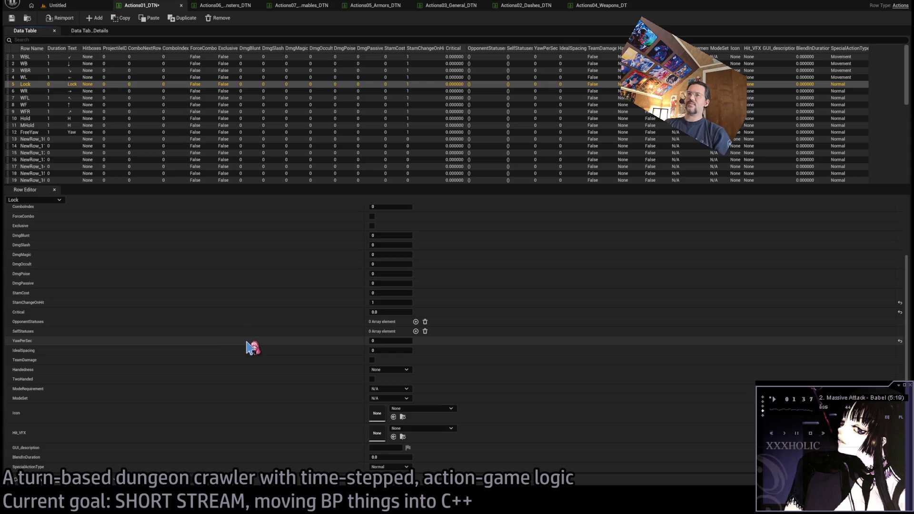
left_click(164, 91)
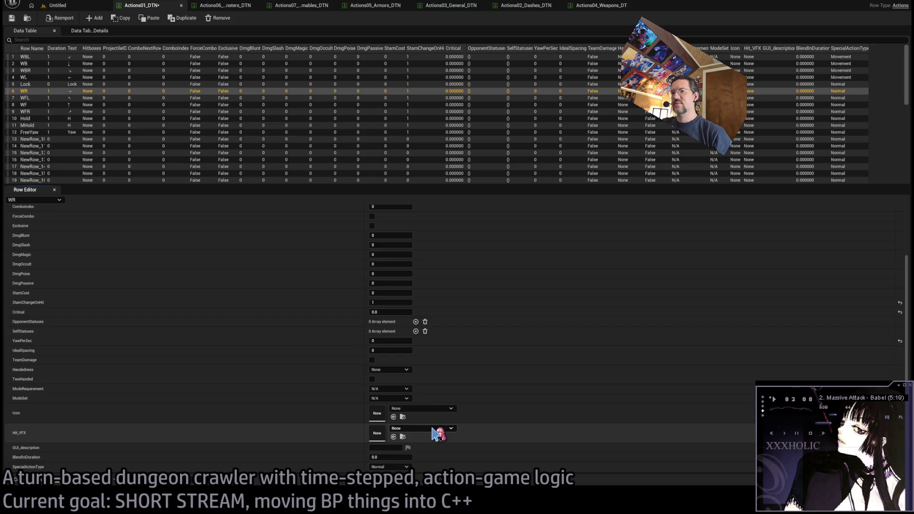
left_click(390, 467)
left_click(388, 440)
Step: Set SpecialActionType to Movement for WFL, WF and WFR, then move to the Hold row
left_click(110, 98)
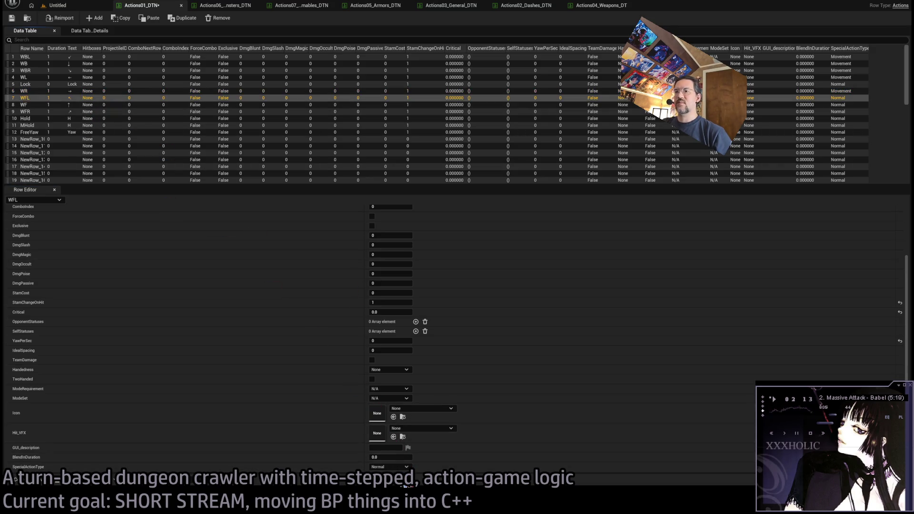
left_click(399, 467)
left_click(395, 442)
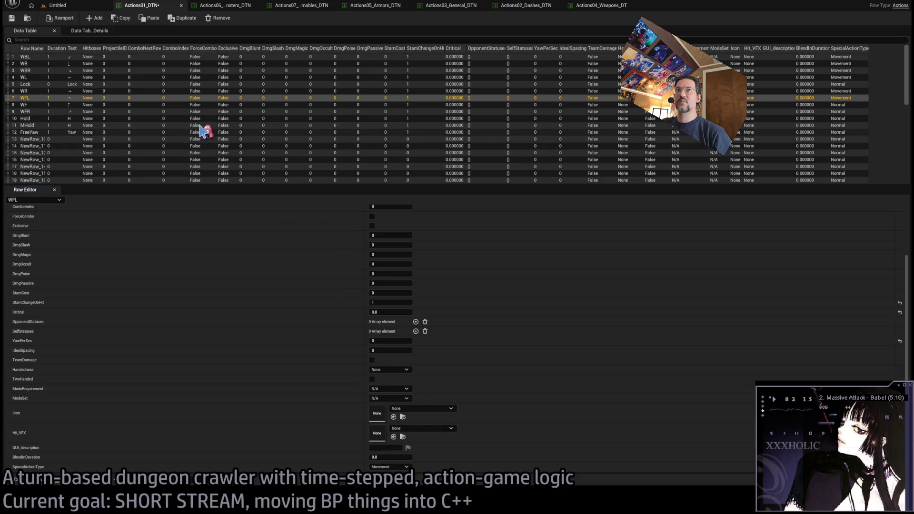
left_click(197, 105)
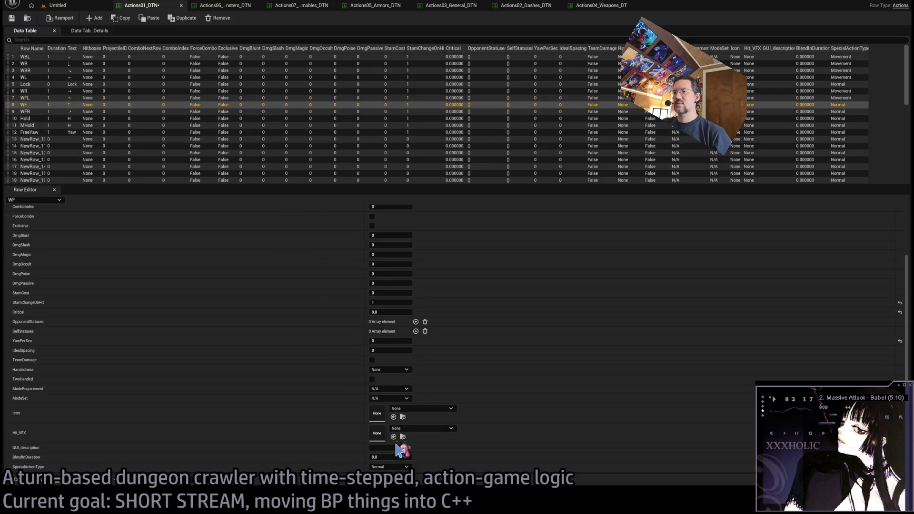
left_click(148, 112)
left_click(398, 467)
left_click(396, 442)
left_click(143, 120)
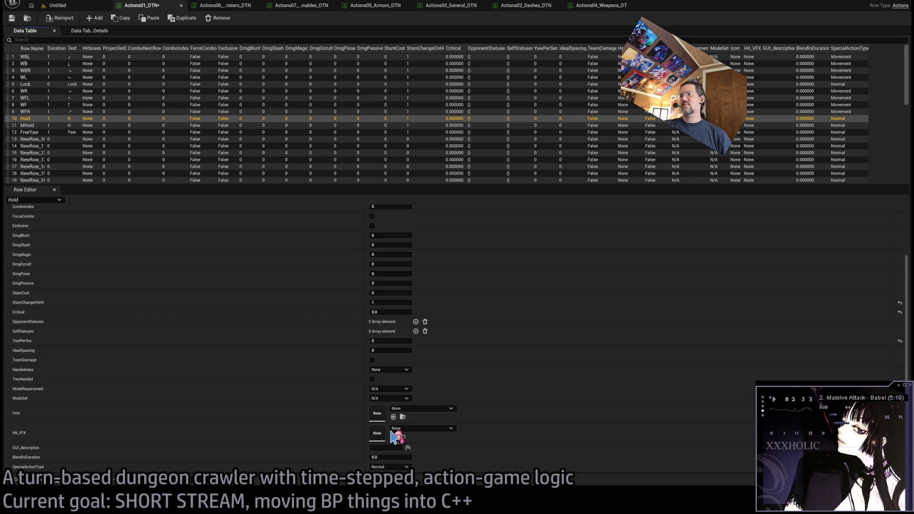
key("ctrl+z")
Step: Set SpecialActionType to Hold for the MHold and Hold rows
left_click(173, 125)
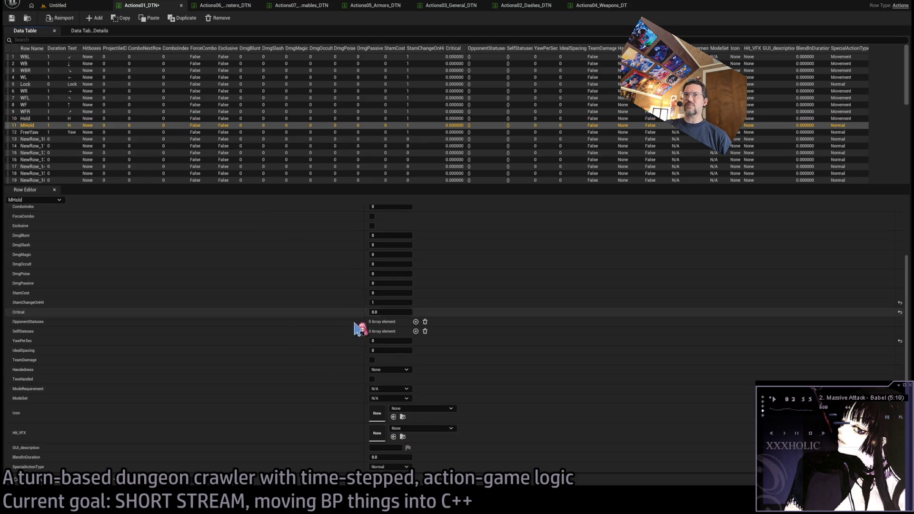
left_click(390, 467)
left_click(398, 439)
left_click(119, 119)
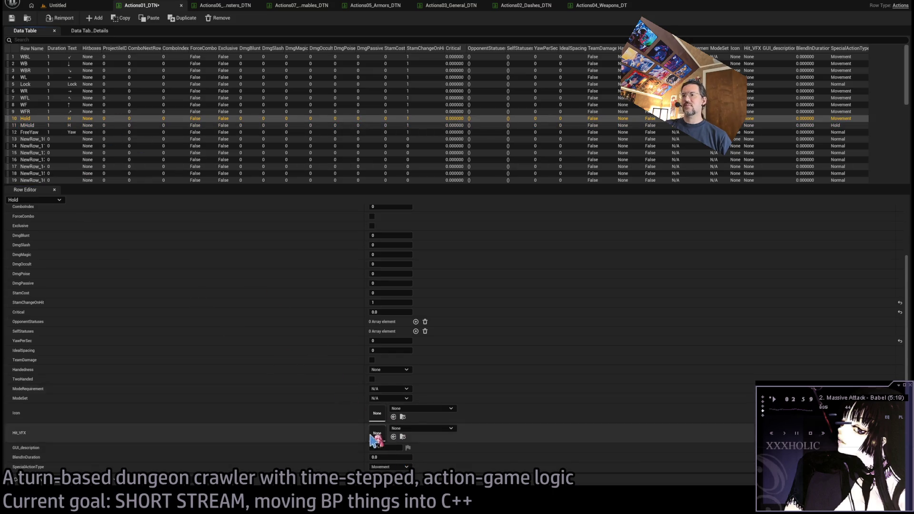
left_click(390, 467)
left_click(399, 434)
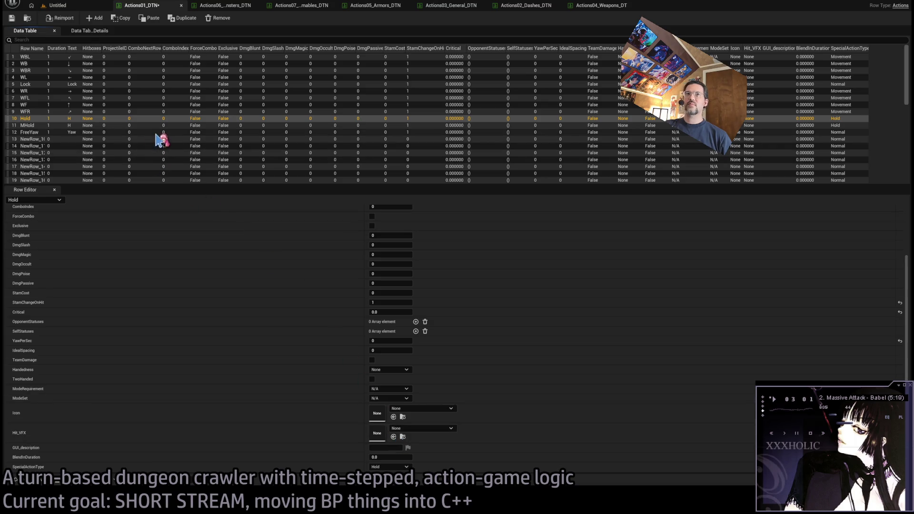
Step: Set FreeYaw's SpecialActionType to Movement and the Death row's to Death
left_click(157, 132)
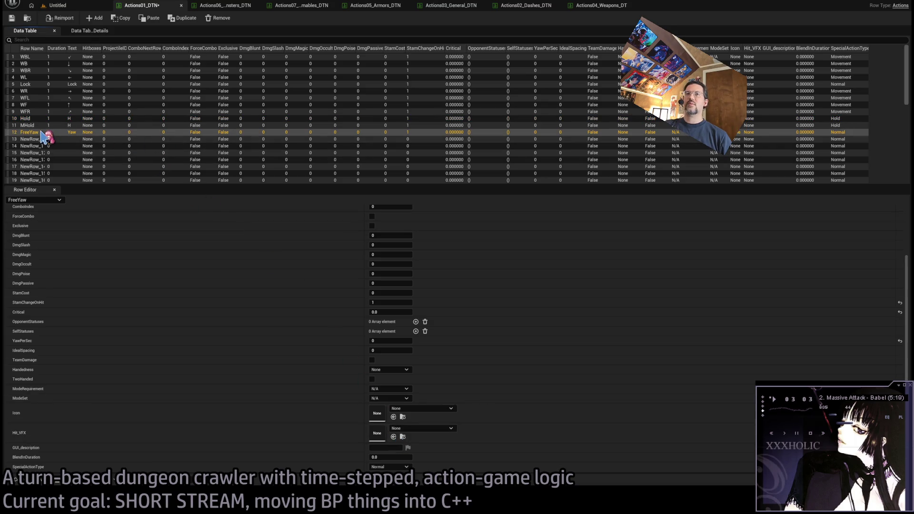
left_click(389, 466)
left_click(402, 435)
scroll(116, 153, "down", 3)
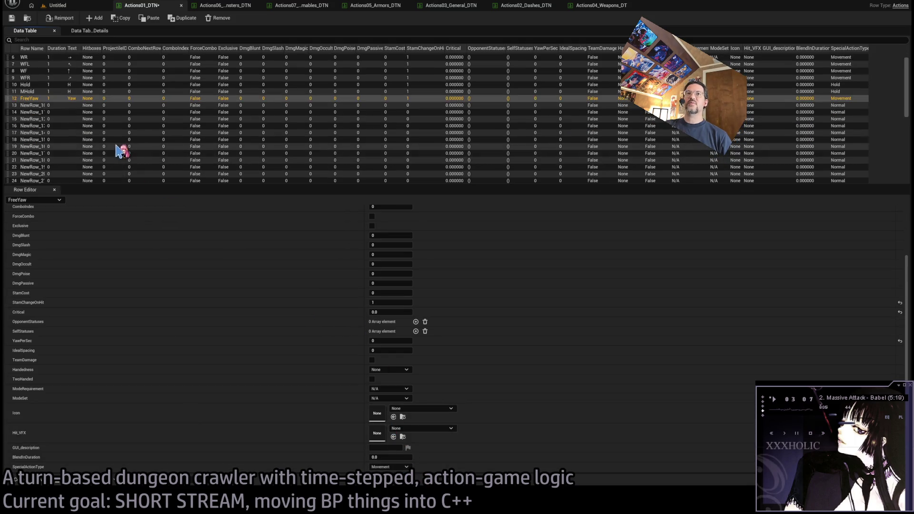
scroll(131, 148, "down", 10)
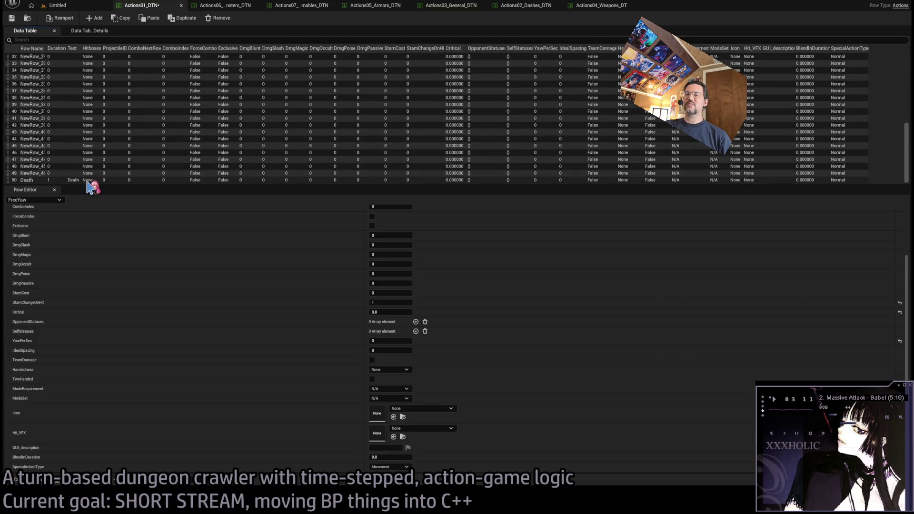
left_click(87, 181)
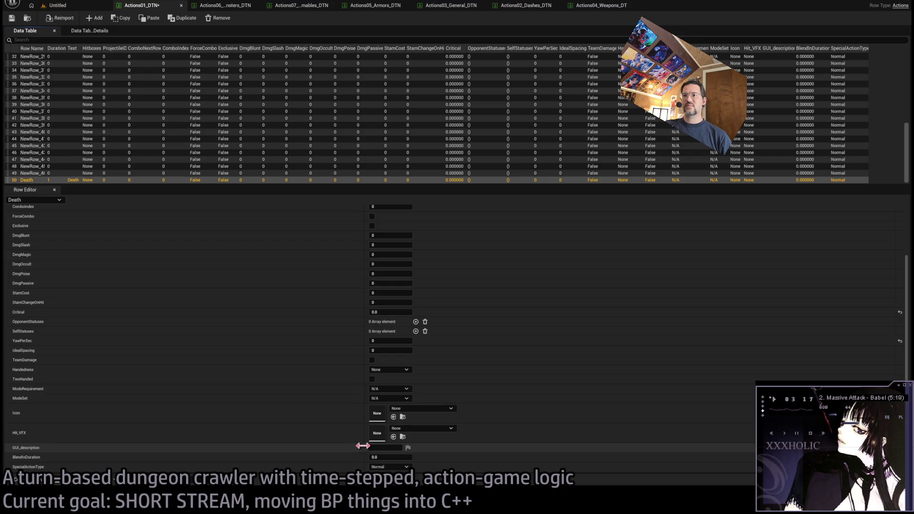
left_click(390, 467)
left_click(381, 450)
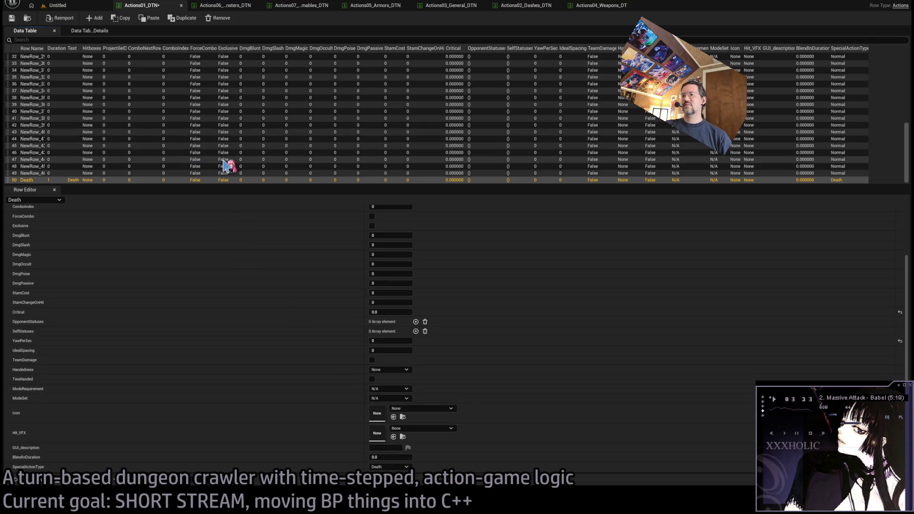
scroll(220, 165, "up", 5)
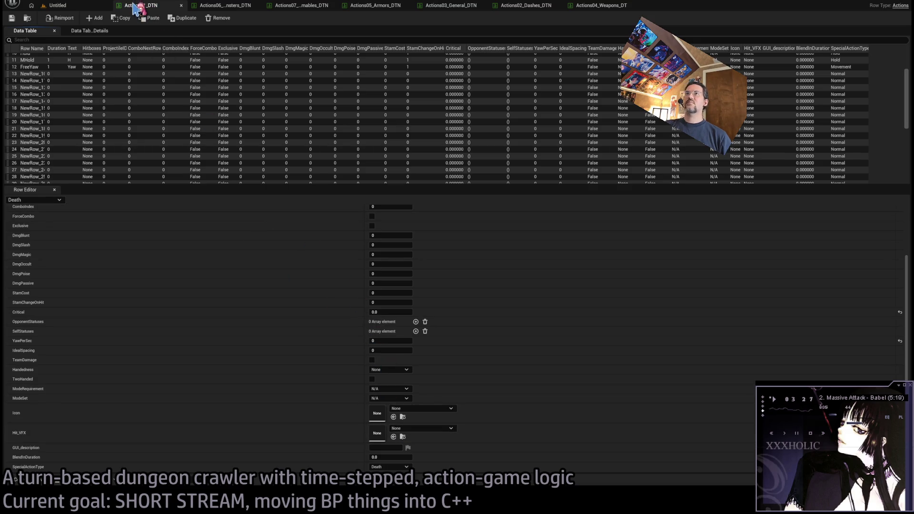
Step: Close Actions01_DTN and set the Dying row's SpecialActionType to Dying in Actions03_General_DTN
middle_click(138, 8)
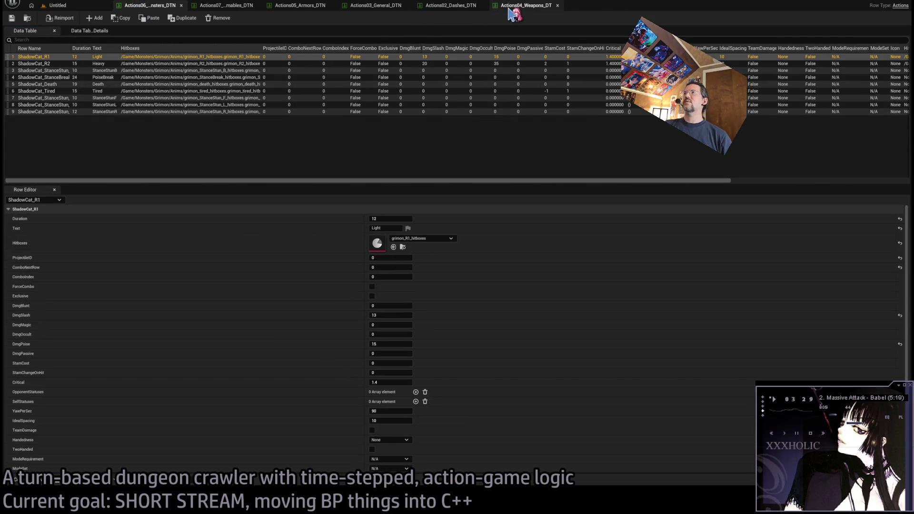
left_click(376, 6)
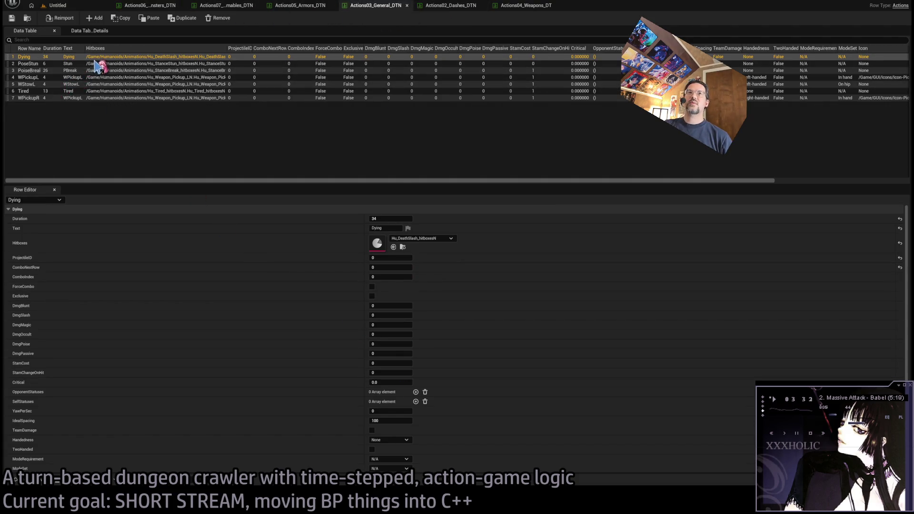
scroll(400, 434, "down", 3)
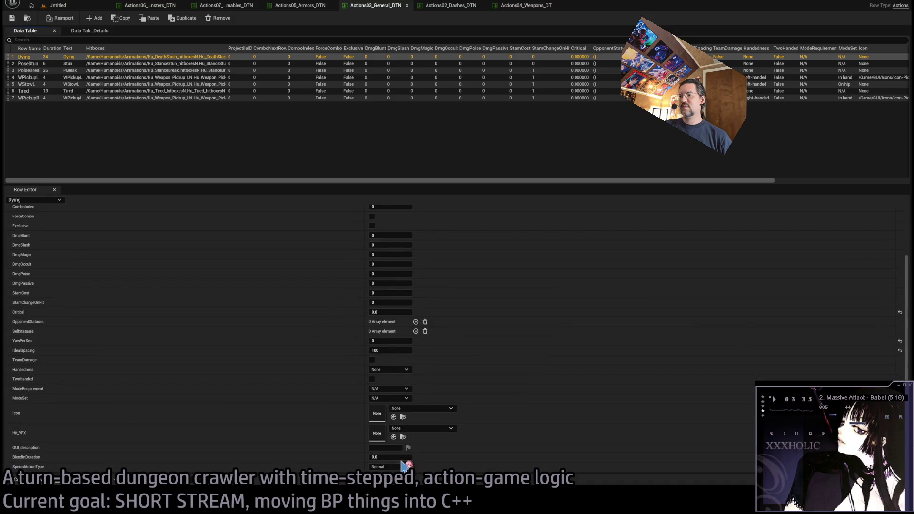
left_click(388, 467)
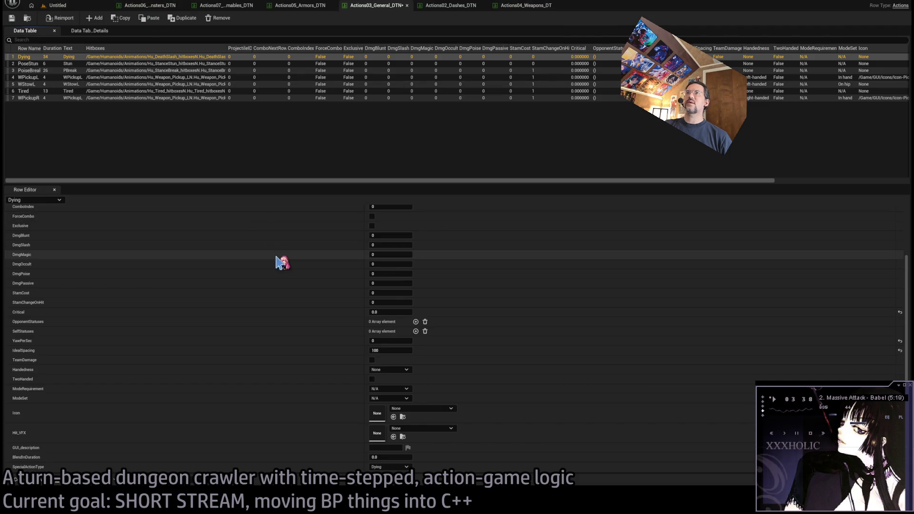
Step: Open Actions06_Monsters_DTN, review the ShadowCat_Death row, then return to the level editor
left_click(16, 480)
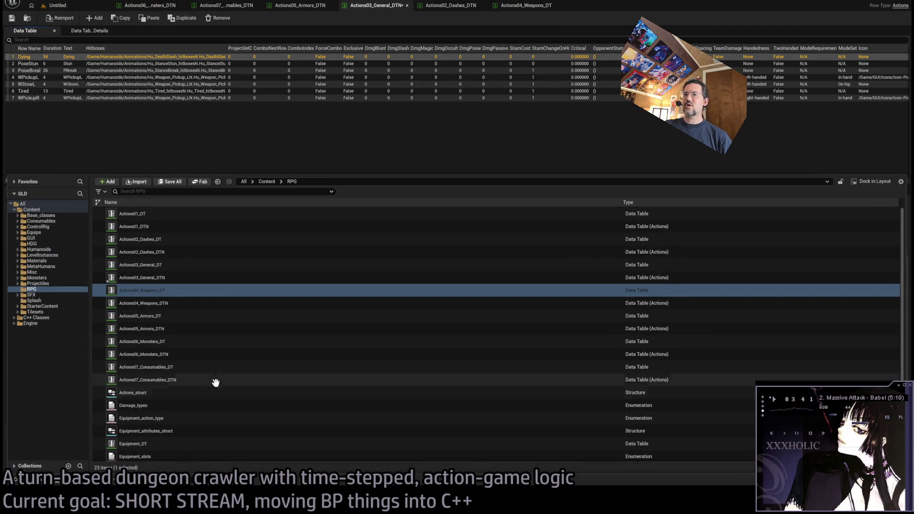
double_click(173, 355)
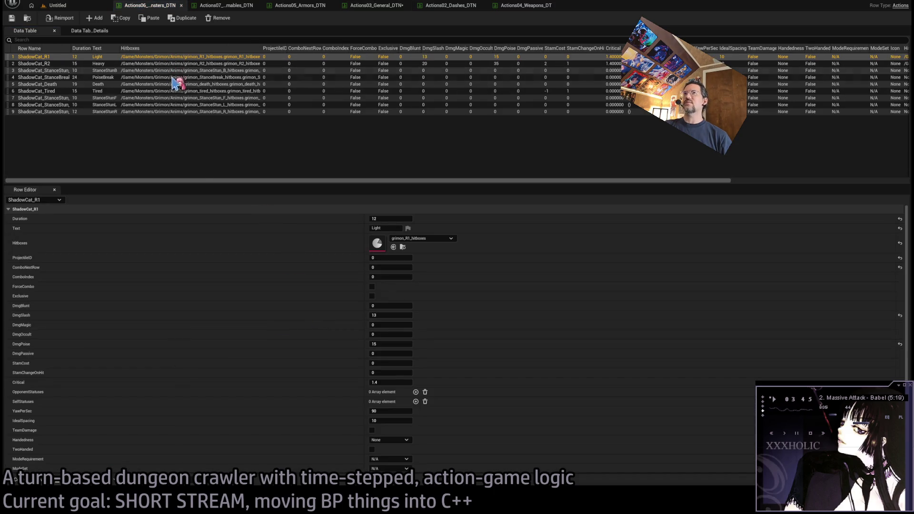
left_click(121, 85)
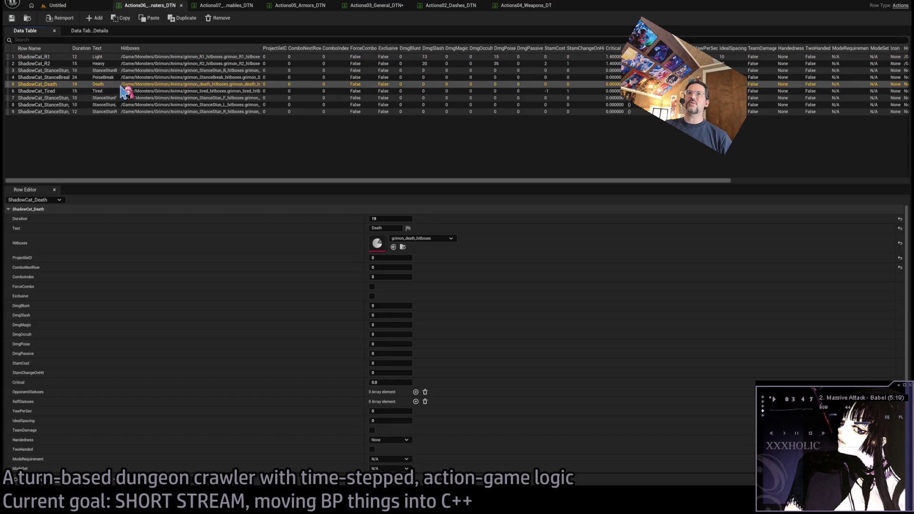
scroll(225, 313, "down", 3)
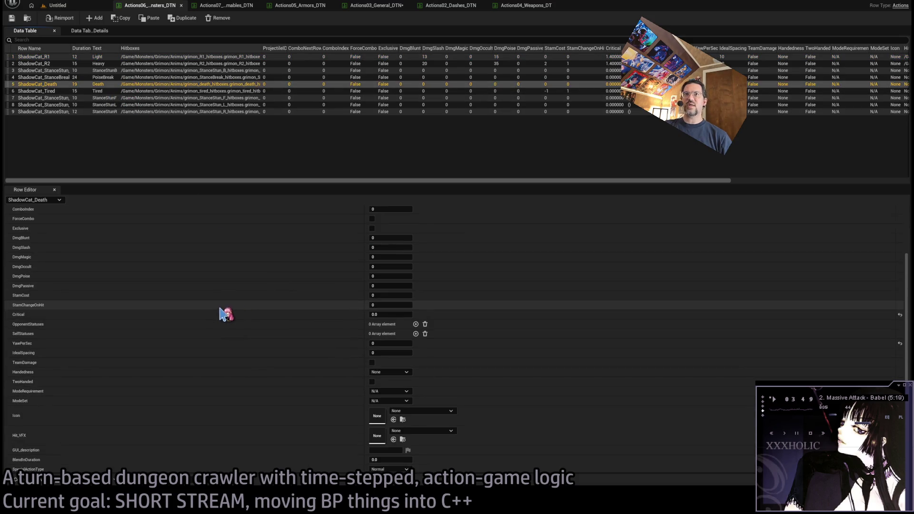
scroll(262, 349, "up", 3)
scroll(241, 329, "down", 3)
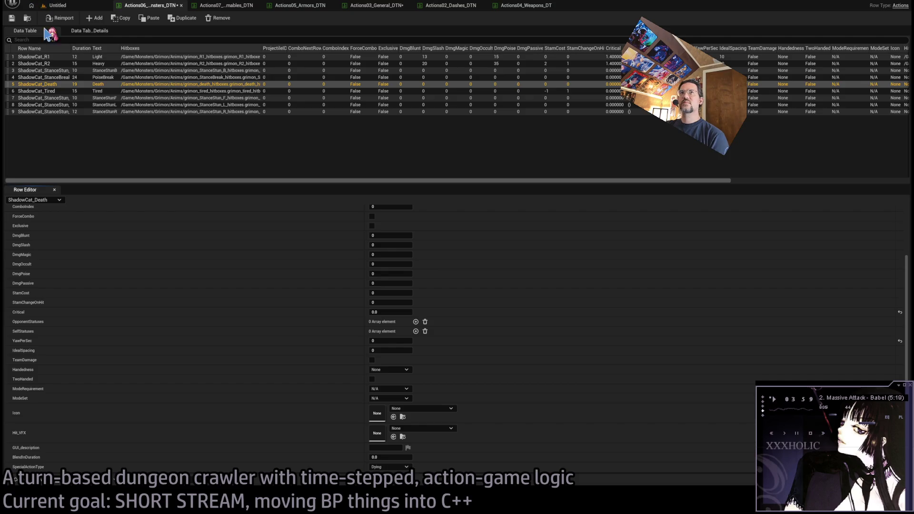
left_click(58, 5)
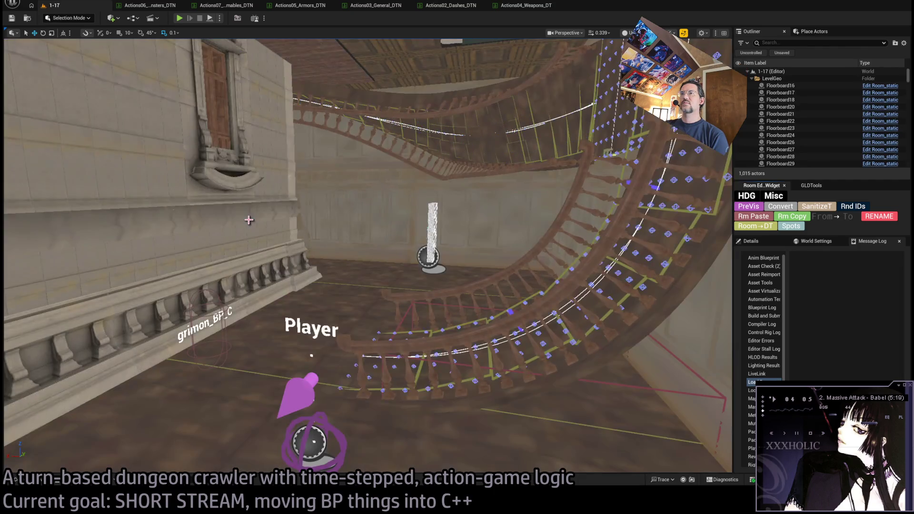
Step: Play-test level 1-17 twice, then widen the Message Log to read the incompatible output parameter errors
left_click(181, 19)
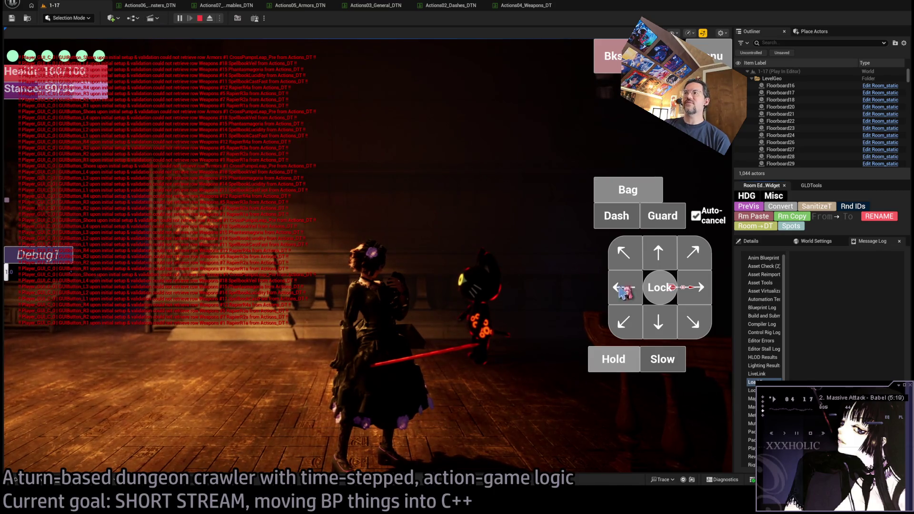
left_click(660, 253)
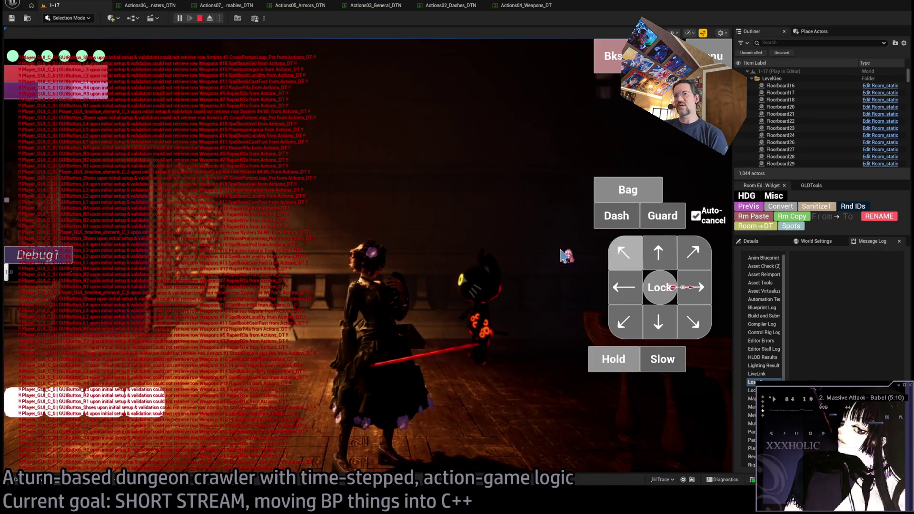
key("Escape")
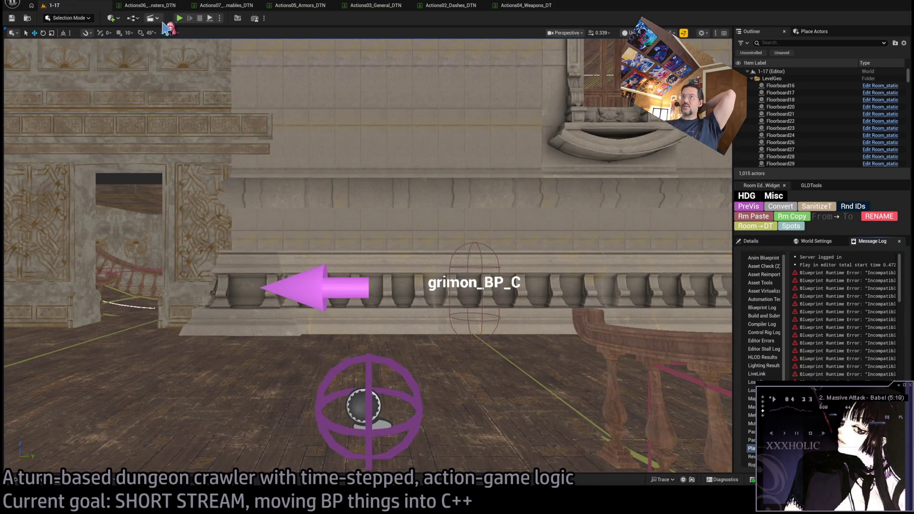
left_click(180, 19)
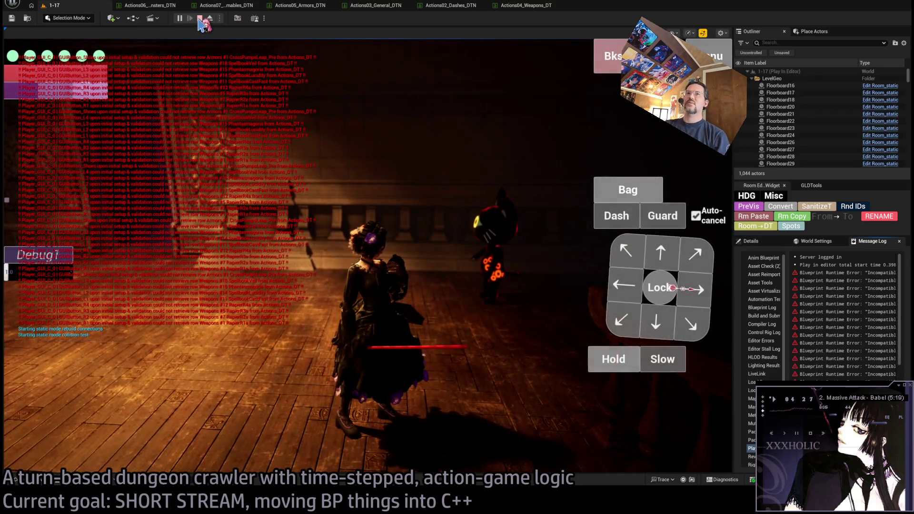
left_click(199, 18)
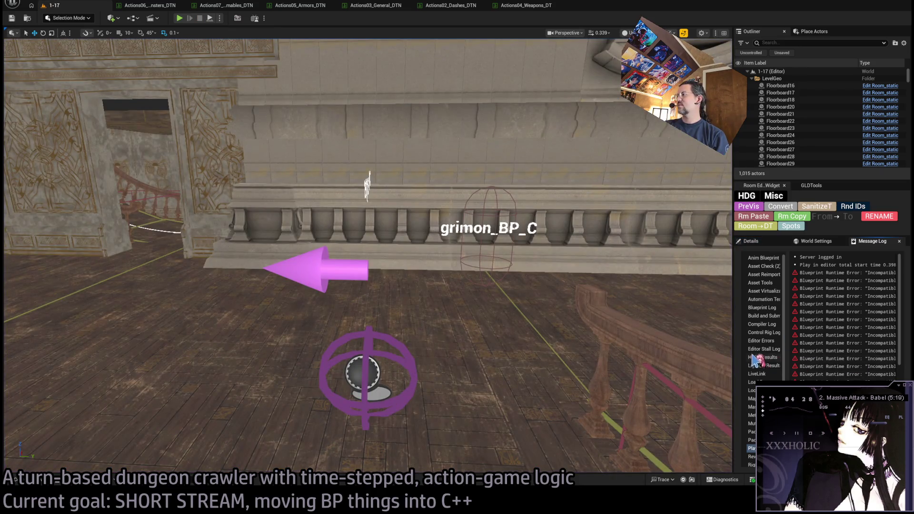
mouse_move(733, 345)
left_mouse_down()
mouse_move(270, 369)
mouse_move(698, 370)
mouse_move(117, 355)
left_mouse_up()
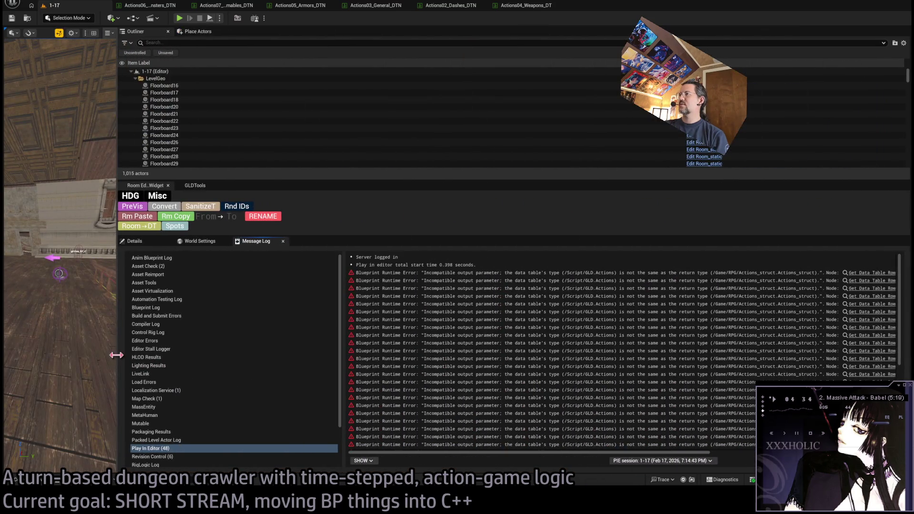
Step: Follow an error link into BP_function_library_GLD, inspect the graph, then close the blueprint
left_click_drag(116, 355, 120, 357)
left_click_drag(504, 454, 690, 454)
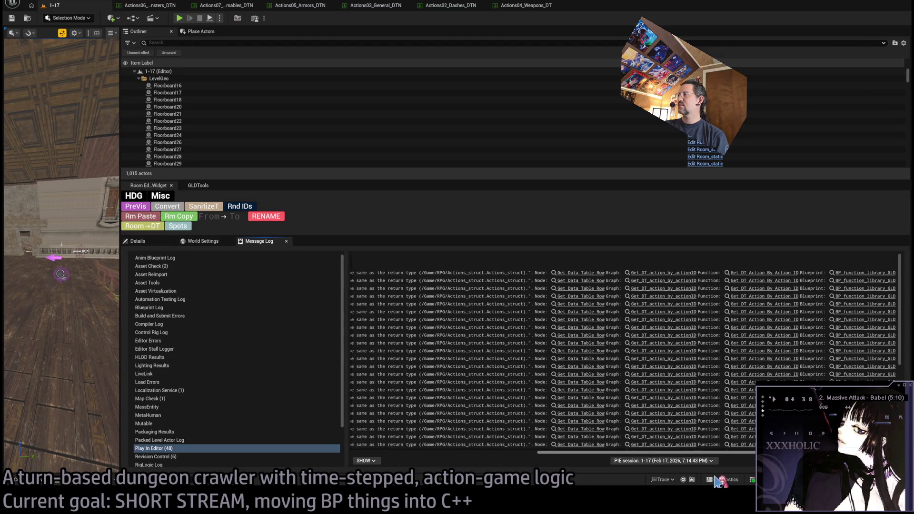
left_click(581, 273)
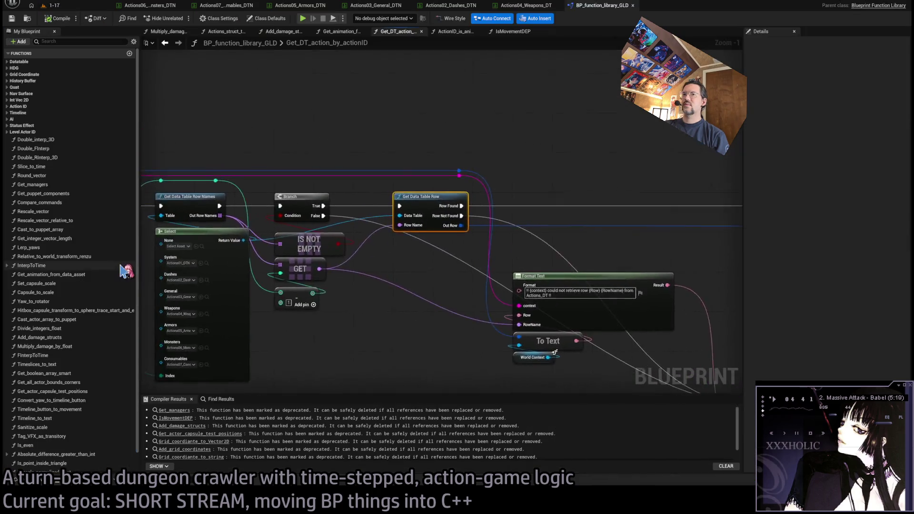
left_click_drag(496, 338, 179, 302)
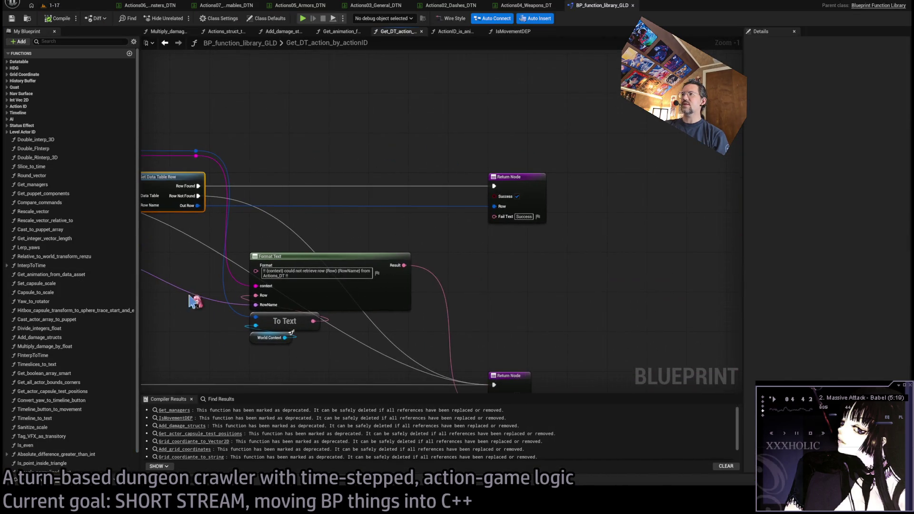
left_click_drag(374, 298, 520, 282)
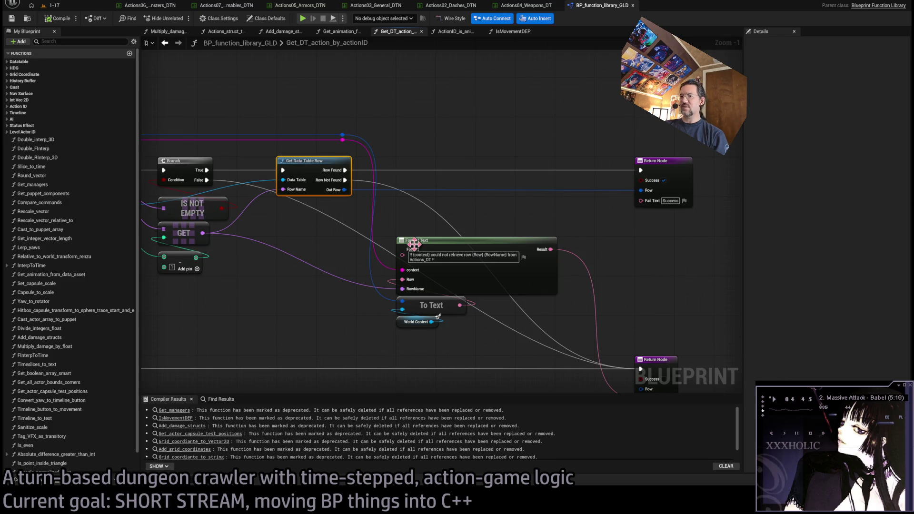
middle_click(595, 12)
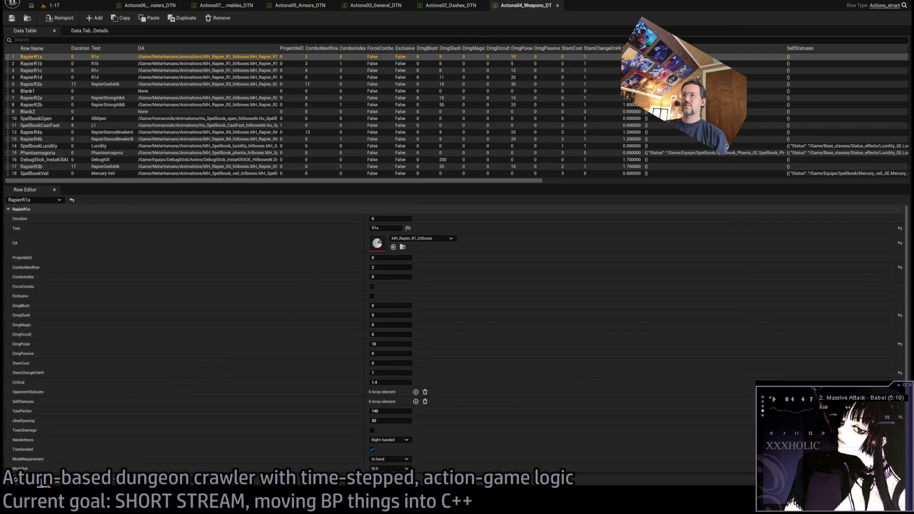
Step: Return to level 1-17 and follow the 'Get Data Table Row' error link to Get_DT_action_by_actionID
left_click(48, 484)
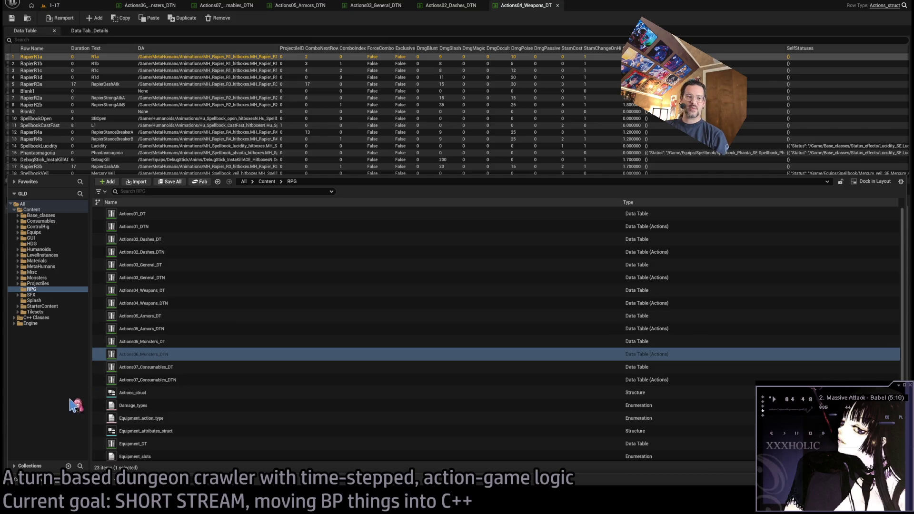
left_click(47, 483)
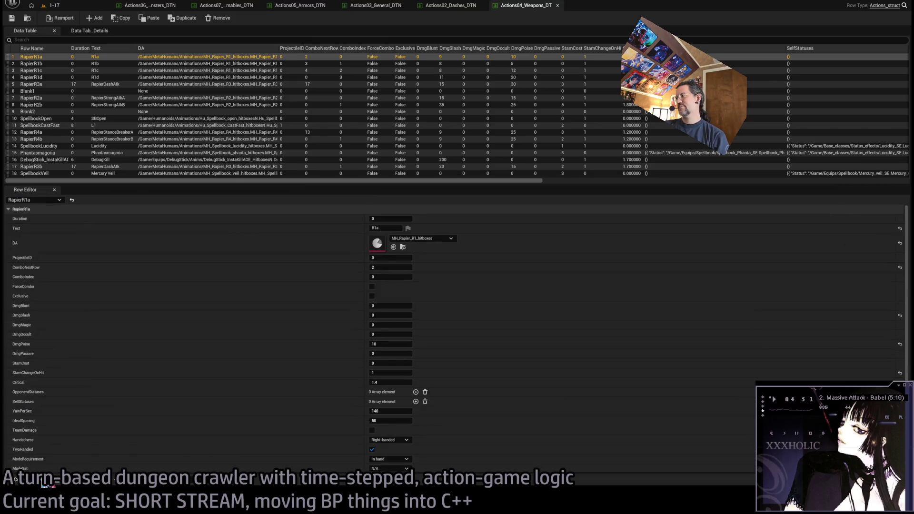
left_click(64, 7)
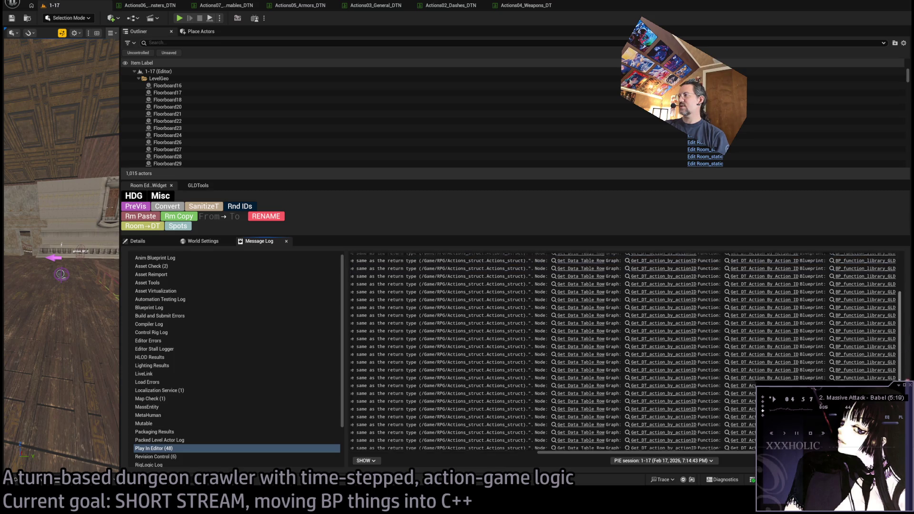
mouse_move(578, 453)
left_mouse_down()
mouse_move(363, 450)
mouse_move(598, 452)
left_mouse_up()
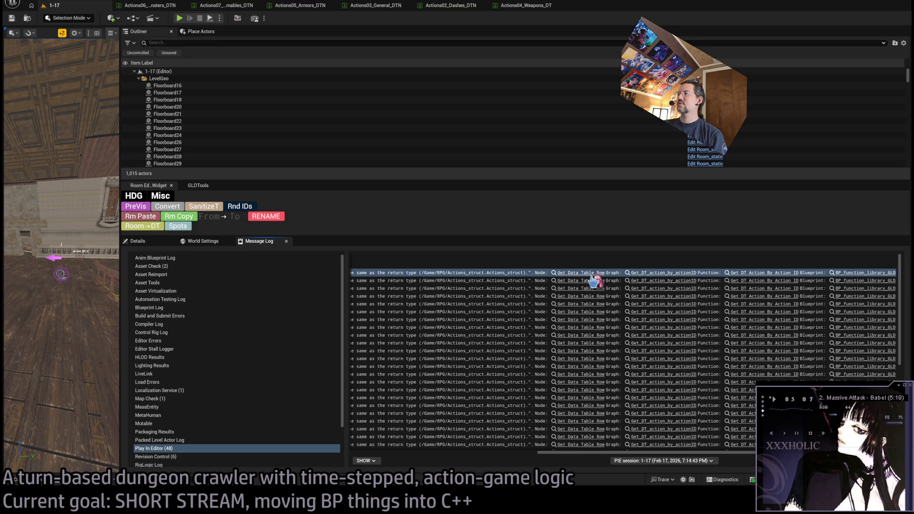
left_click(598, 278)
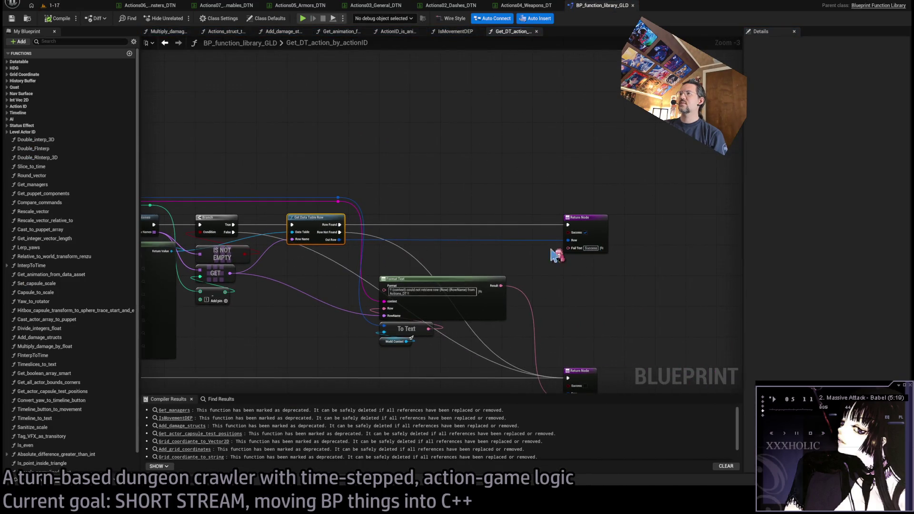
Step: Inspect the function graph, disconnect the lookup's Row Name, recompile and delete the old Get Data Table Row
mouse_move(458, 237)
left_mouse_down()
mouse_move(427, 261)
mouse_move(493, 237)
left_mouse_up()
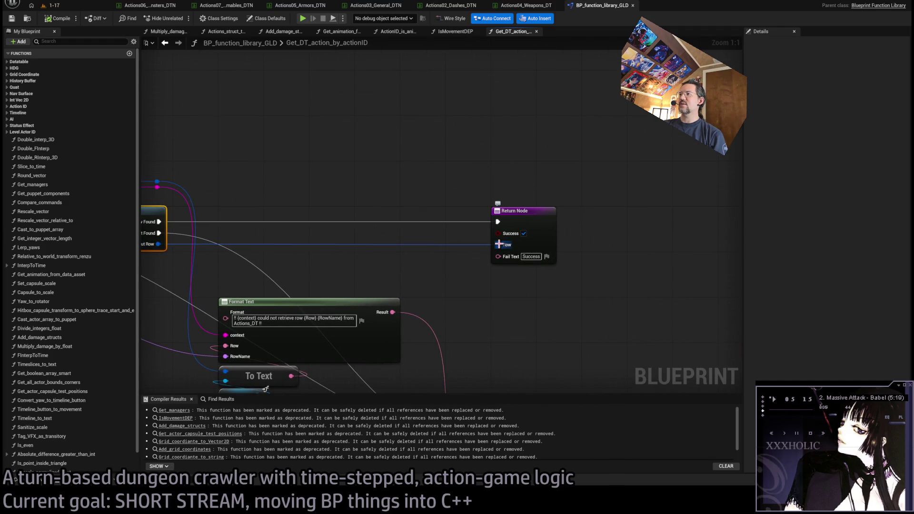
left_click(524, 243)
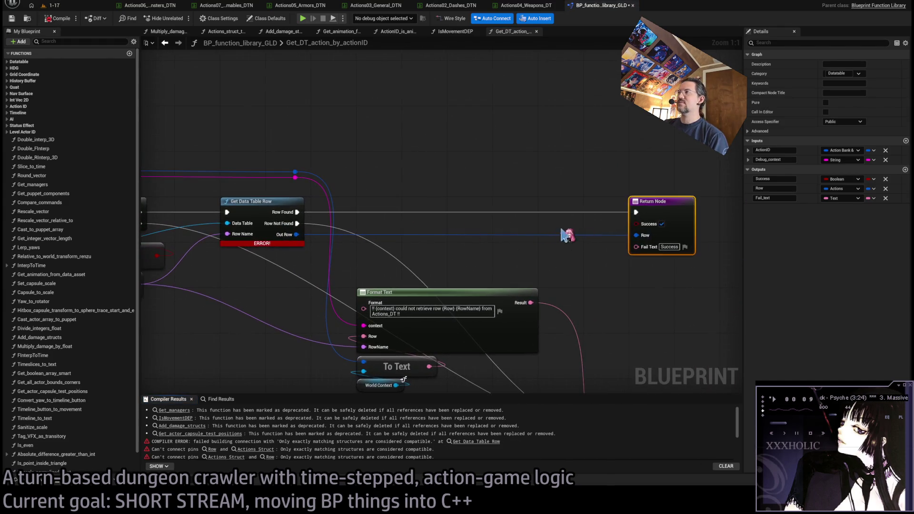
mouse_move(315, 244)
left_mouse_down()
mouse_move(519, 232)
mouse_move(595, 213)
left_mouse_up()
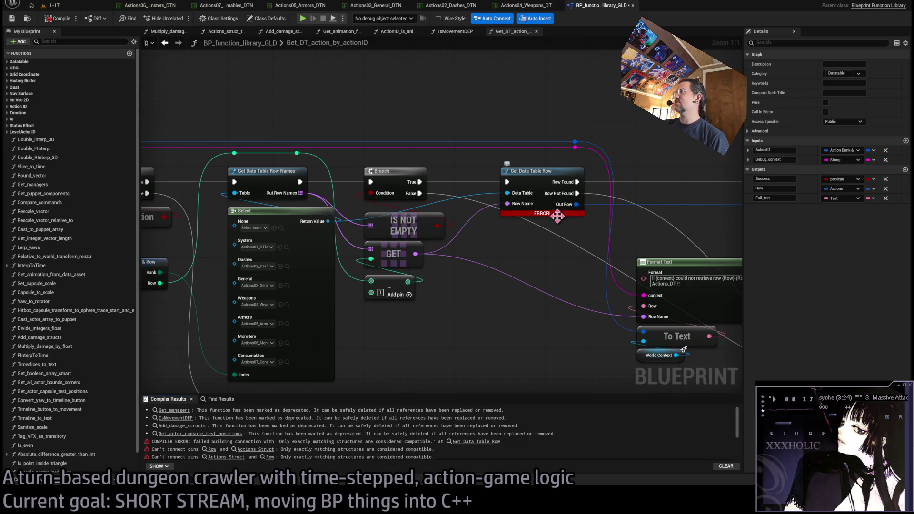
left_click_drag(587, 233, 395, 229)
mouse_move(405, 262)
left_mouse_down()
mouse_move(356, 250)
mouse_move(477, 248)
left_mouse_up()
left_click(443, 213, "alt")
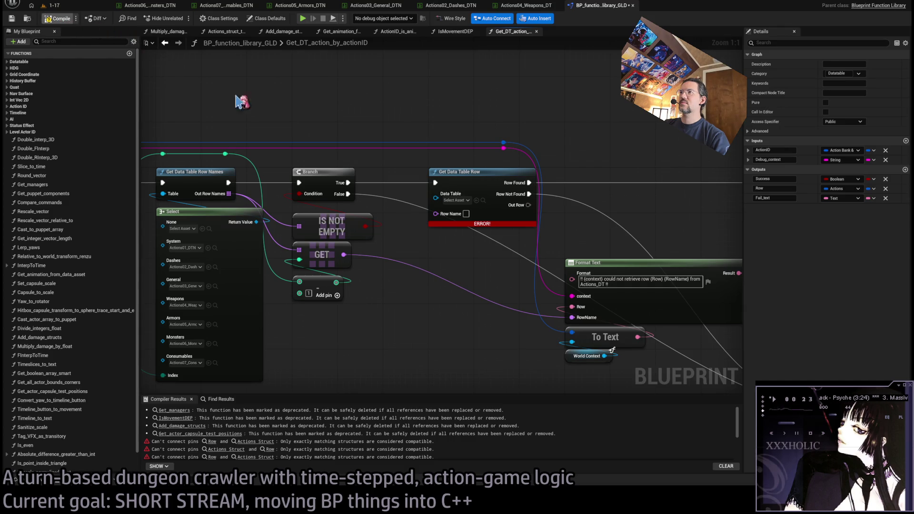
left_click(453, 172)
key("F7")
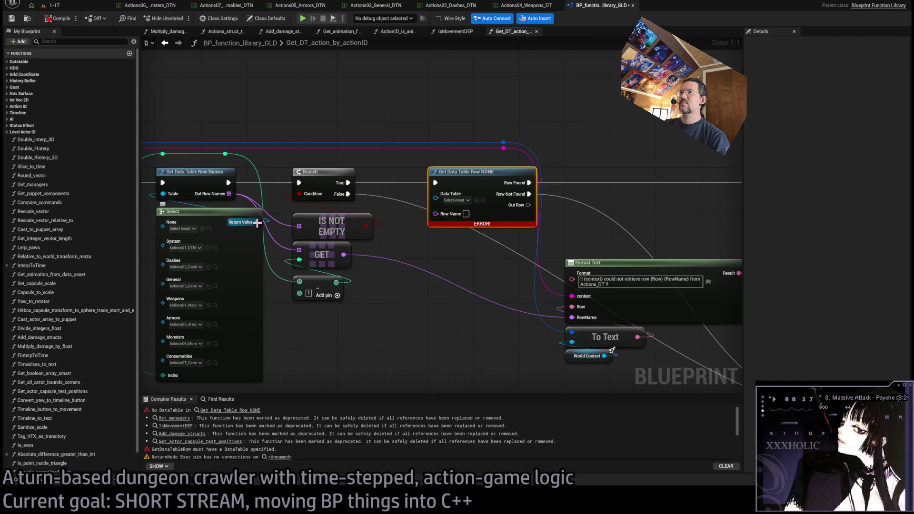
key("Delete")
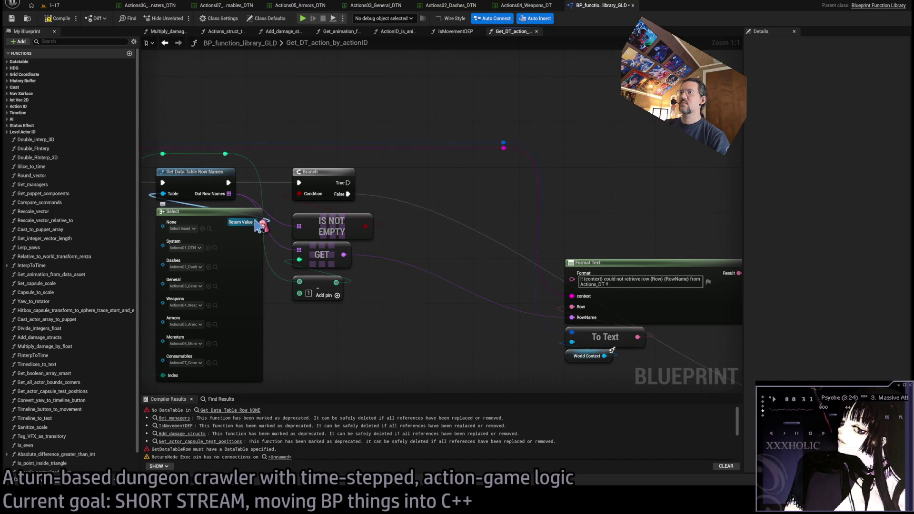
Step: Restore the old node and add a new Get Data Table Row fed by Select's Return Value
mouse_move(258, 221)
left_mouse_down()
mouse_move(457, 201)
mouse_move(445, 180)
left_mouse_up()
key("ctrl+z")
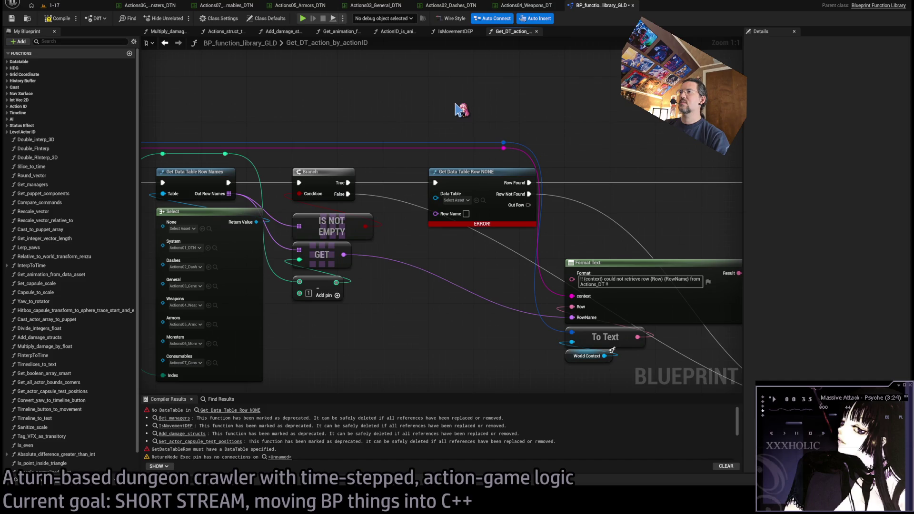
key("ctrl+y")
mouse_move(256, 222)
left_mouse_down()
mouse_move(445, 307)
mouse_move(527, 399)
left_mouse_up()
left_click(507, 393)
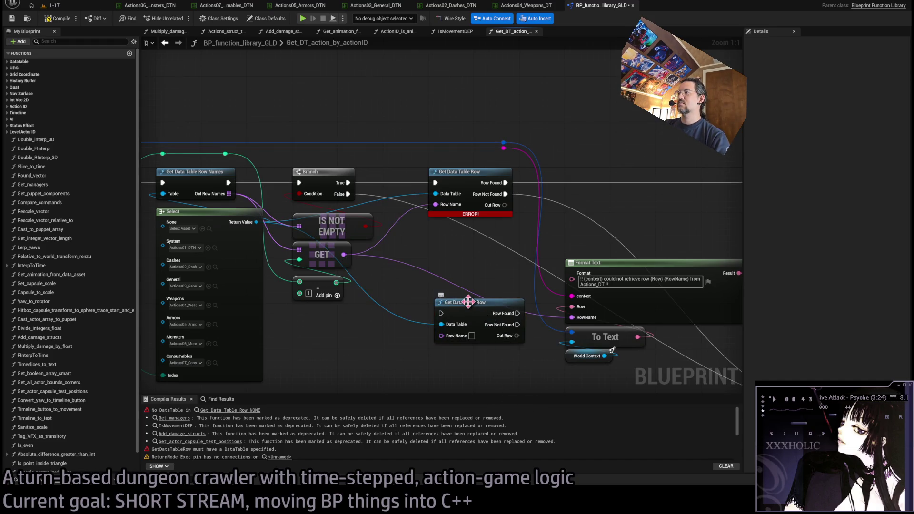
Step: Move the row name, Row Found, Row Not Found and Branch True links to the new lookup, deleting the old node
mouse_move(446, 206)
left_mouse_down()
mouse_move(450, 339)
mouse_move(442, 335)
left_mouse_up()
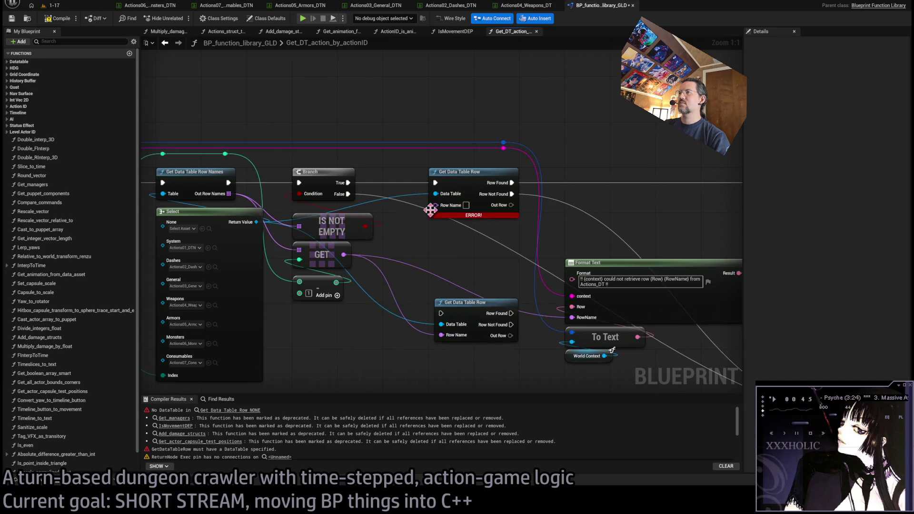
left_click_drag(437, 195, 478, 282)
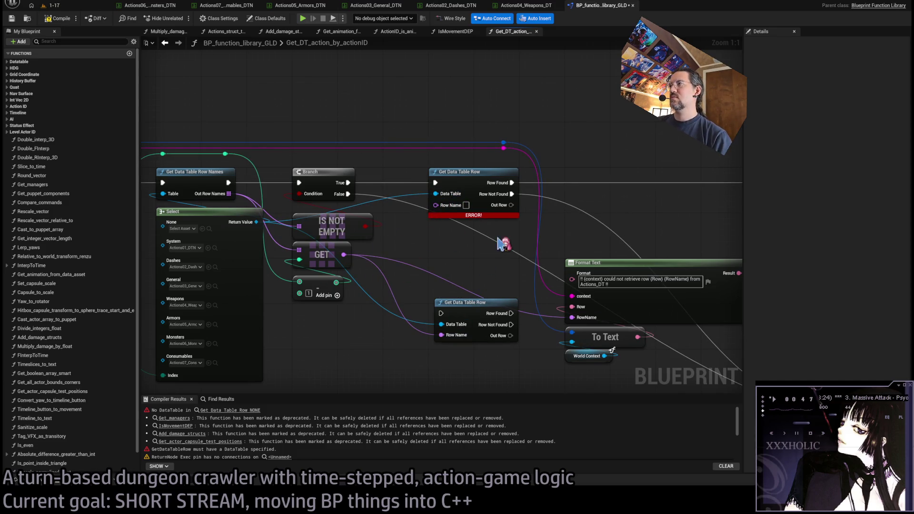
mouse_move(512, 183)
left_mouse_down()
mouse_move(529, 308)
mouse_move(511, 314)
left_mouse_up()
left_click_drag(512, 194, 511, 324)
left_click(474, 216)
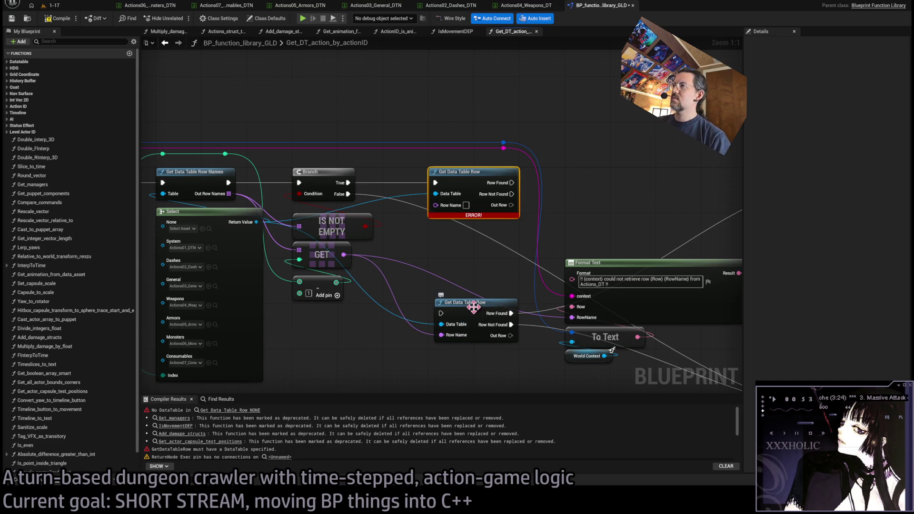
mouse_move(435, 182)
left_mouse_down()
mouse_move(441, 313)
mouse_move(467, 186)
left_mouse_up()
key("Delete")
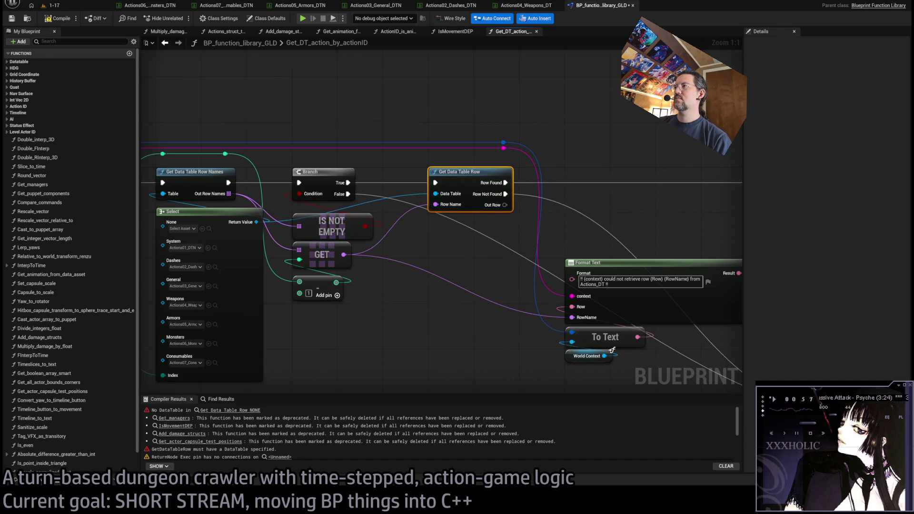
left_click_drag(315, 202, 642, 206)
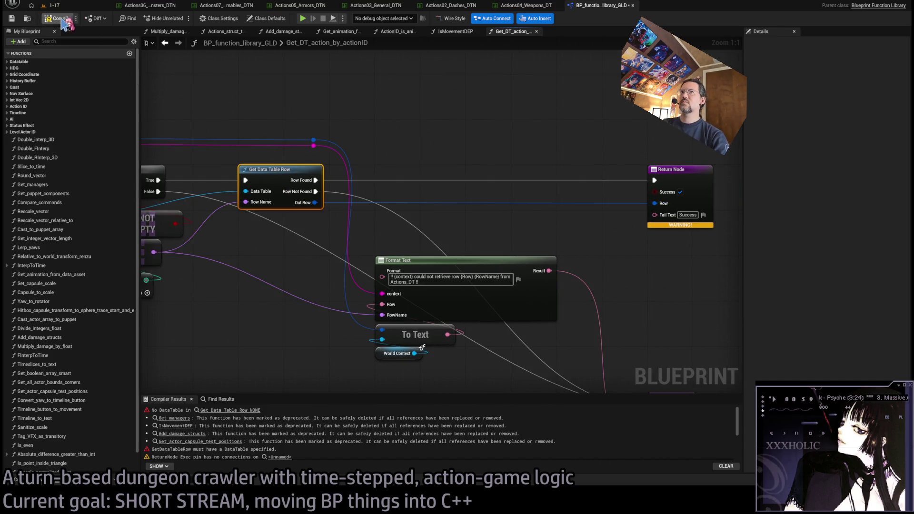
Step: Recompile with F7 and jump to the next Row/Actions Struct pin-connection error
key("F7")
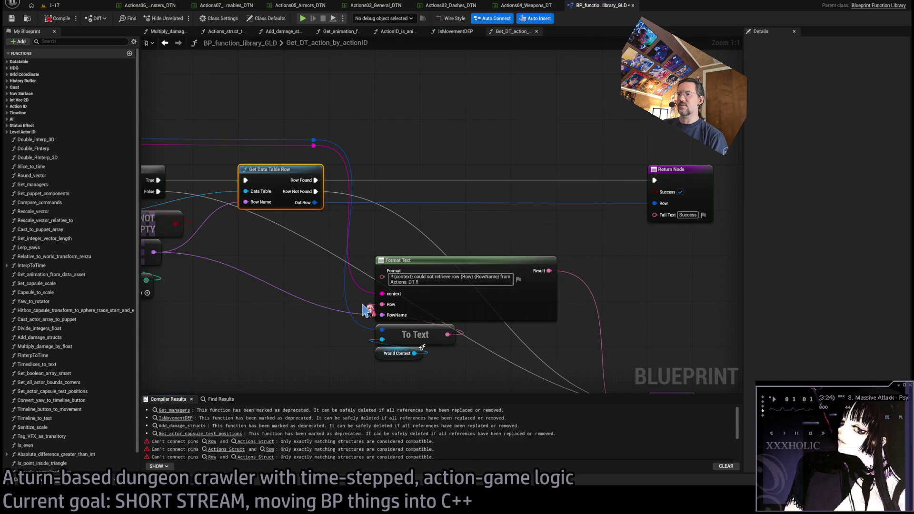
mouse_move(269, 314)
left_mouse_down()
mouse_move(707, 286)
mouse_move(455, 276)
left_mouse_up()
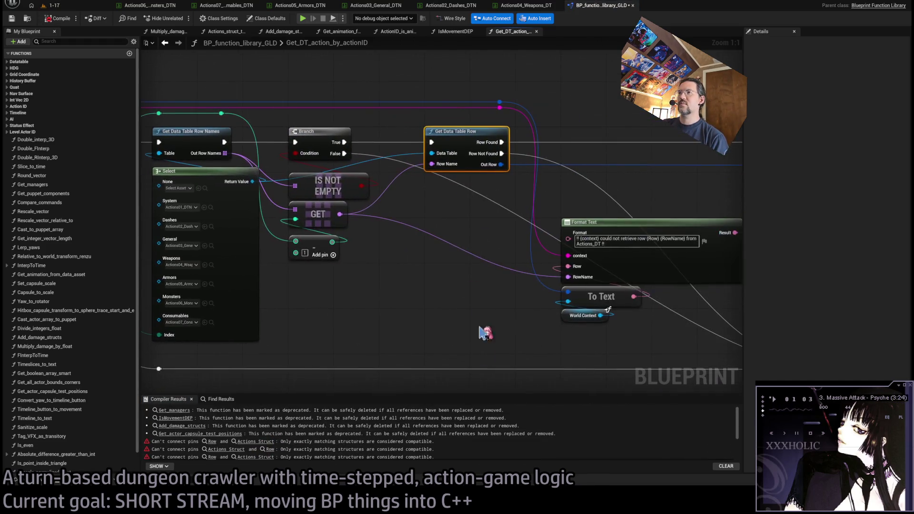
scroll(218, 426, "down", 3)
left_click(213, 420)
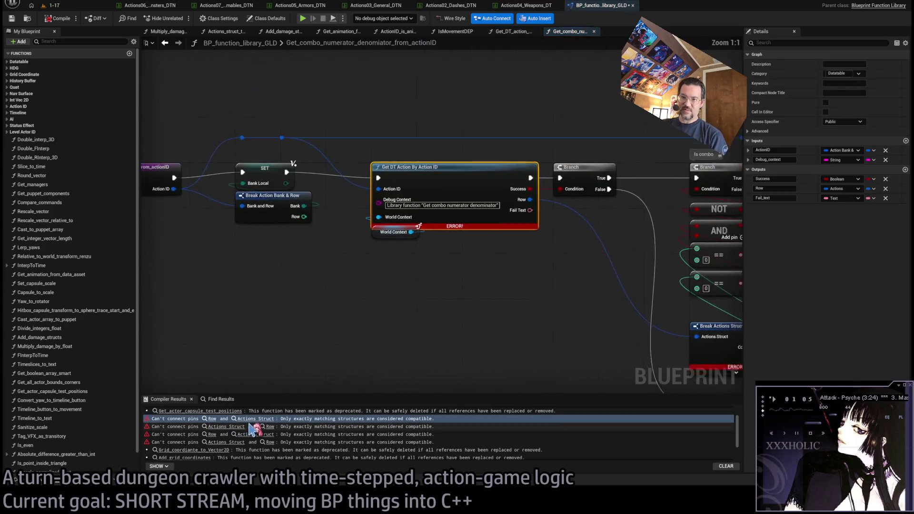
Step: Add a Break Actions node from Row and move the Combo Next Row and Combo Index links onto it
left_click(443, 280)
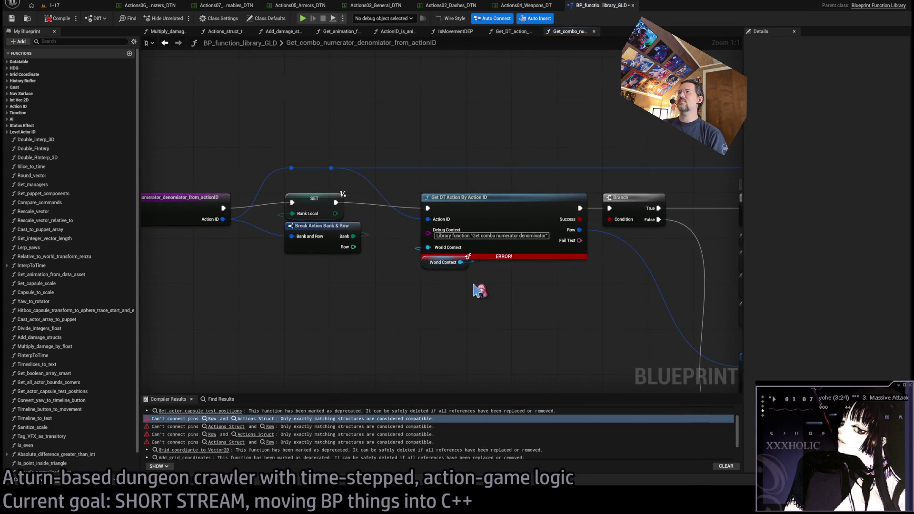
left_click(226, 224)
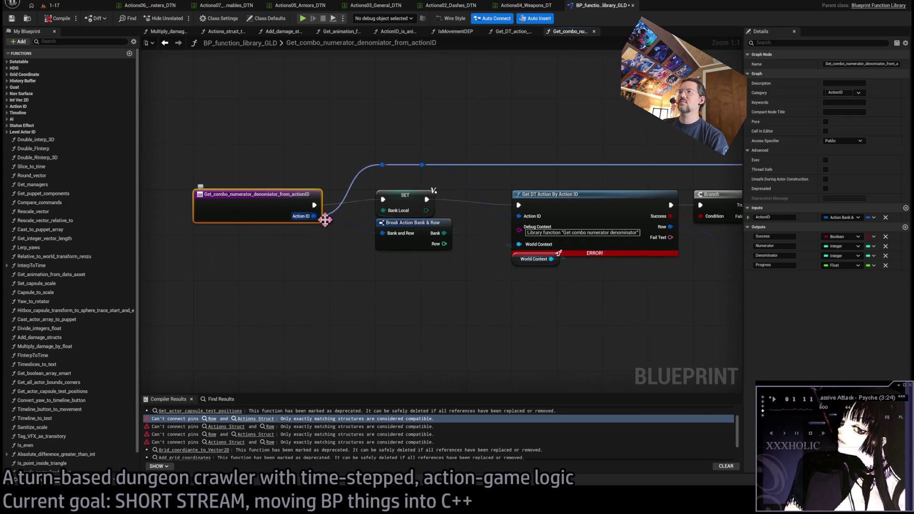
left_click_drag(316, 223, 190, 223)
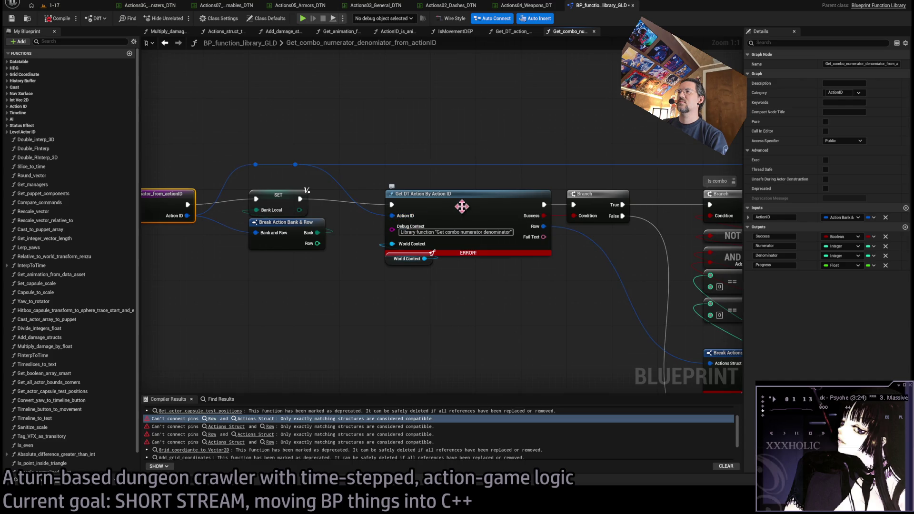
left_click_drag(384, 259, 384, 265)
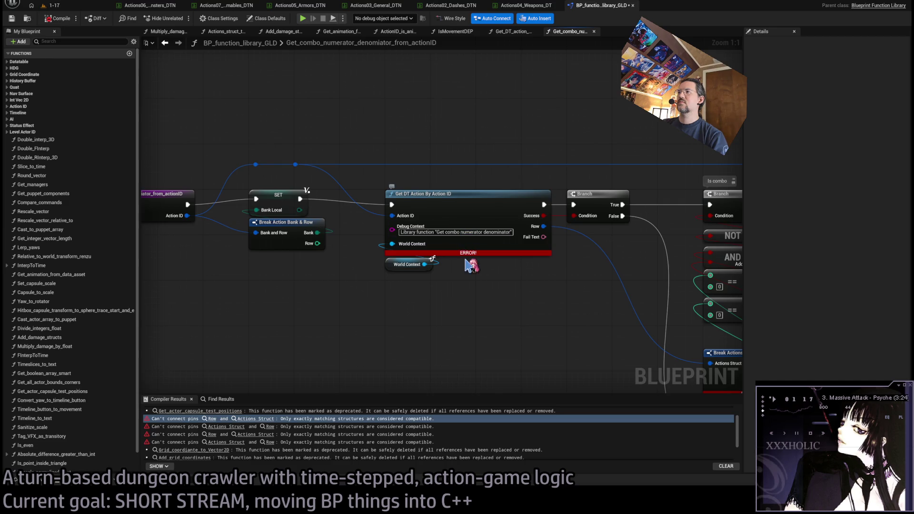
left_click_drag(472, 265, 439, 235)
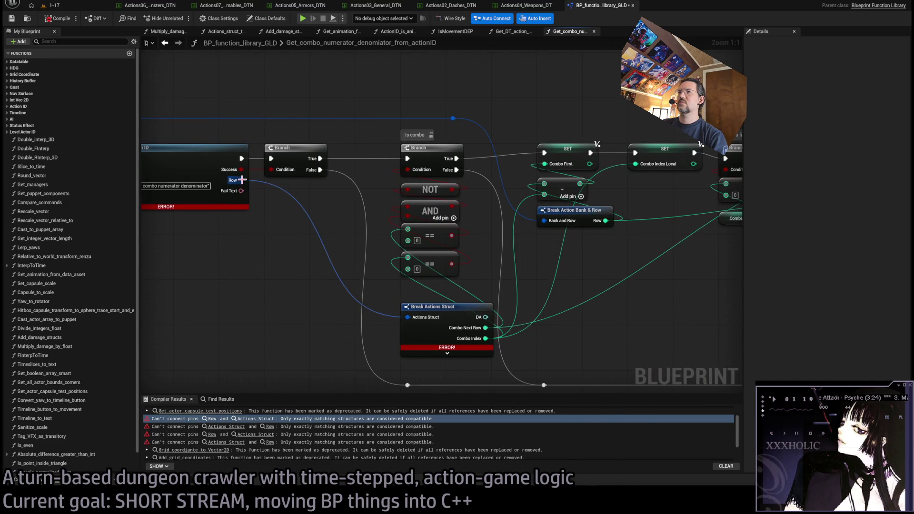
mouse_move(408, 317)
left_mouse_down()
mouse_move(363, 317)
mouse_move(340, 259)
left_mouse_up()
left_click(340, 259)
mouse_move(508, 241)
left_mouse_down()
mouse_move(532, 164)
mouse_move(452, 203)
mouse_move(409, 205)
left_mouse_up()
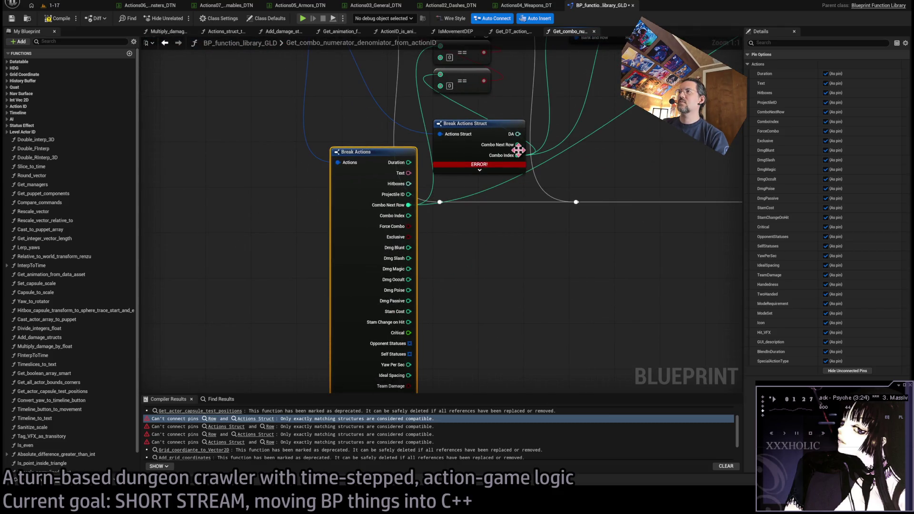
mouse_move(519, 154)
left_mouse_down()
mouse_move(438, 218)
mouse_move(408, 216)
left_mouse_up()
left_click_drag(448, 149, 452, 194)
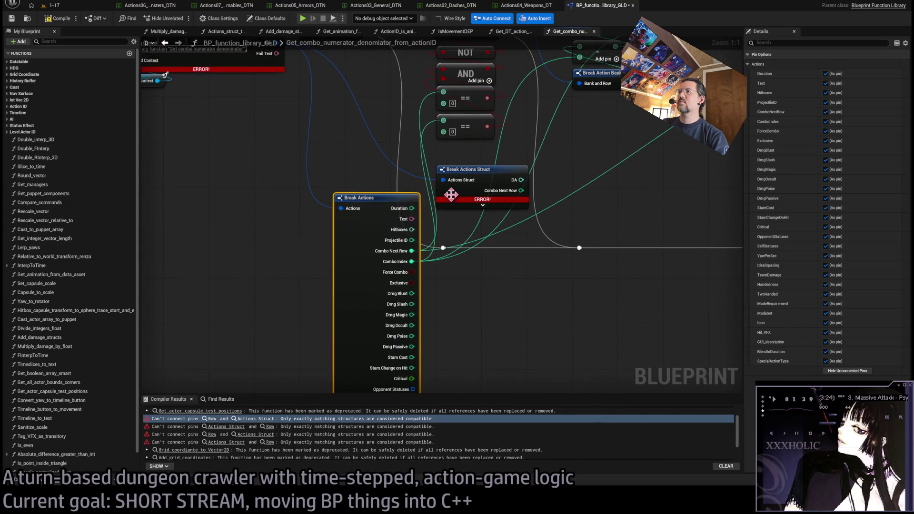
Step: Hide Break Actions' unused outputs, delete the old Break Actions Struct node, and recompile
left_click(828, 372)
left_click(478, 169)
key("Delete")
mouse_move(365, 205)
left_mouse_down()
mouse_move(460, 171)
mouse_move(466, 158)
left_mouse_up()
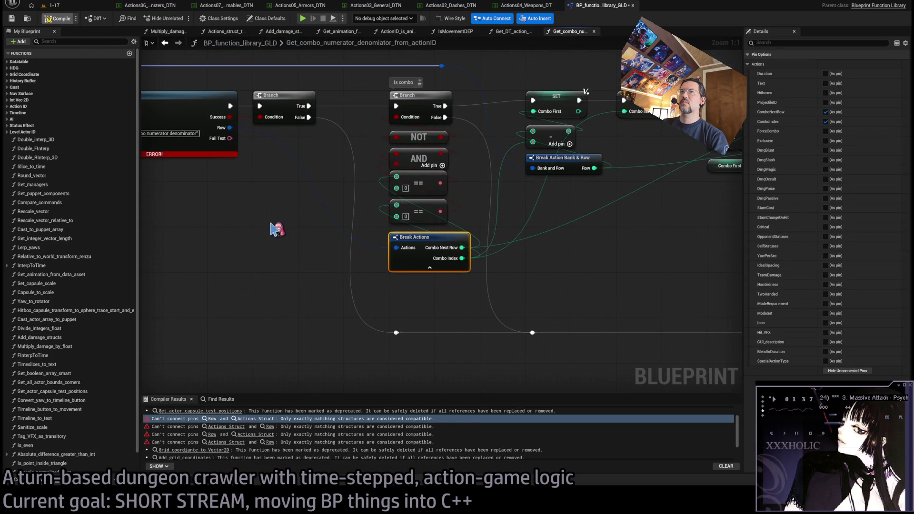
key("F7")
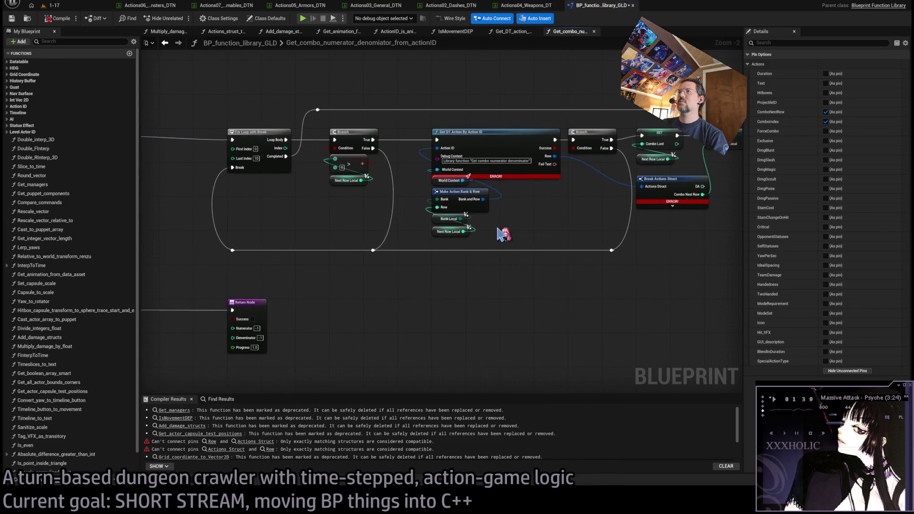
Step: In the next erroring section, swap Break Actions Struct for a Break Actions node exposing only Combo Next Row
scroll(500, 233, "up", 2)
left_click(524, 274)
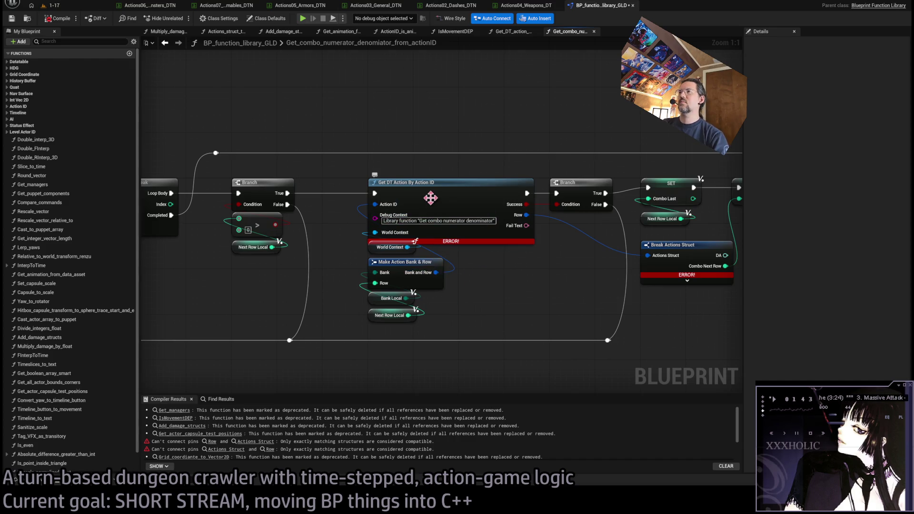
left_click_drag(431, 197, 336, 275)
left_click_drag(313, 200, 466, 326)
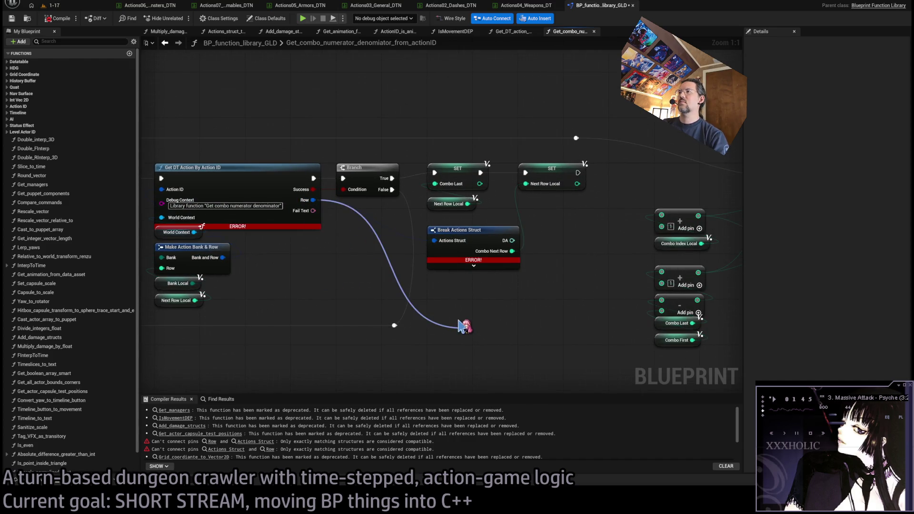
left_click(490, 347)
left_click(848, 371)
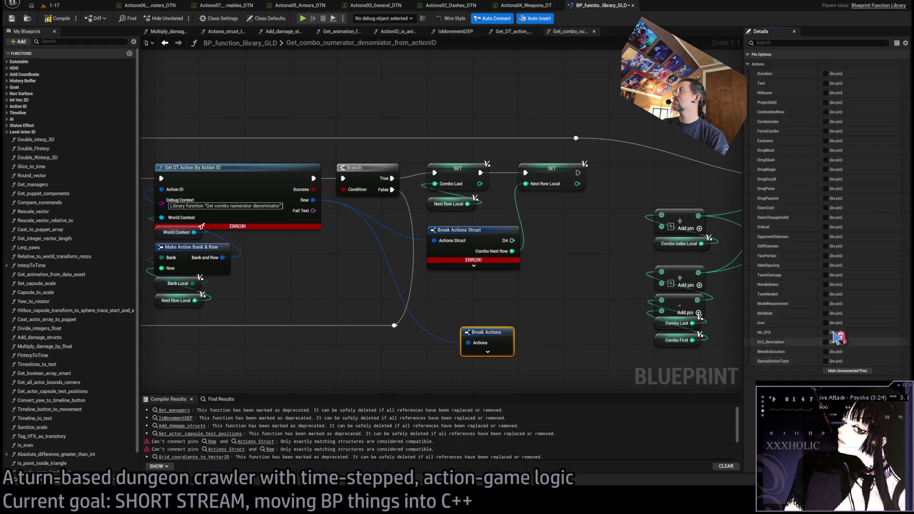
left_click(826, 112)
mouse_move(512, 251)
left_mouse_down()
mouse_move(572, 334)
mouse_move(534, 343)
mouse_move(465, 279)
mouse_move(457, 218)
left_mouse_up()
left_click(472, 233)
key("Delete")
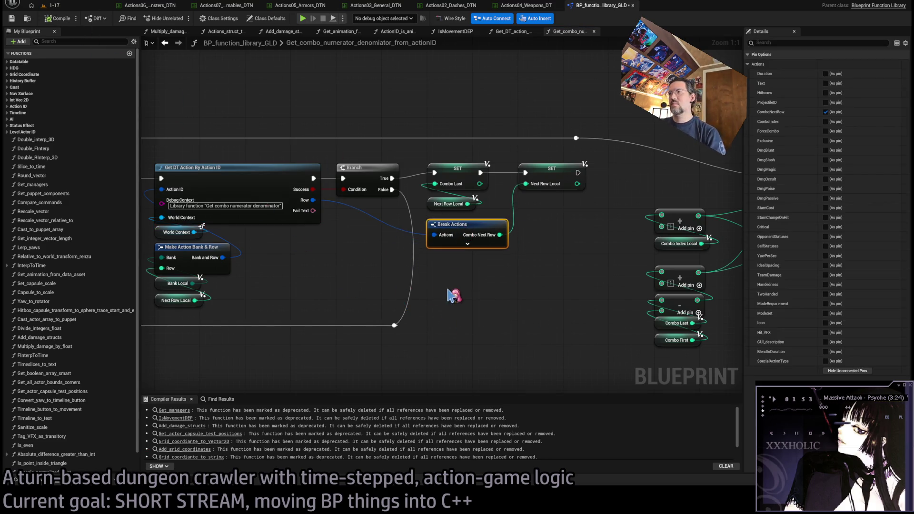
scroll(533, 240, "down", 4)
left_click_drag(533, 239, 552, 231)
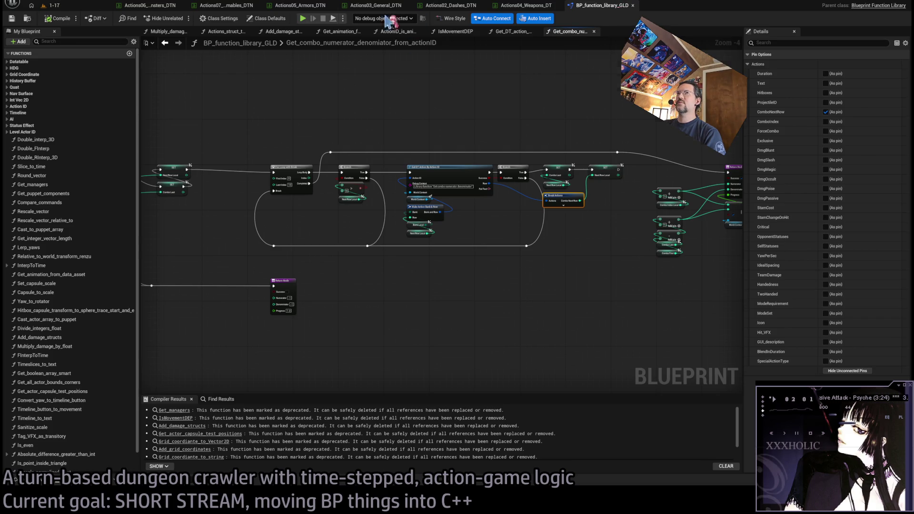
Step: Return to the 1-17 level editor, widen its viewport, and show the RPG folder in the content browser
left_click(84, 7)
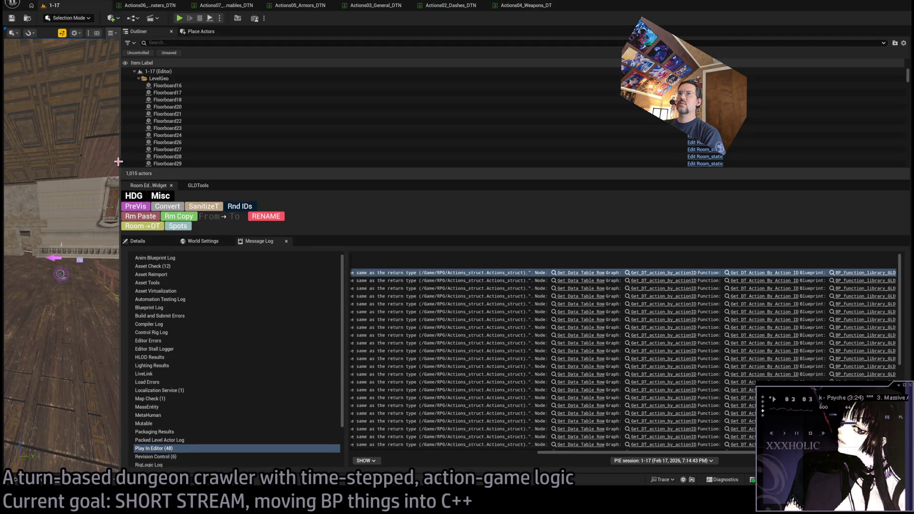
left_click_drag(121, 161, 641, 241)
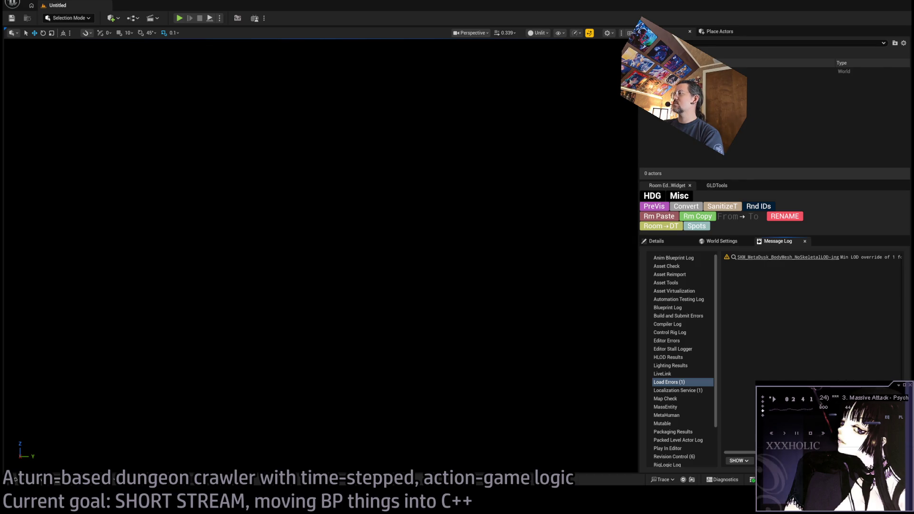
left_click(33, 480)
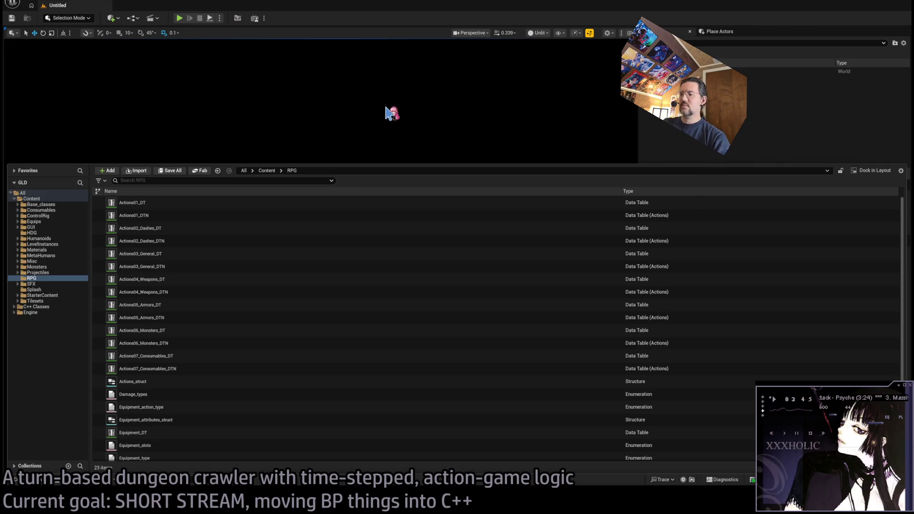
Step: Find 'command' in quick asset search, open P_command_processor, and jump to the failing Set_current_command_variables nodes
key("ctrl+p")
type("command")
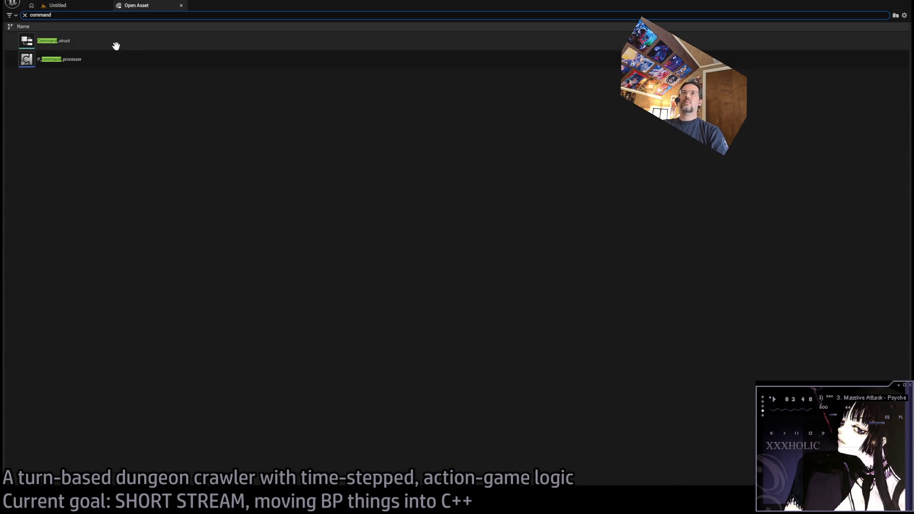
left_click(97, 66)
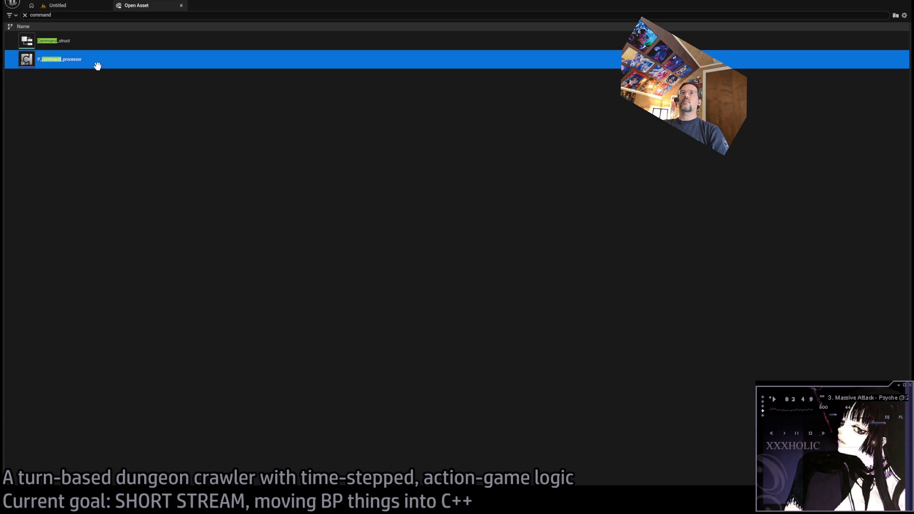
double_click(98, 66)
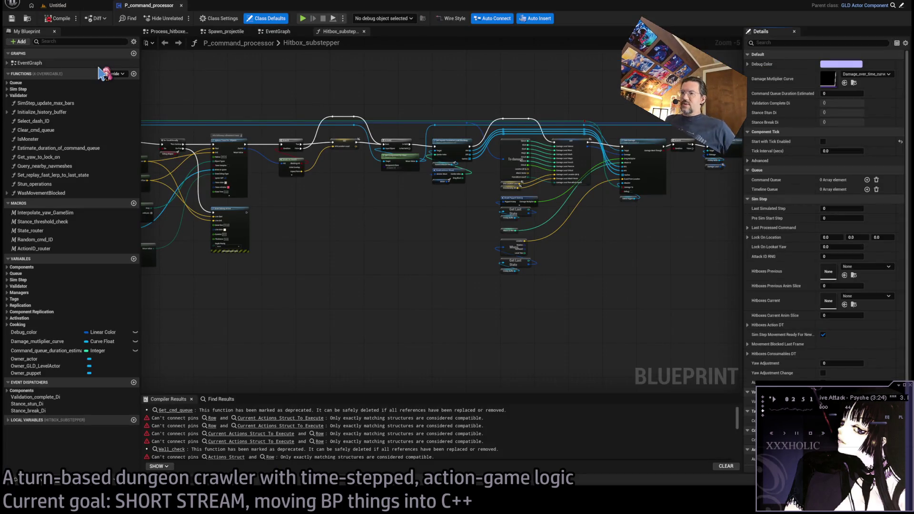
left_click(212, 418)
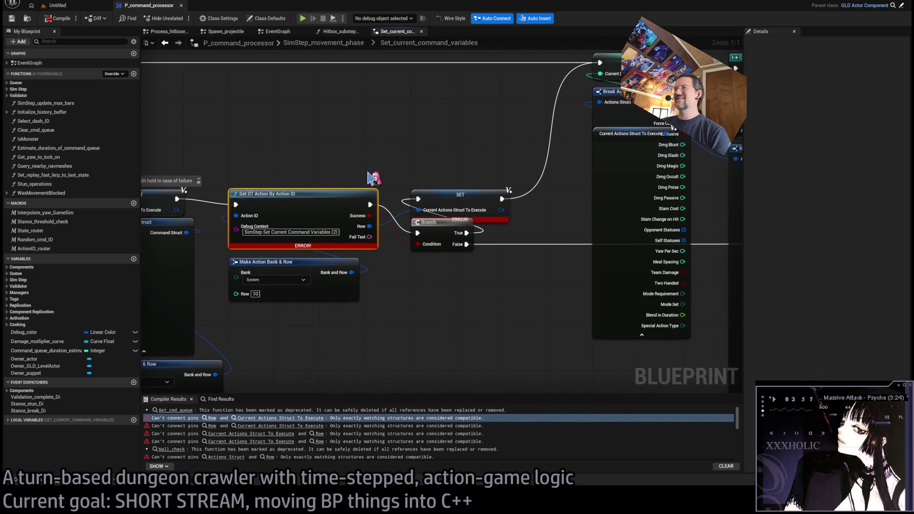
Step: Add a Break Actions node from Current Actions Struct, move the Duration link to it, and delete the erroring struct node
left_click(455, 210)
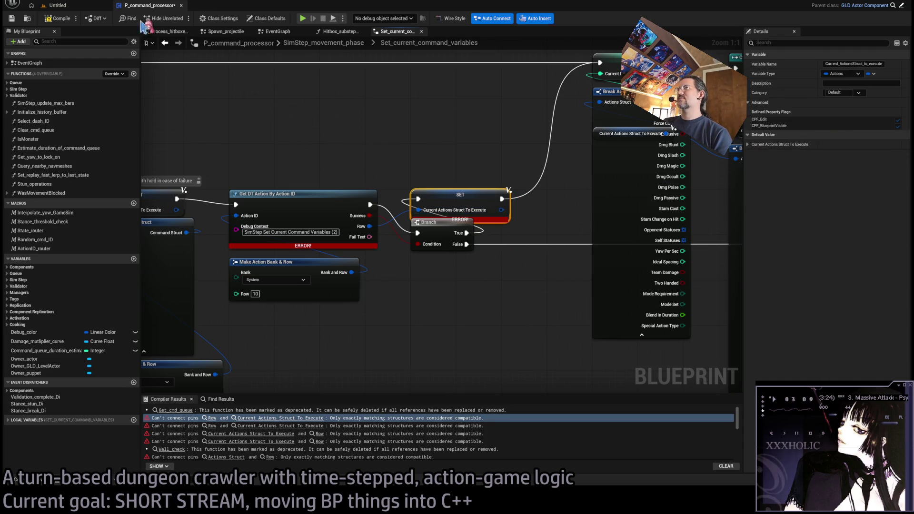
key("F7")
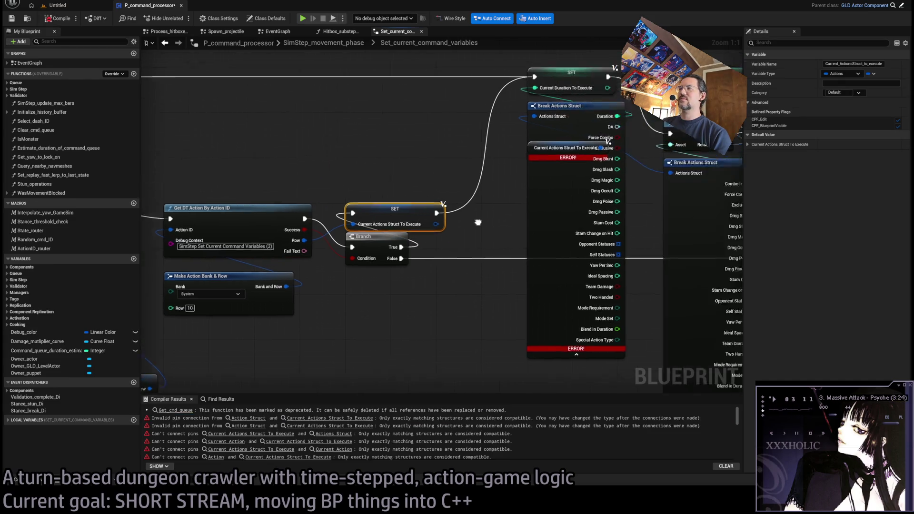
left_click(476, 238)
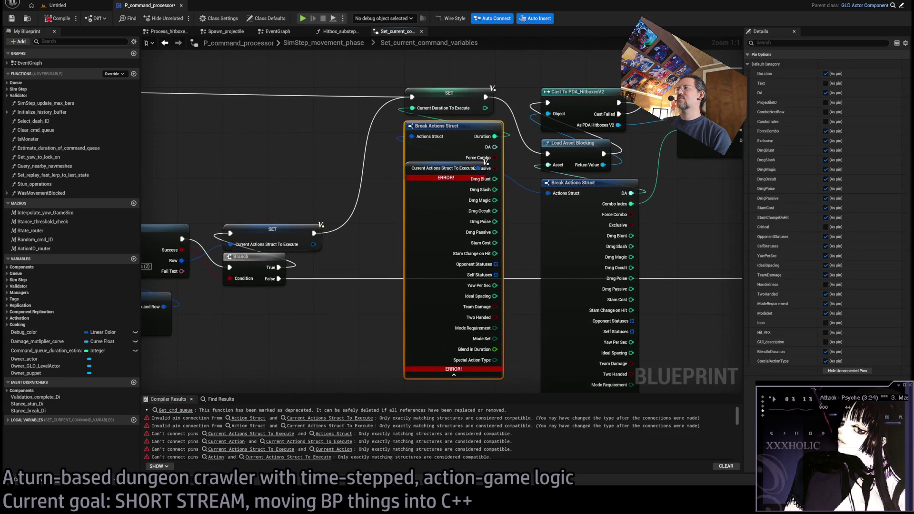
left_click(419, 222)
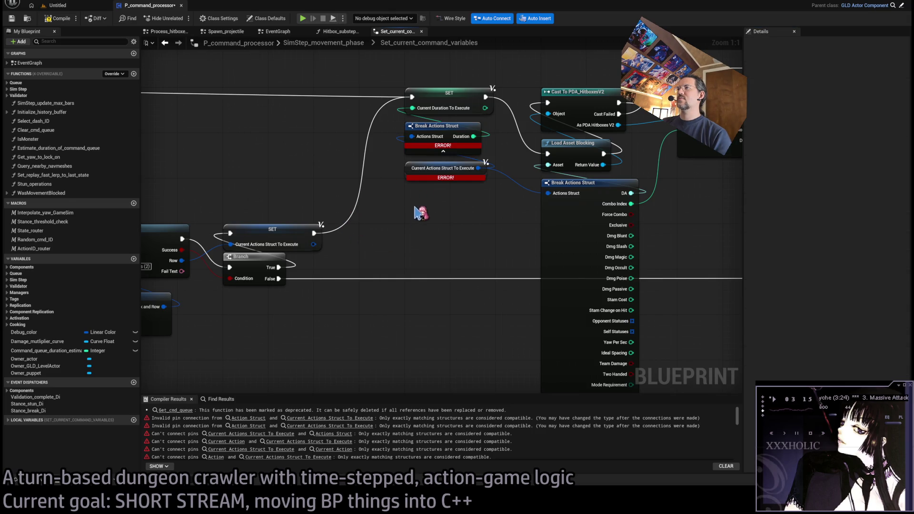
left_click_drag(477, 168, 389, 223)
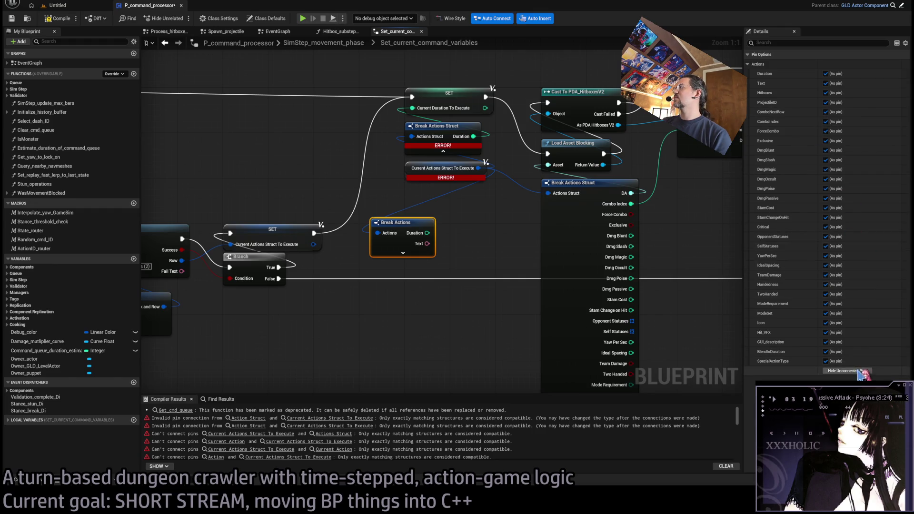
left_click(826, 83)
mouse_move(474, 136)
left_mouse_down()
mouse_move(427, 233)
mouse_move(428, 132)
left_mouse_up()
key("Delete")
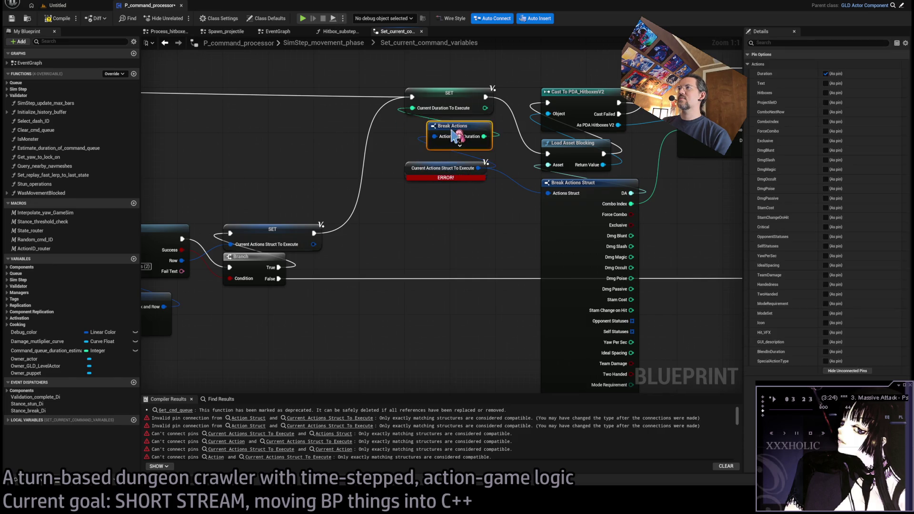
Step: Collapse the large Break Actions Struct to its connected pins and expose Hitboxes and Combo Index on Break Actions
left_click(469, 247)
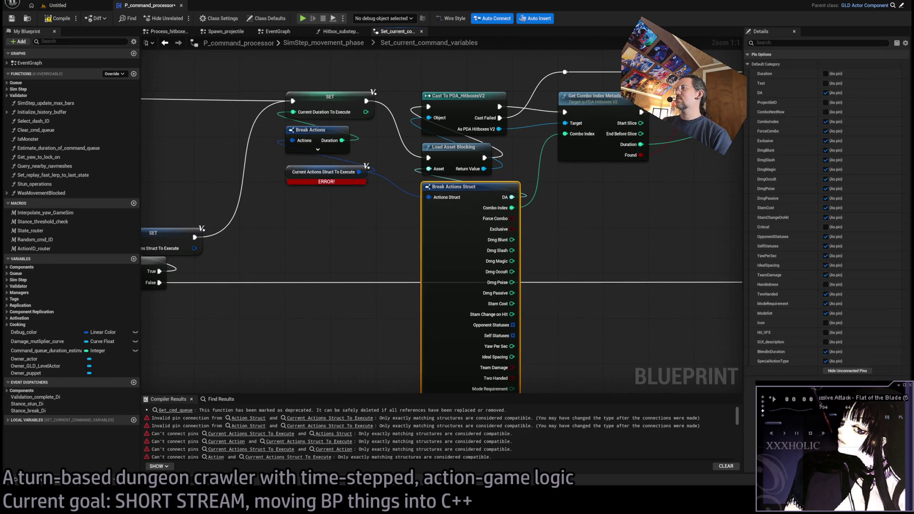
left_click(848, 371)
left_click(400, 249)
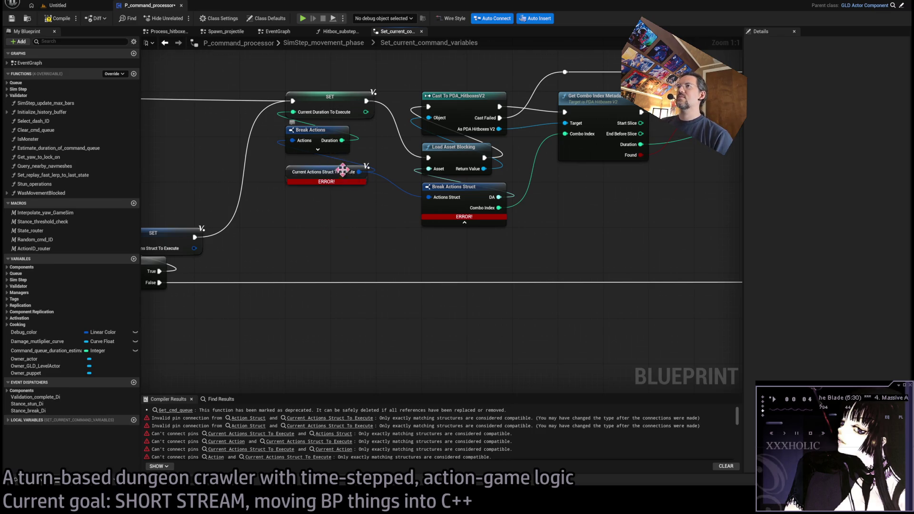
left_click(346, 147)
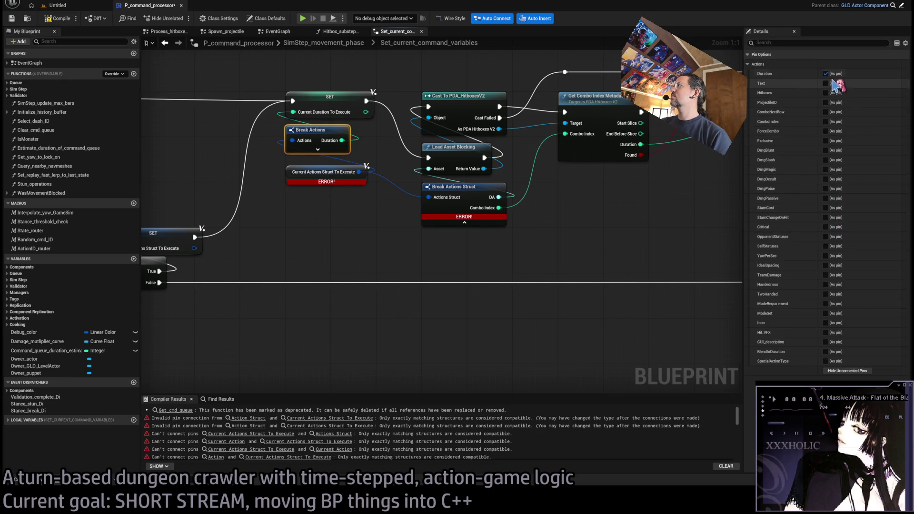
left_click(827, 93)
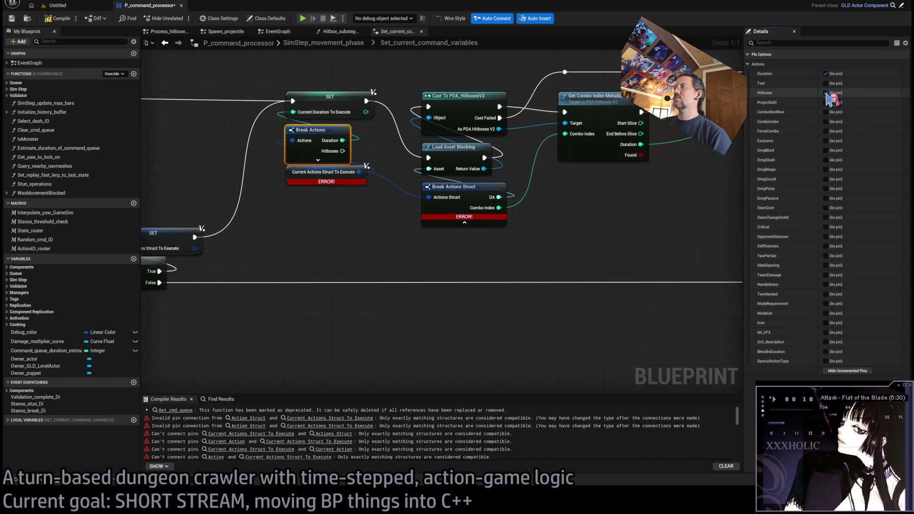
left_click(827, 121)
left_click(326, 197)
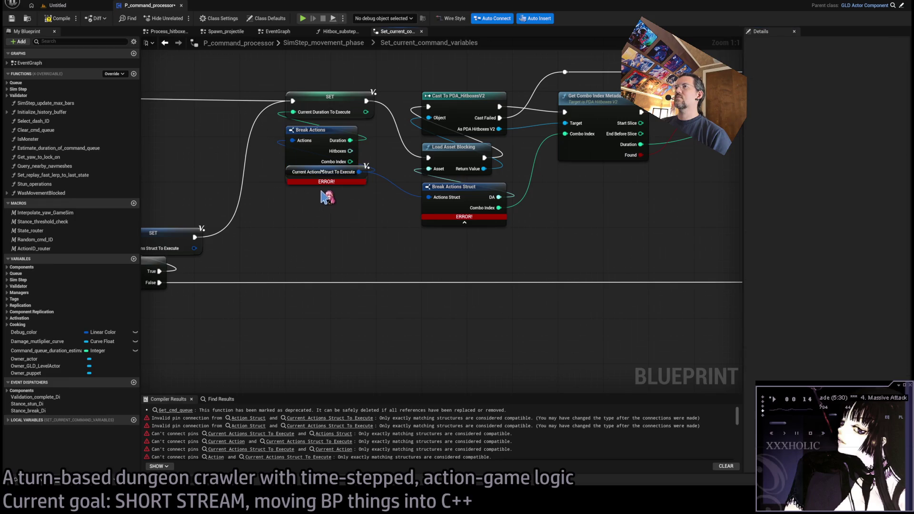
Step: Rewire Combo Index from Break Actions, delete the old Break Actions Struct, and show the compiler error list
left_click_drag(300, 184, 300, 207)
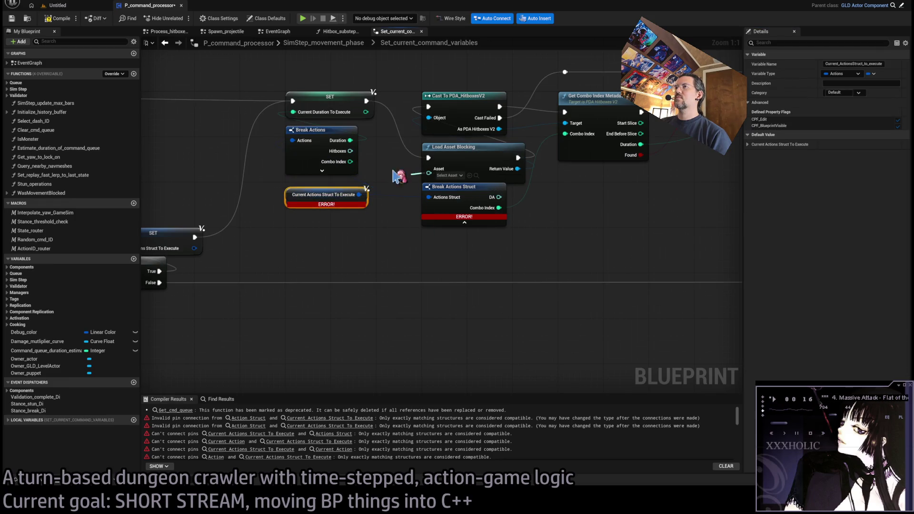
left_click_drag(499, 208, 350, 161)
left_click(465, 210)
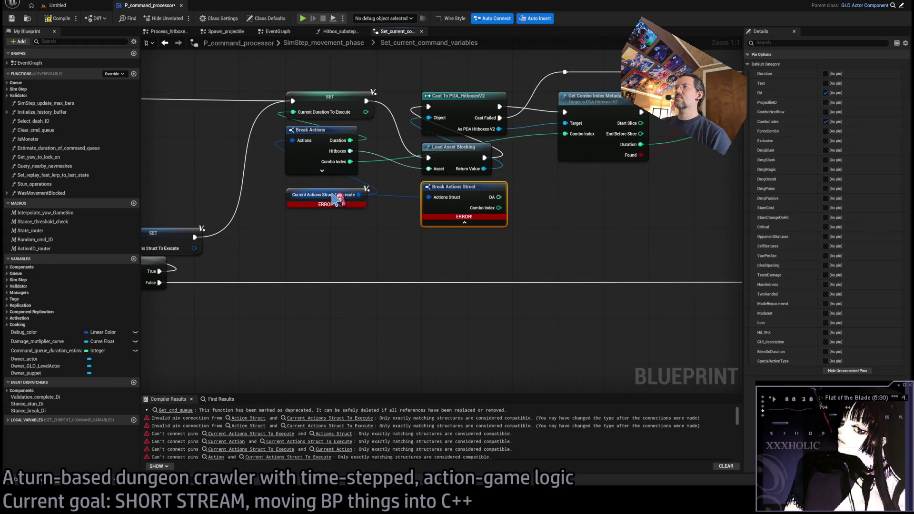
key("Delete")
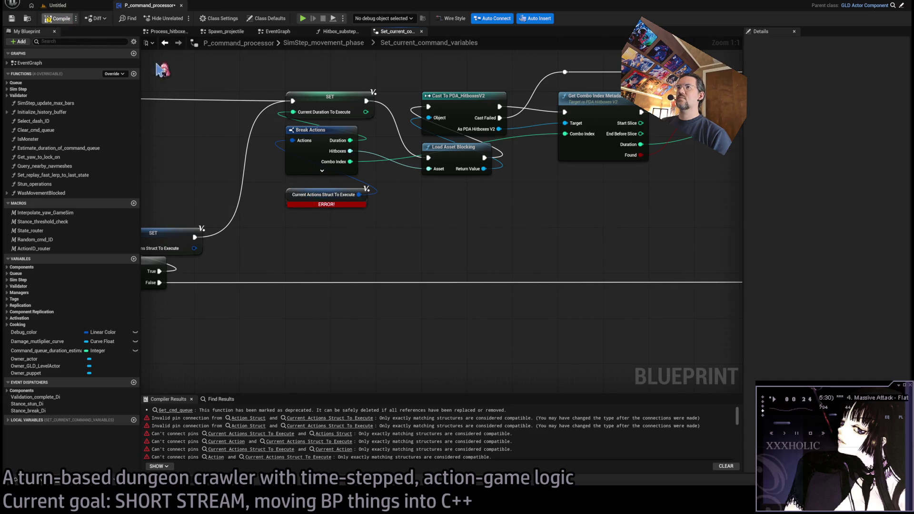
scroll(410, 218, "down", 4)
left_click_drag(409, 203, 353, 189)
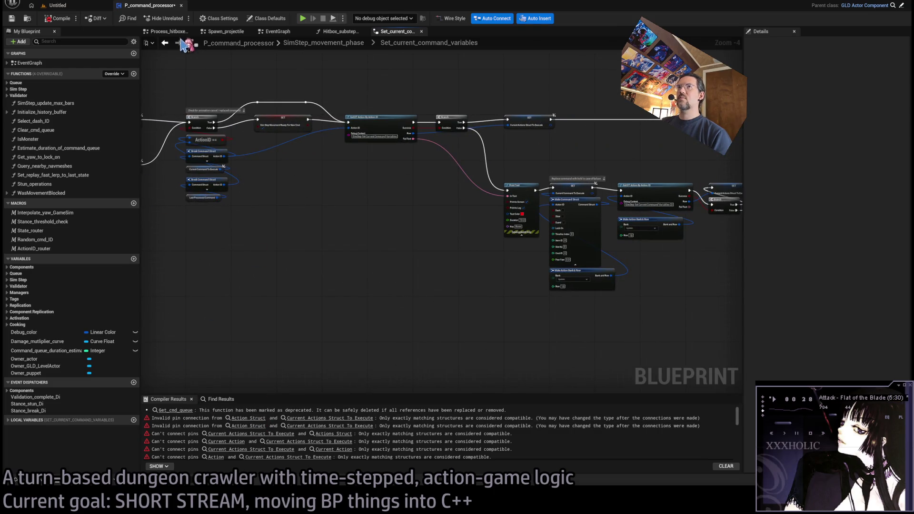
left_click(191, 31)
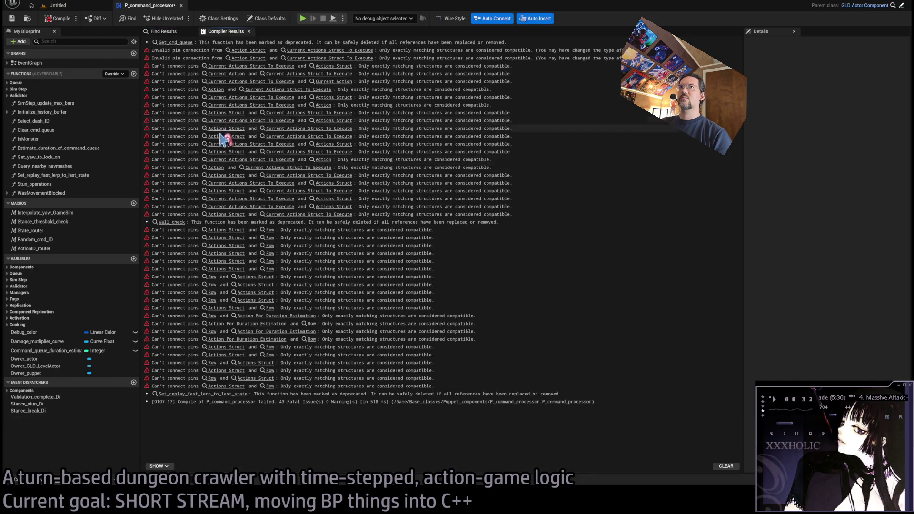
Step: Use Compiler Results to jump to the failing Update_body_capsule_and_scratch_location_for_anim node in SimStep_movement_phase
left_click(172, 44)
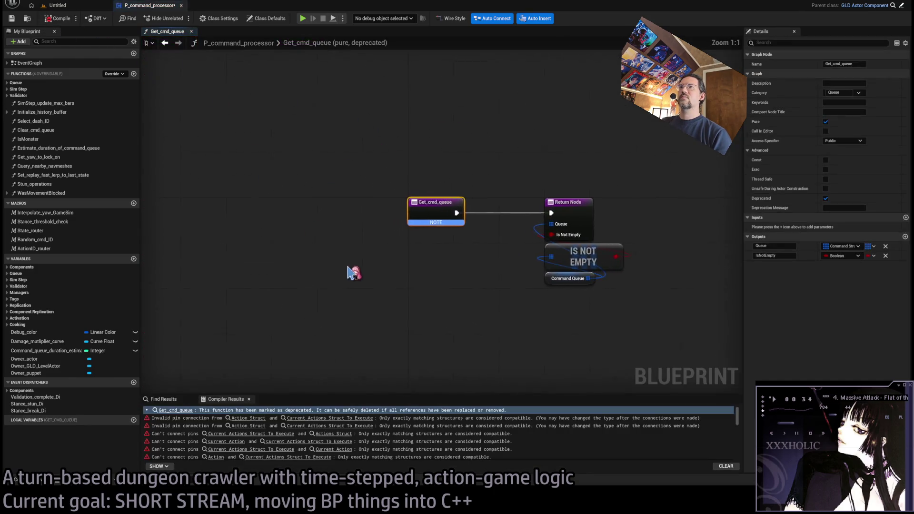
left_click(247, 418)
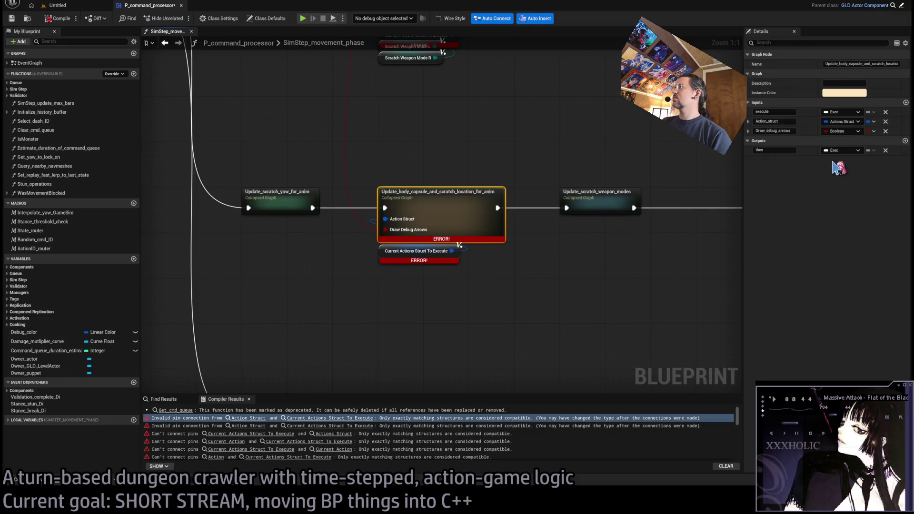
Step: Inside the collapsed graph, feed Hitboxes from a new Break Actions node into Load Asset Blocking and delete the old struct
double_click(440, 196)
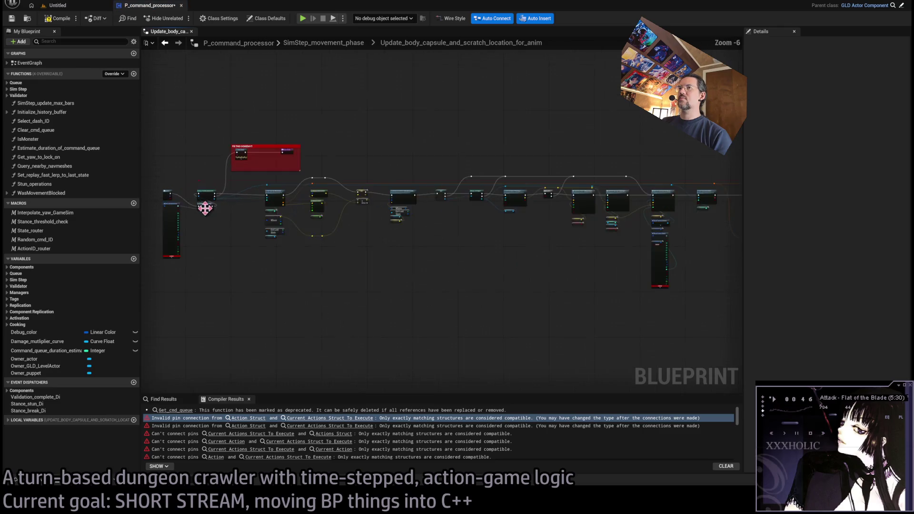
scroll(205, 208, "up", 3)
scroll(458, 267, "up", 1)
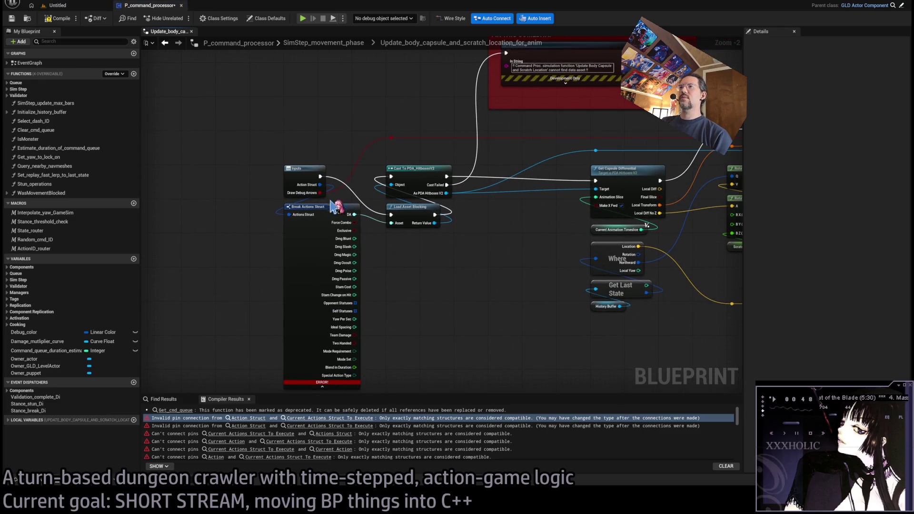
left_click_drag(355, 215, 404, 308)
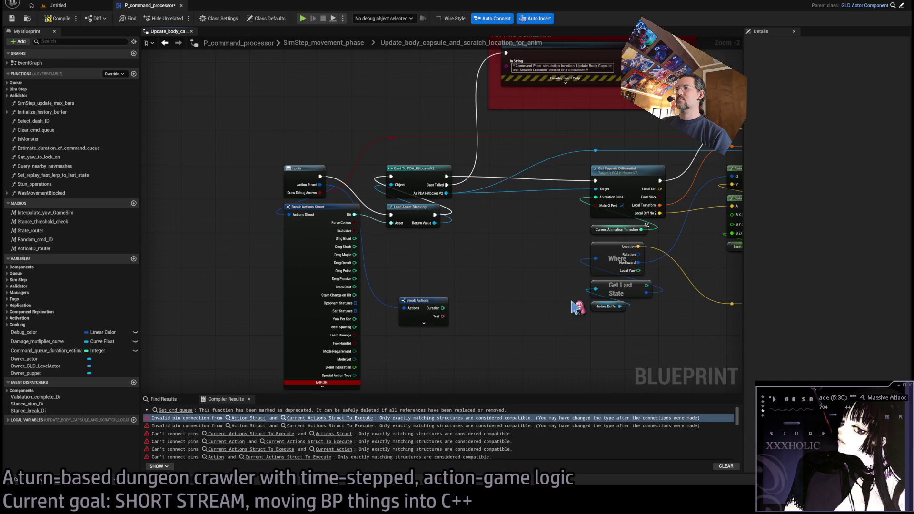
left_click_drag(478, 297, 424, 347)
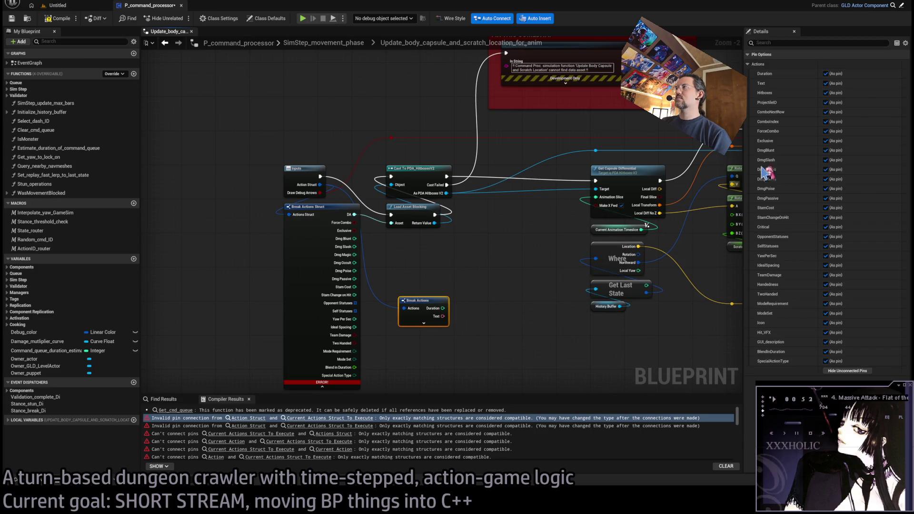
left_click(826, 96)
left_click(826, 93)
mouse_move(443, 308)
left_mouse_down()
mouse_move(411, 233)
mouse_move(392, 222)
left_mouse_up()
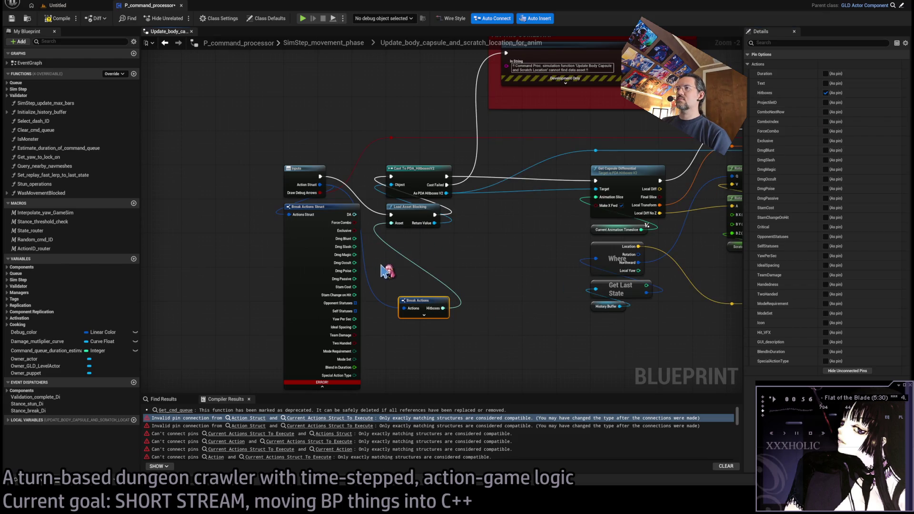
left_click(353, 256)
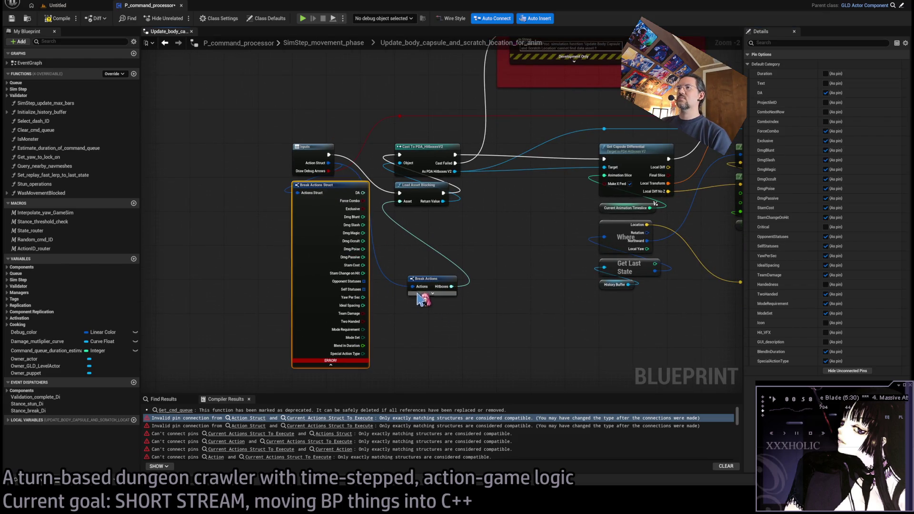
key("Delete")
left_click_drag(419, 299, 406, 235)
Step: Replace the second Break Actions Struct with a Break Actions node supplying Ideal Spacing
mouse_move(469, 273)
left_mouse_down()
mouse_move(347, 231)
mouse_move(310, 231)
left_mouse_up()
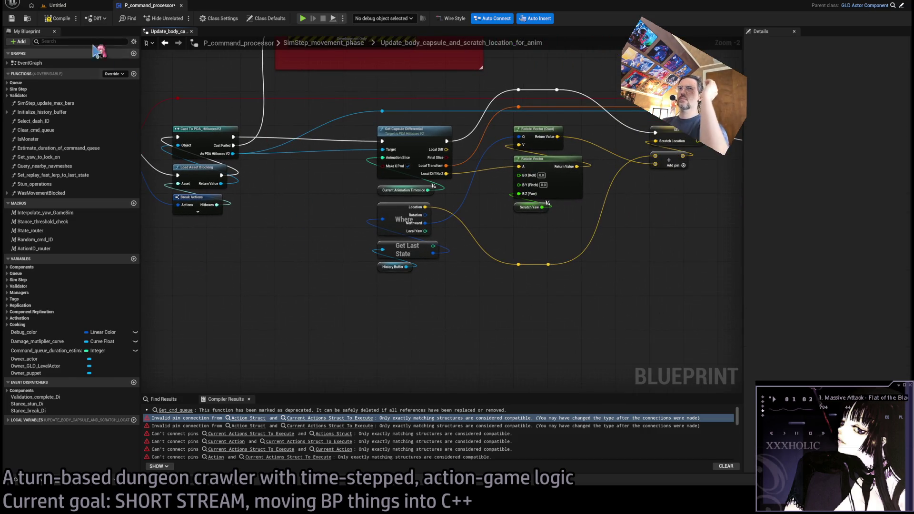
scroll(278, 232, "down", 3)
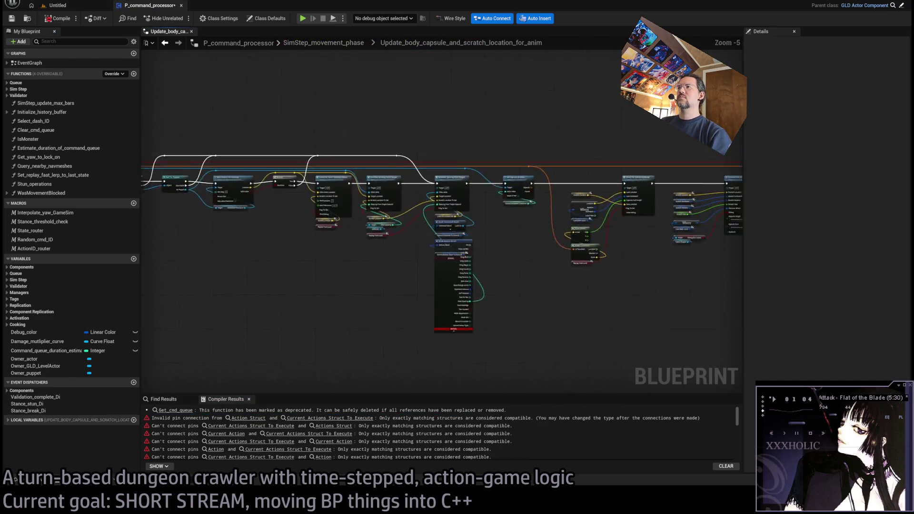
scroll(364, 232, "up", 4)
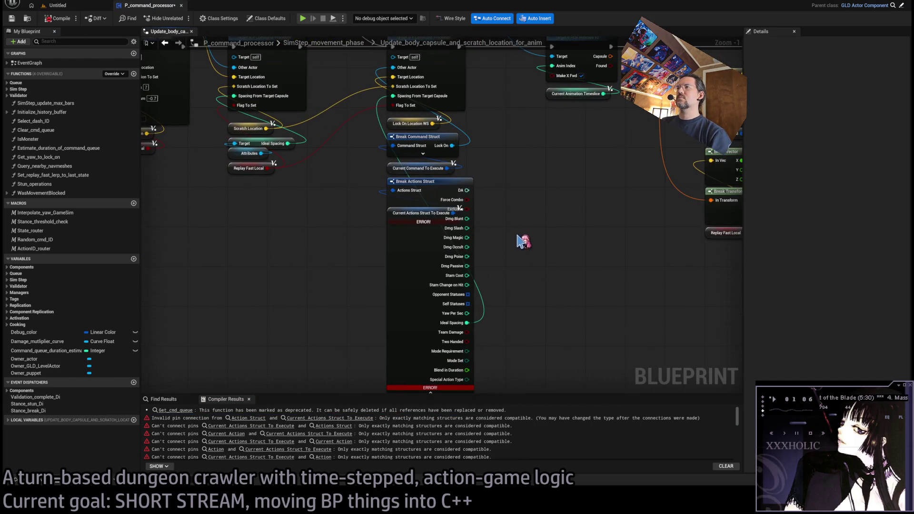
left_click(406, 290)
left_click(848, 371)
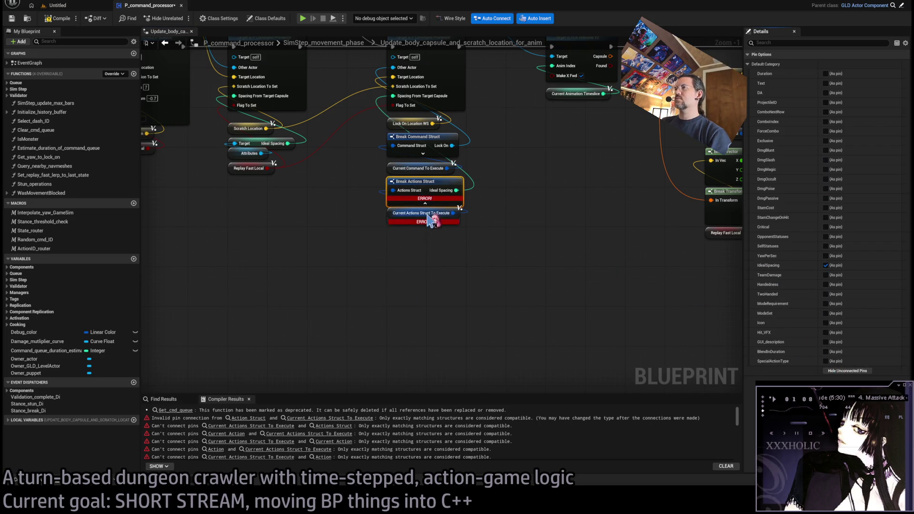
left_click_drag(453, 213, 499, 221)
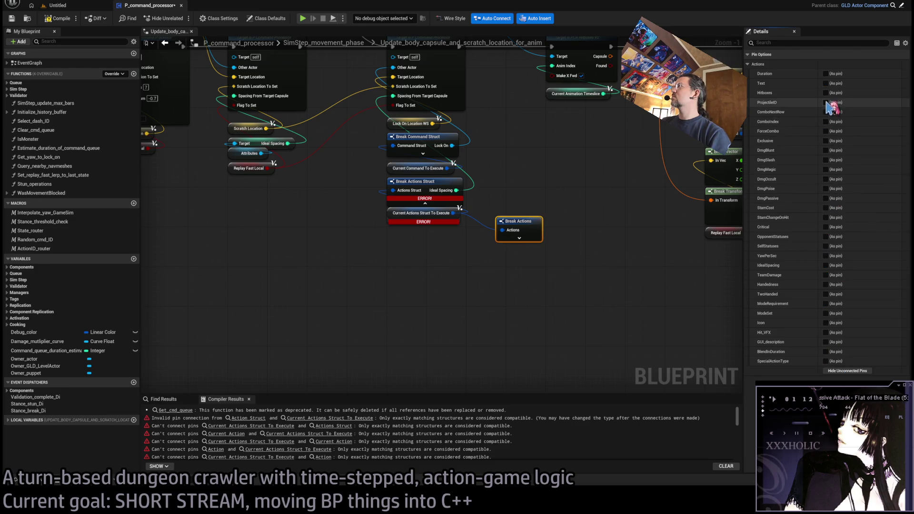
left_click(827, 266)
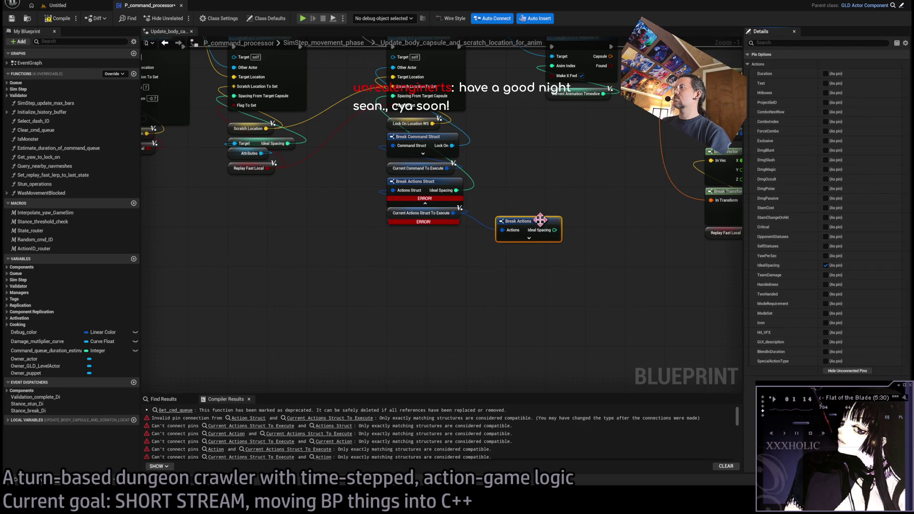
mouse_move(456, 190)
left_mouse_down()
mouse_move(567, 224)
mouse_move(555, 230)
mouse_move(412, 190)
left_mouse_up()
left_click(455, 200)
key("Delete")
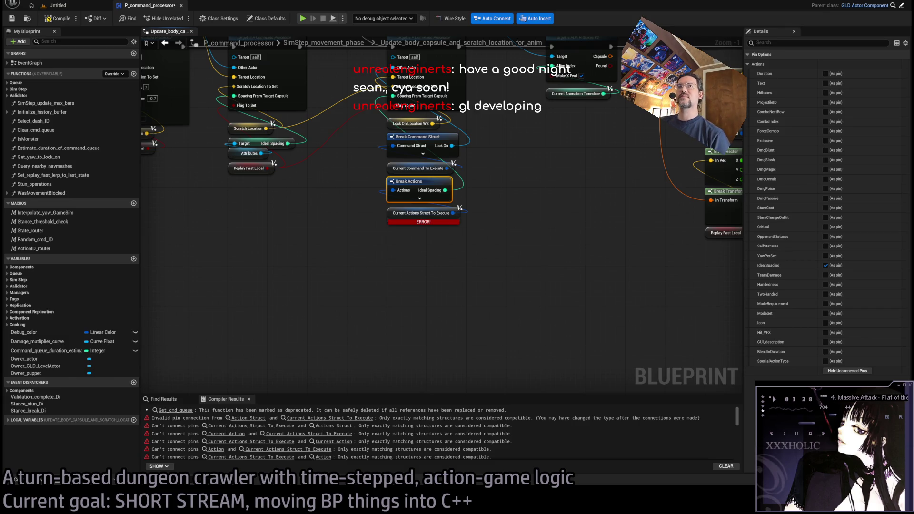
Step: Compile the blueprint and jump to the invalid pin connection error
key("F7")
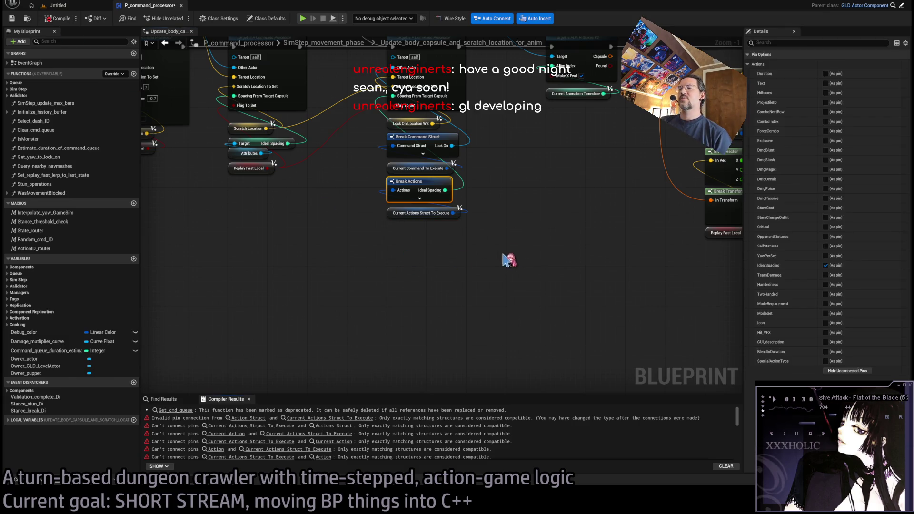
scroll(514, 255, "down", 3)
left_click_drag(286, 214, 829, 195)
left_click(428, 418)
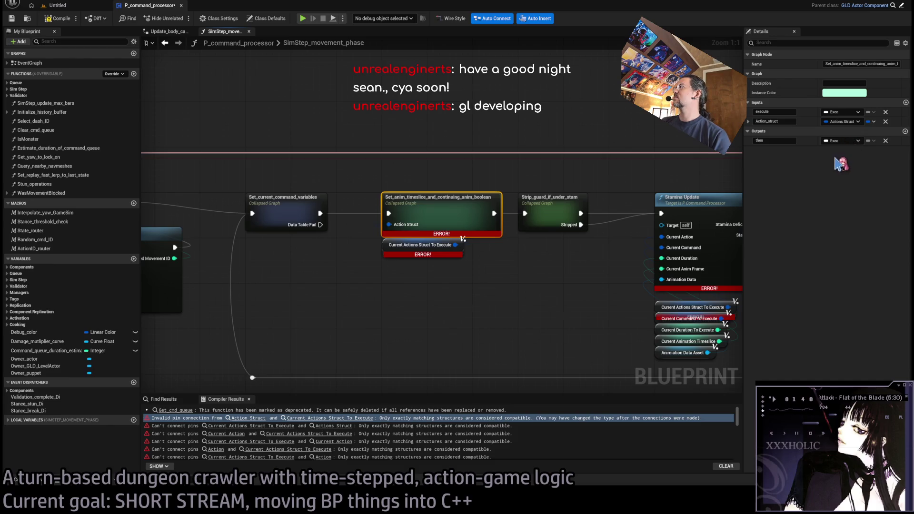
Step: In Set_anim_timeslice_and_continuing_anim_boolean, wire Hitboxes and Combo Index from a new Break Actions node and delete the old struct
double_click(443, 212)
left_click_drag(245, 121, 270, 282)
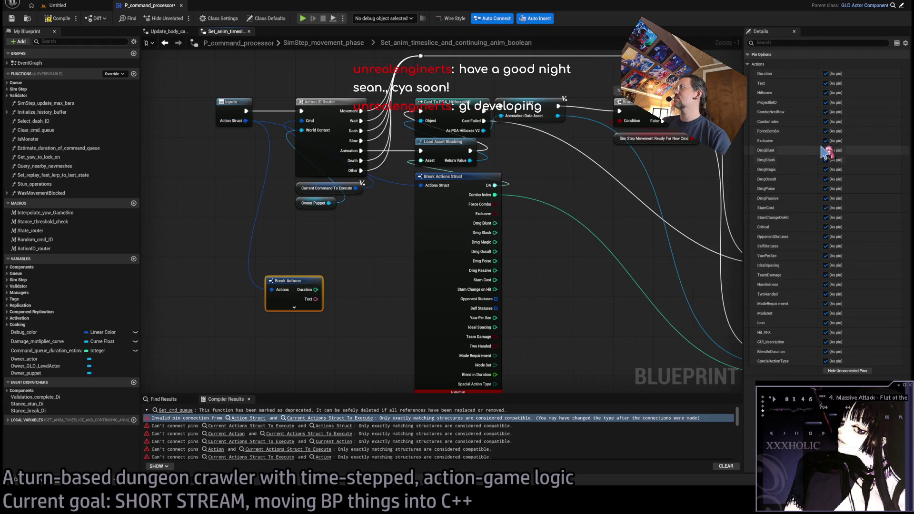
left_click(848, 370)
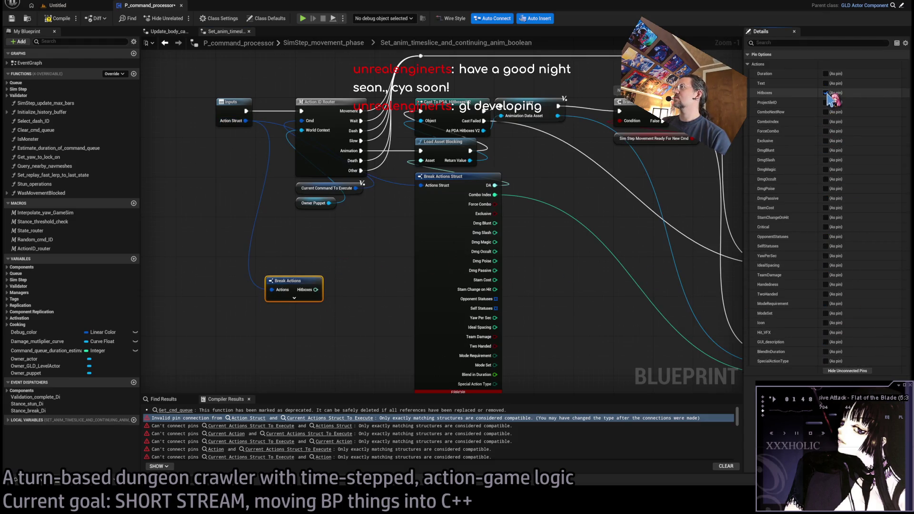
left_click(826, 121)
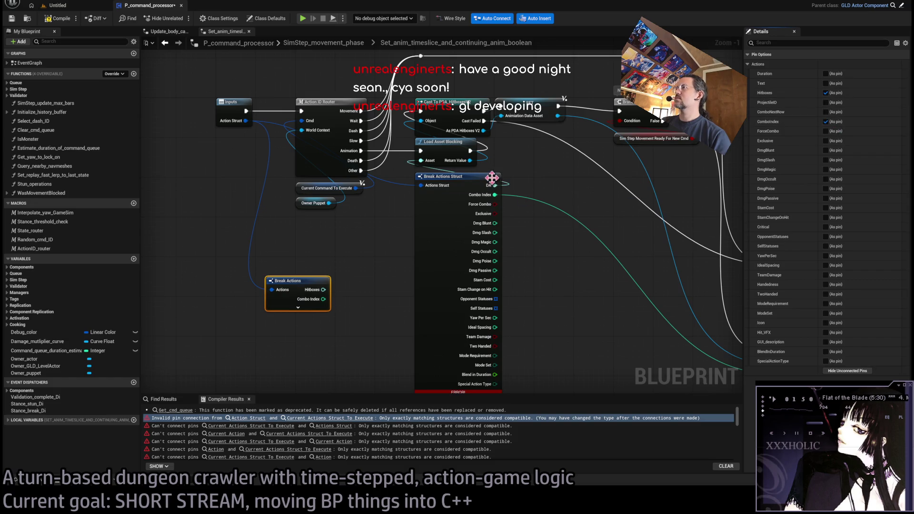
left_click(498, 189)
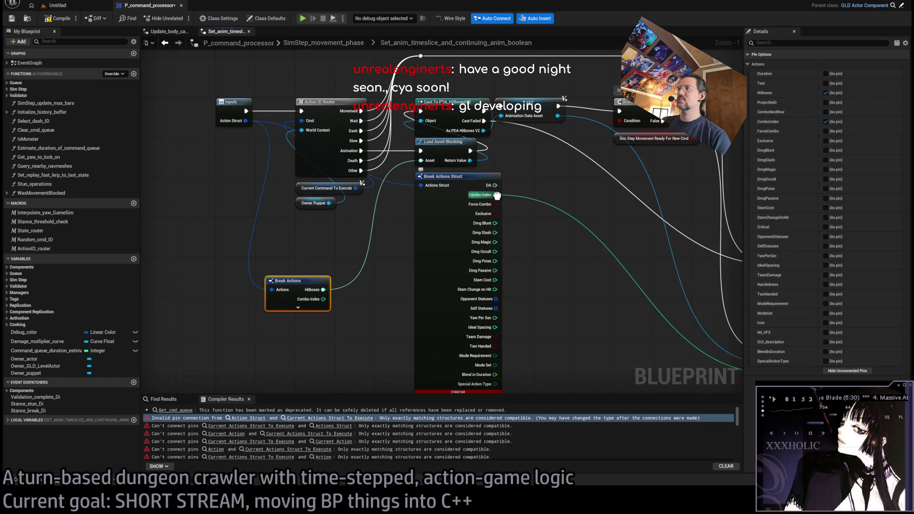
mouse_move(496, 195)
left_mouse_down()
mouse_move(324, 299)
mouse_move(455, 206)
mouse_move(450, 175)
left_mouse_up()
left_click(457, 251)
key("Delete")
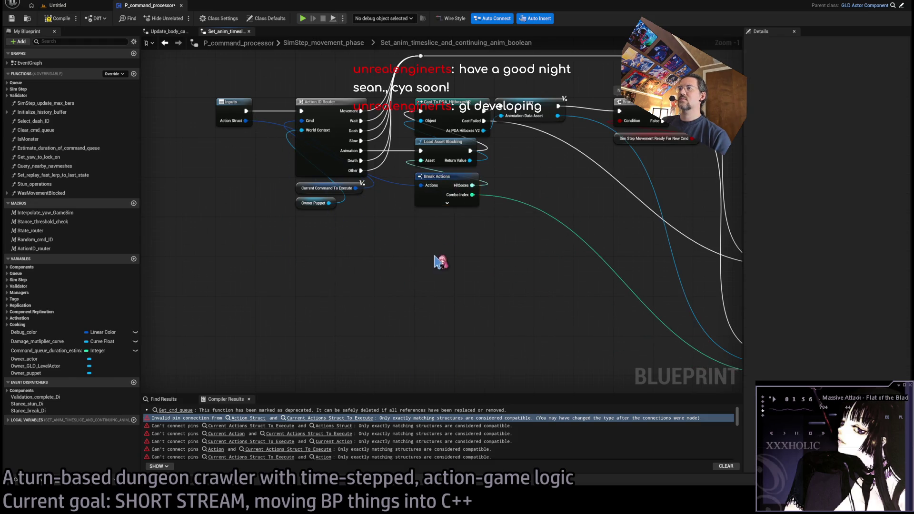
Step: Close the Update_body_capsule_and_scratch_location_for_anim graph and open the first remaining SimStep_movement_phase compile error
left_click_drag(476, 278, 430, 265)
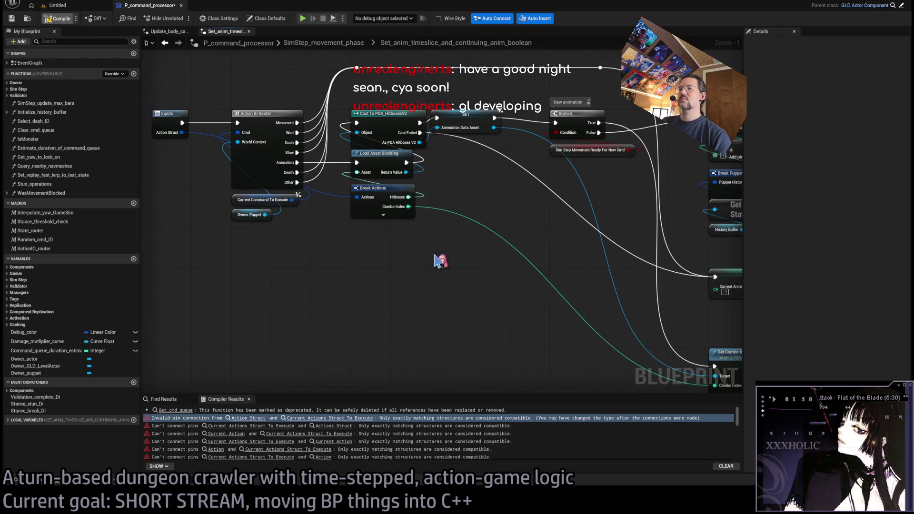
scroll(439, 261, "down", 4)
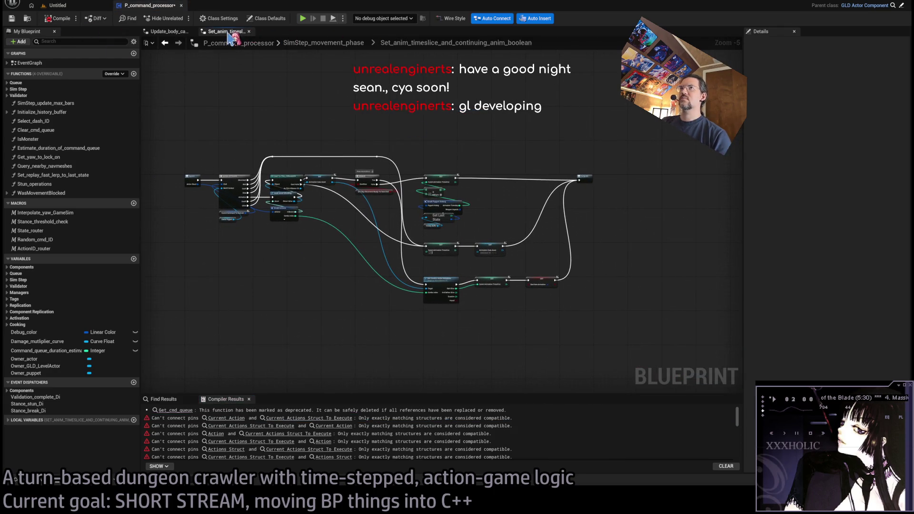
left_click(169, 31)
scroll(414, 243, "down", 2)
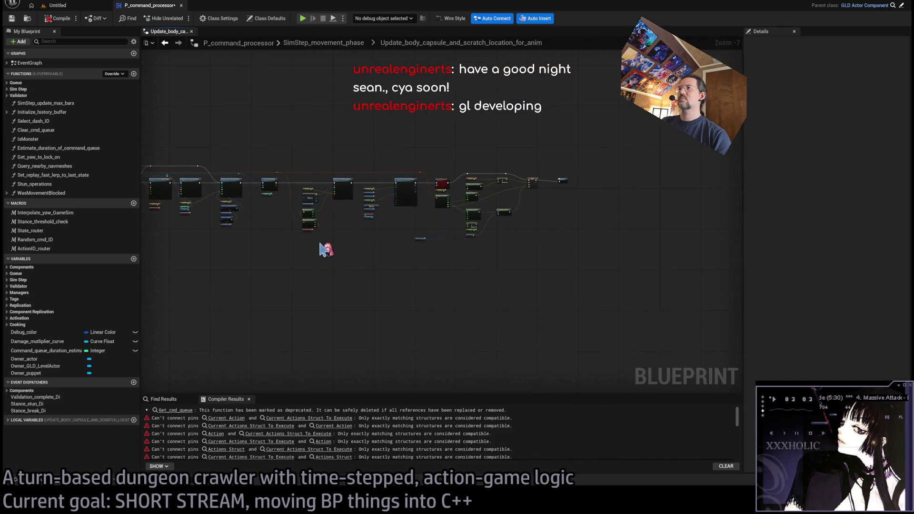
left_click(192, 32)
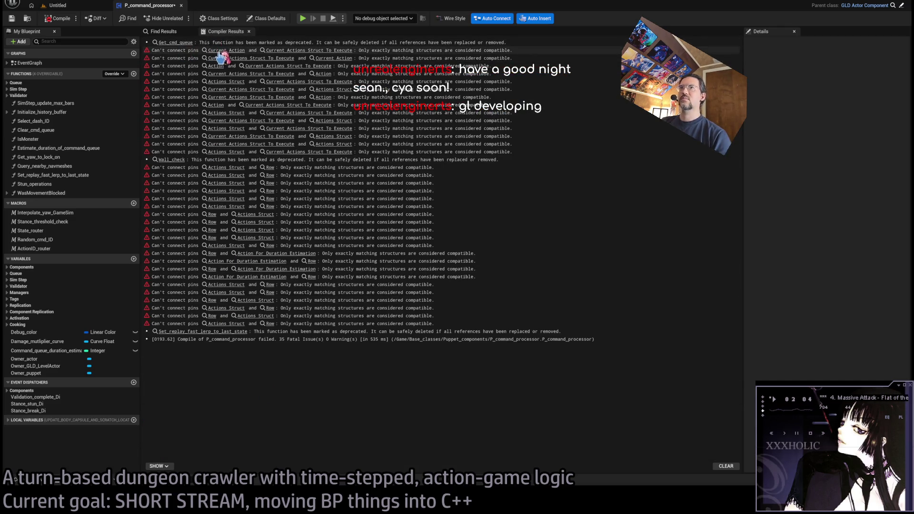
left_click(237, 52)
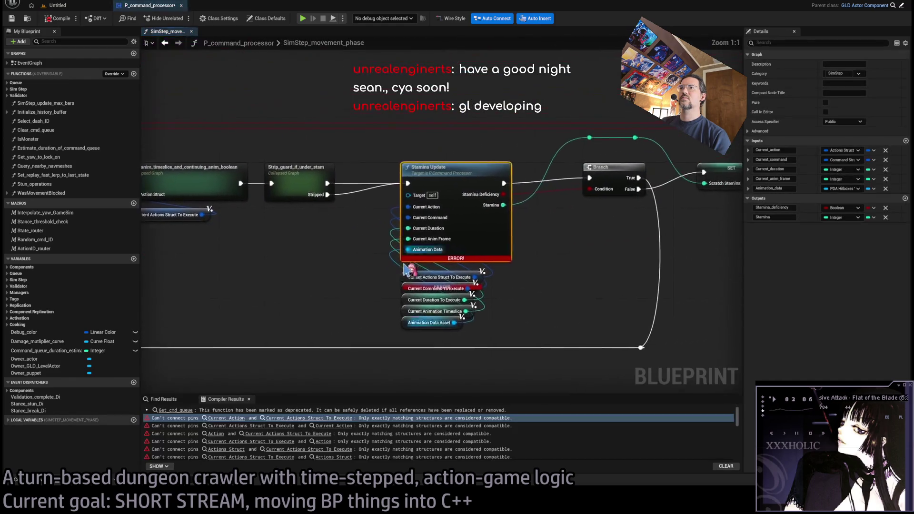
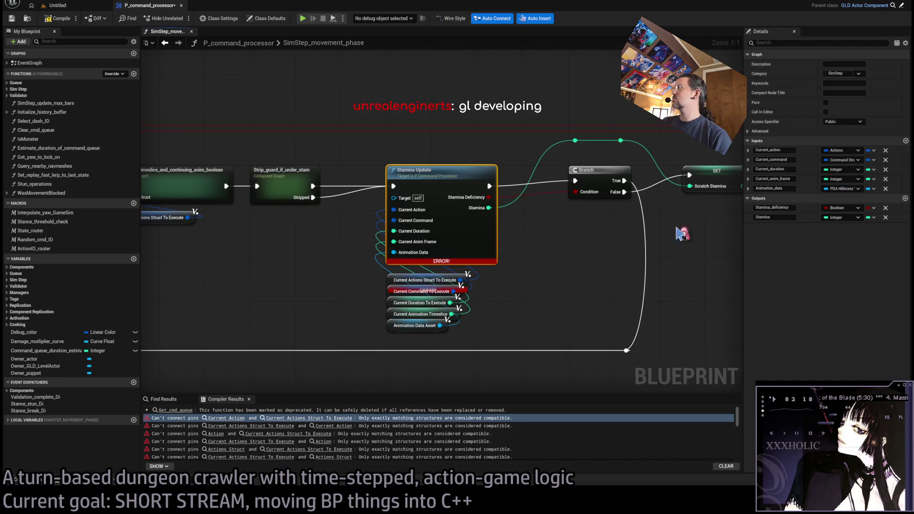
Step: Compile the Blueprint and open the Stamina_update function graph
left_click(58, 18)
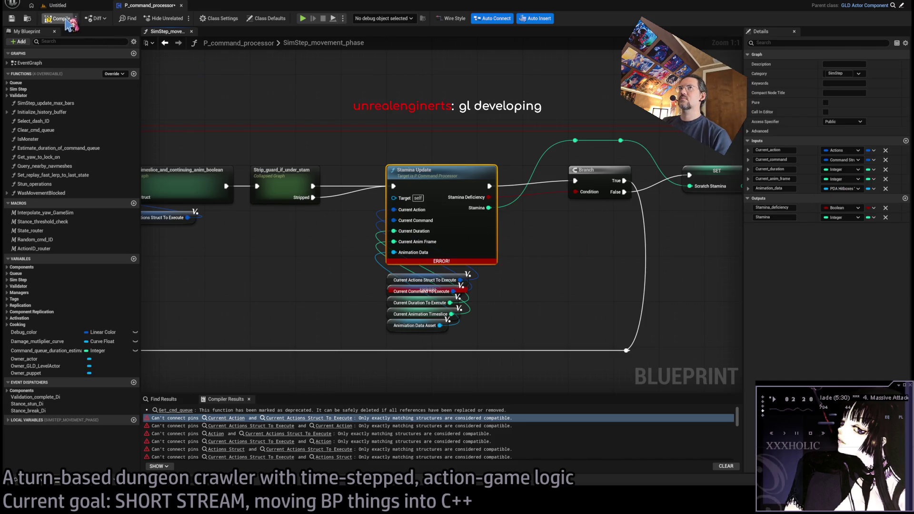
left_click(499, 223)
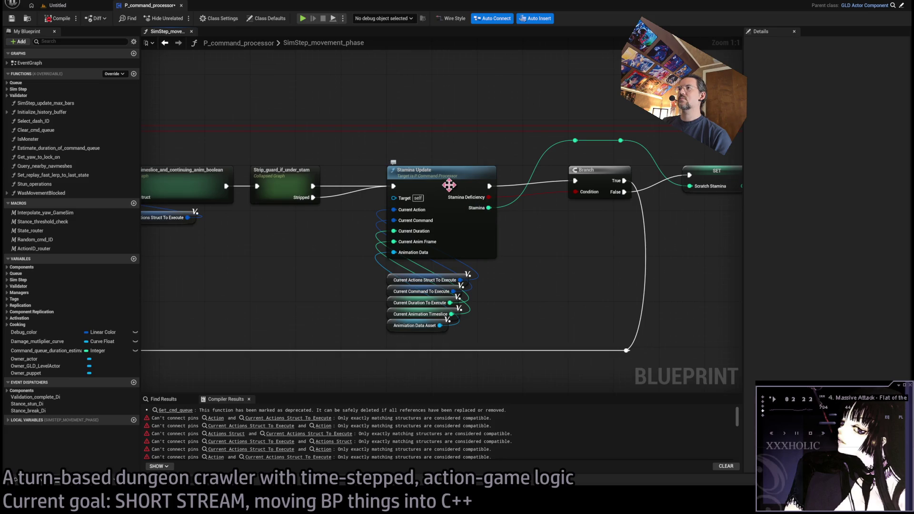
left_click(449, 170)
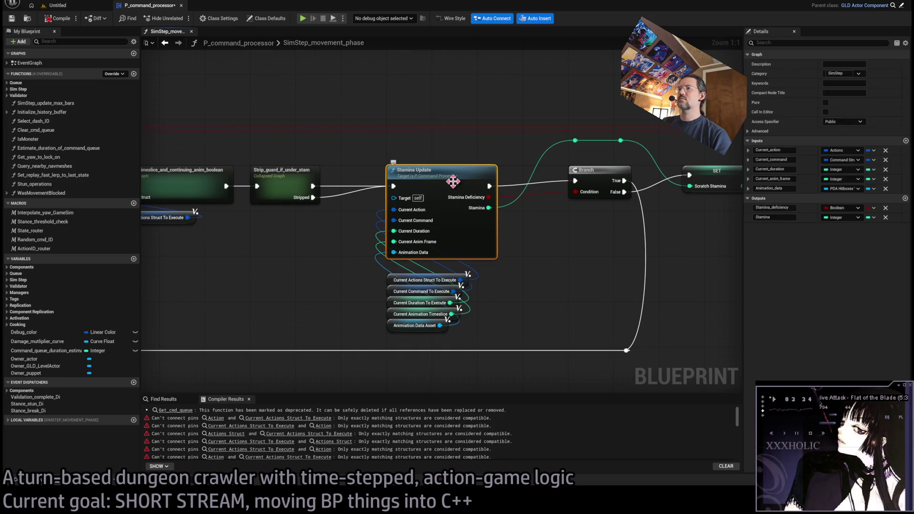
double_click(457, 182)
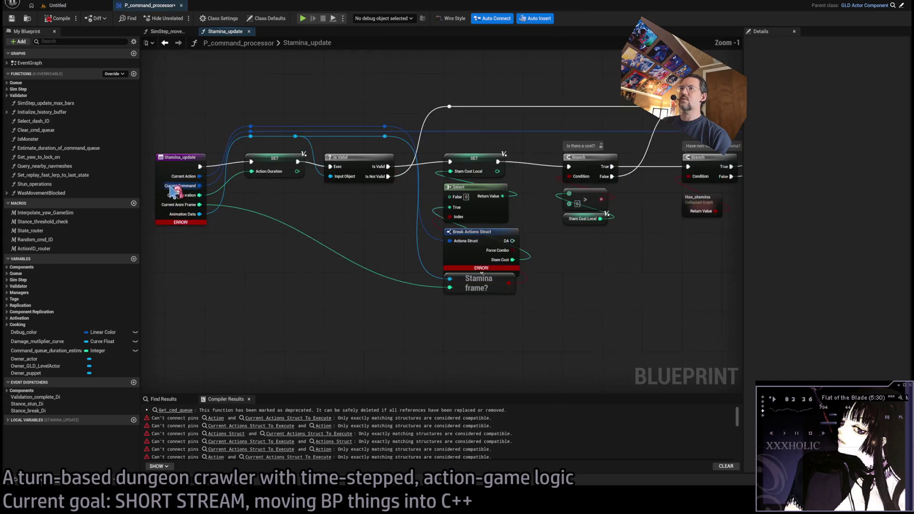
scroll(383, 237, "up", 1)
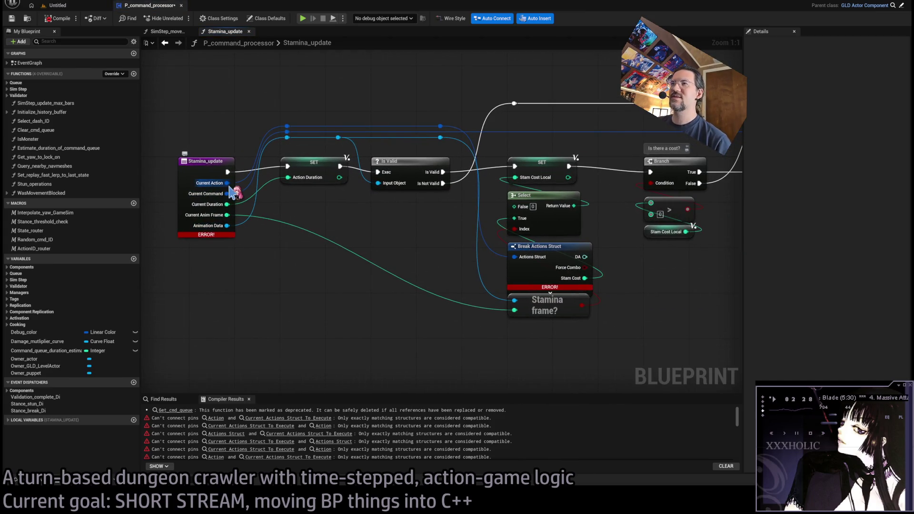
left_click_drag(562, 282, 649, 272)
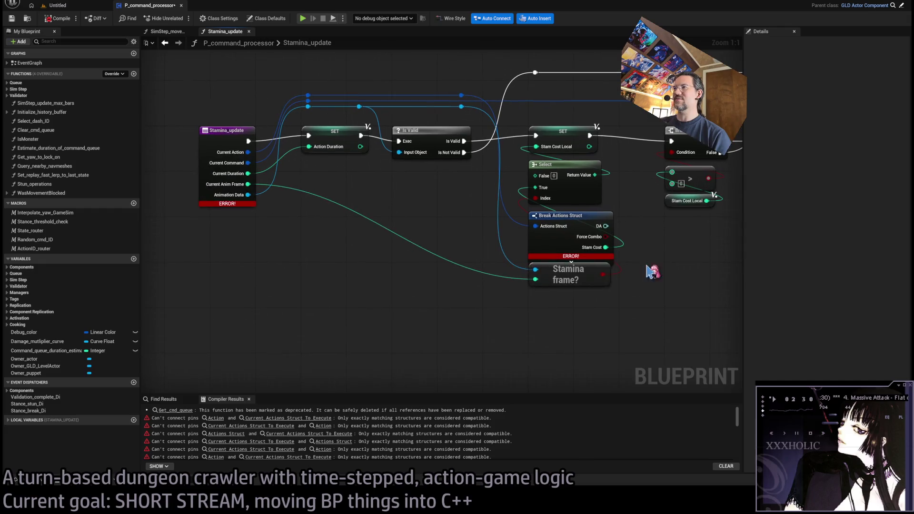
Step: Add a Break Actions node from Current Action and wire its Stam Cost to Select True, deleting Break Actions Struct
double_click(461, 95)
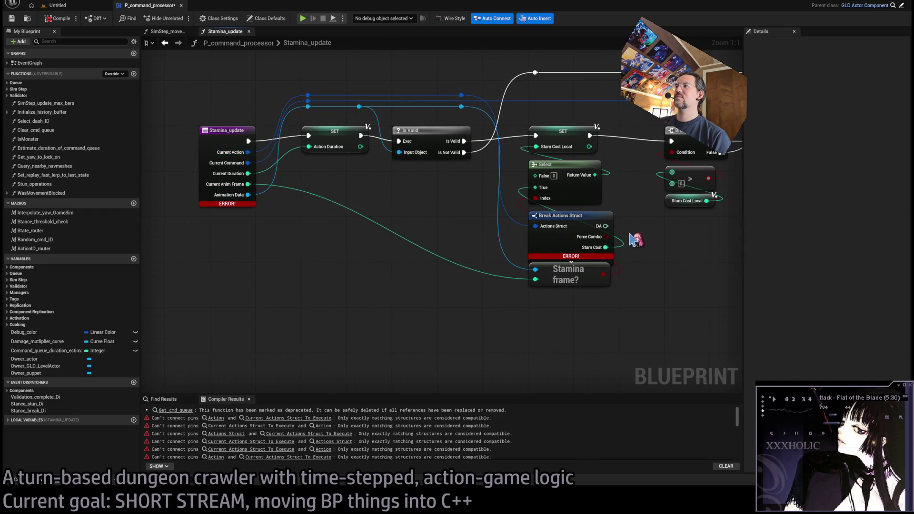
mouse_move(248, 152)
left_mouse_down()
mouse_move(351, 316)
mouse_move(378, 330)
mouse_move(346, 191)
left_mouse_up()
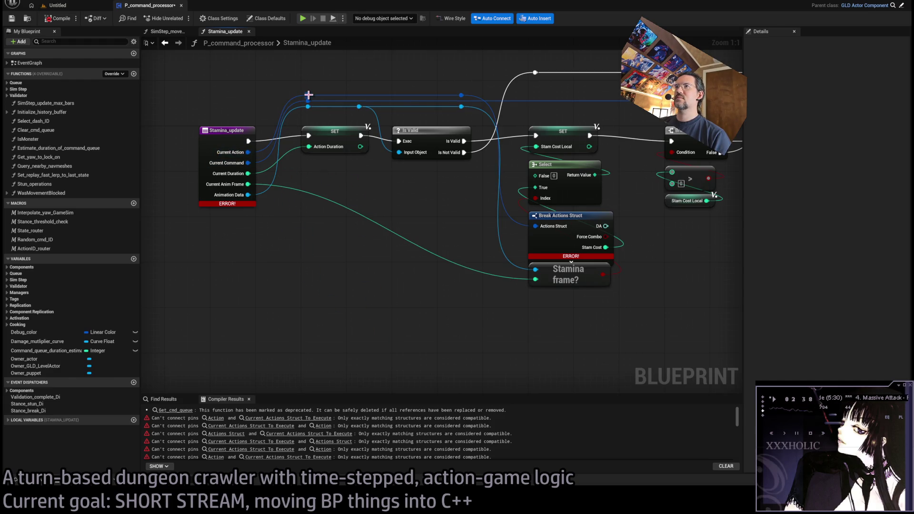
left_click_drag(248, 152, 348, 307)
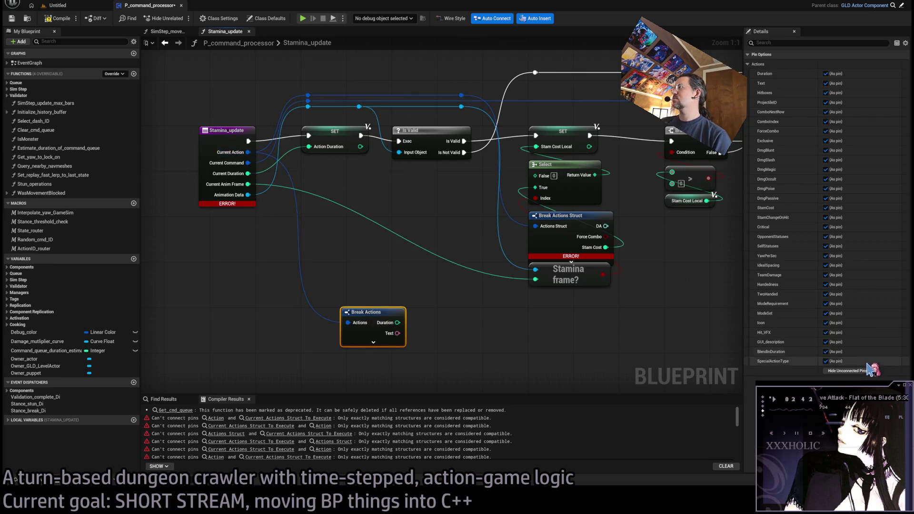
left_click(826, 208)
mouse_move(534, 188)
left_mouse_down()
mouse_move(405, 329)
mouse_move(444, 277)
mouse_move(568, 227)
left_mouse_up()
key("Delete")
Step: Replace the redundant reroute points on the blue wire and nudge the Stamina and Break Actions nodes upward
left_click_drag(476, 90, 296, 98)
key("Delete")
double_click(328, 165)
mouse_move(328, 165)
left_mouse_down()
mouse_move(320, 101)
mouse_move(469, 103)
left_mouse_up()
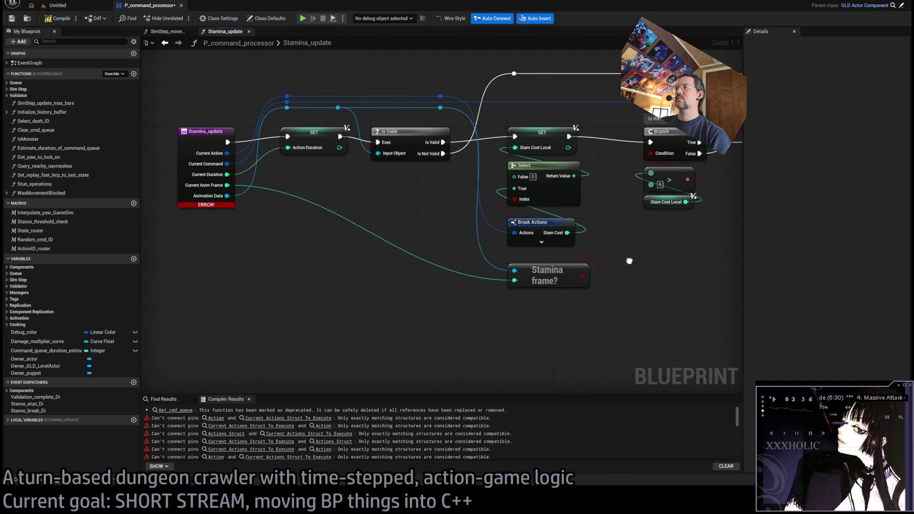
left_click_drag(492, 276, 494, 269)
left_click_drag(491, 221, 492, 216)
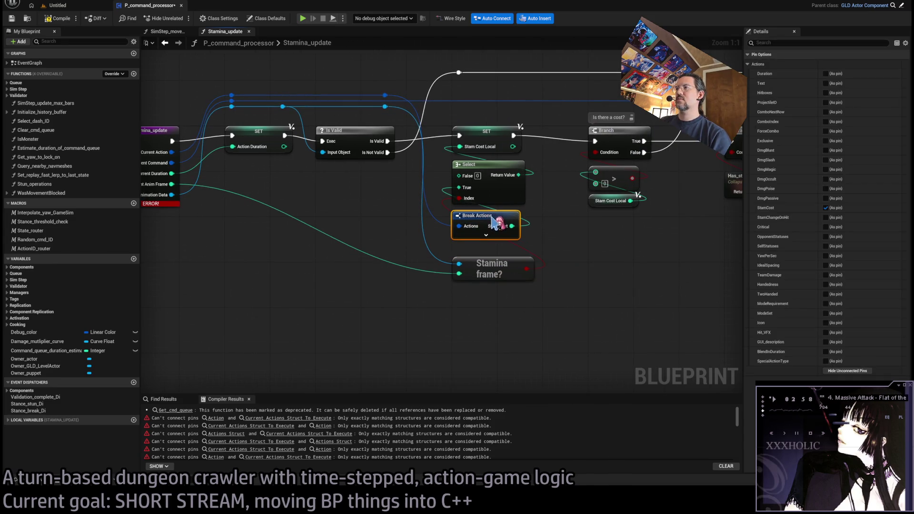
left_click_drag(493, 262, 494, 257)
Step: Recompile, check the rest of Stamina_update, and return to SimStep_movement_phase
left_click(469, 289)
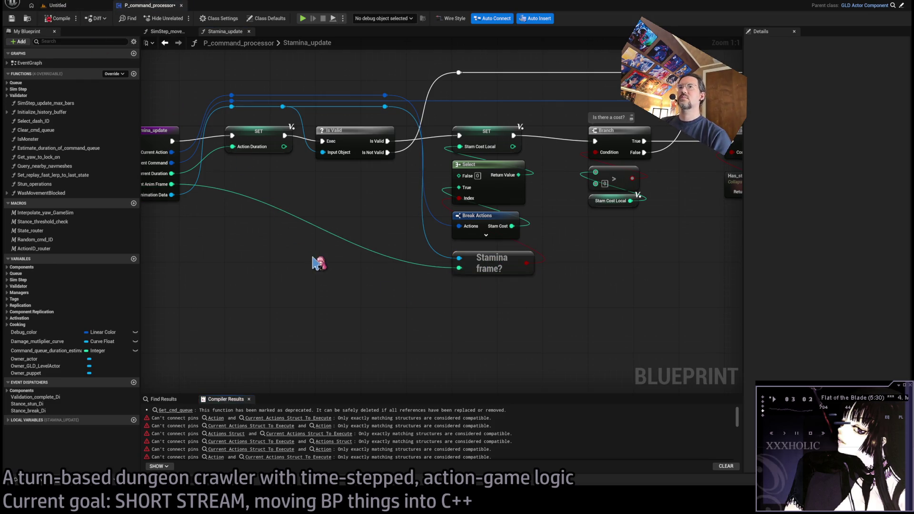
scroll(281, 212, "down", 2)
left_click_drag(276, 293, 762, 280)
left_click(248, 31)
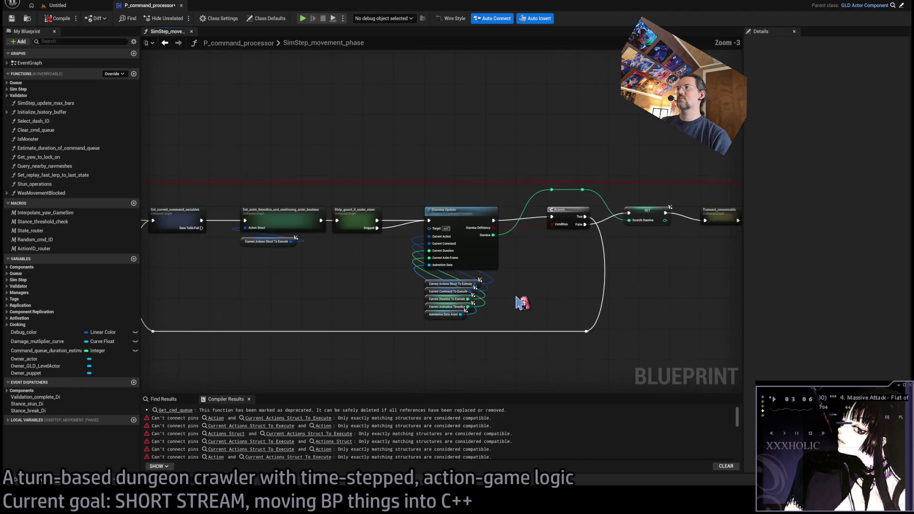
scroll(398, 230, "up", 2)
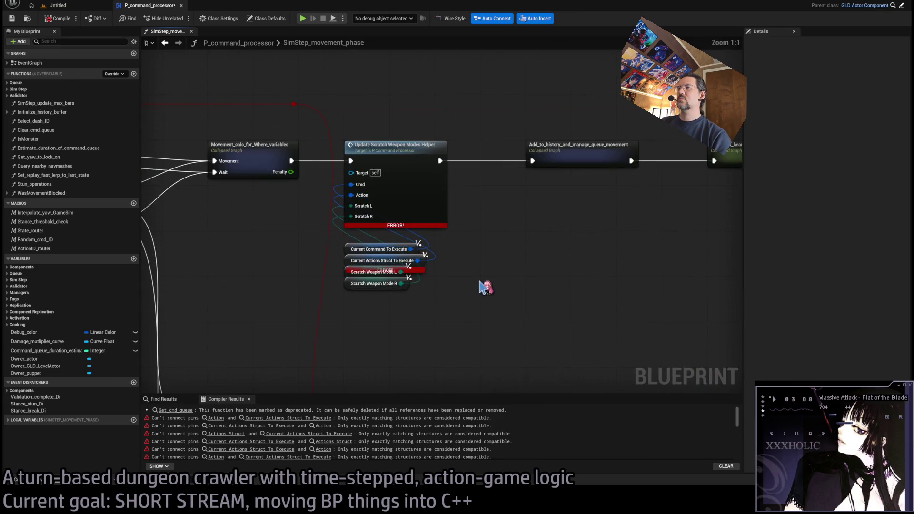
left_click(403, 217)
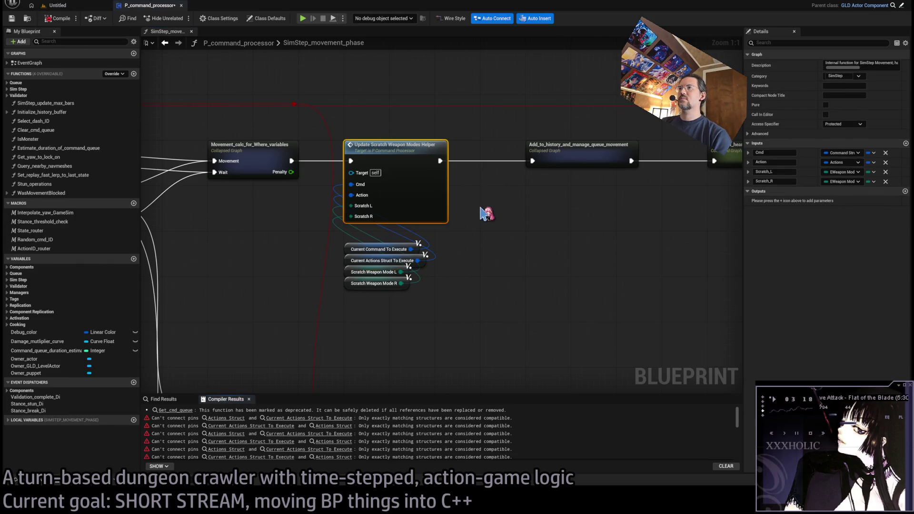
scroll(500, 212, "down", 3)
scroll(476, 191, "up", 4)
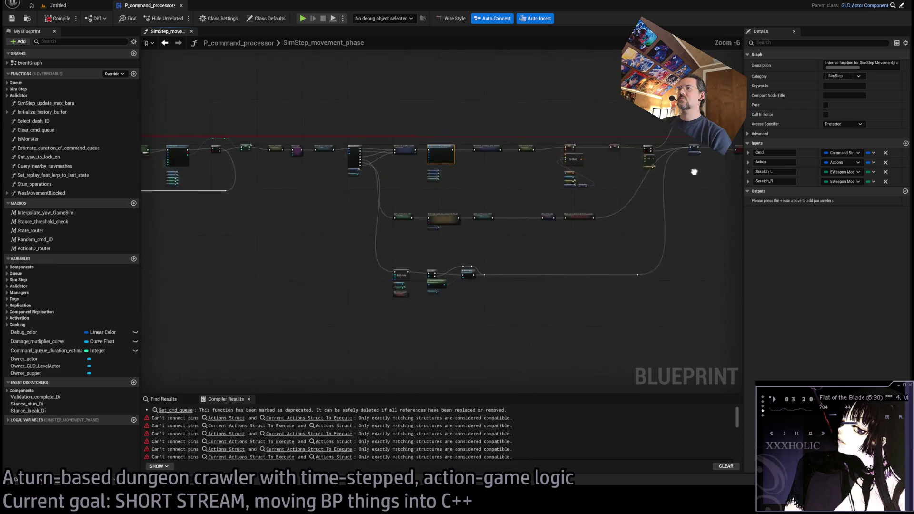
double_click(419, 186)
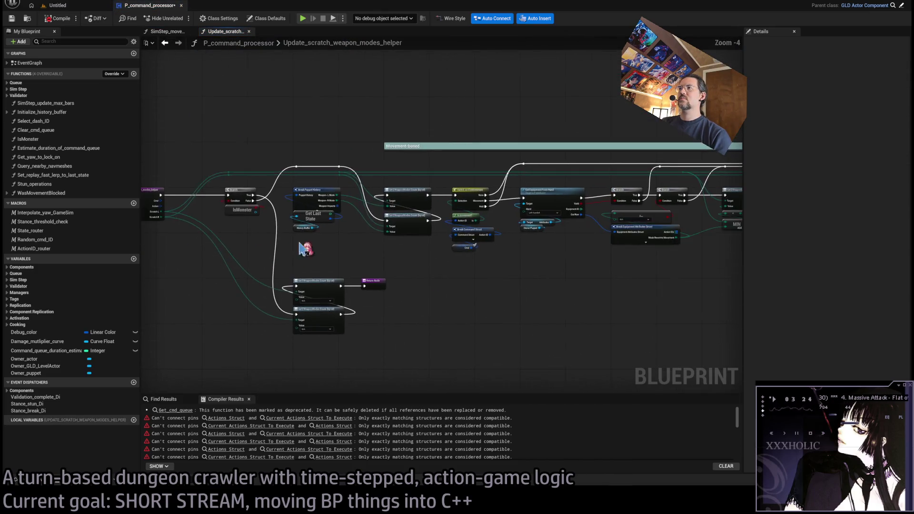
Step: Paste a new Action getter and delete the erroring Action node near the handedness nodes
left_click(317, 190)
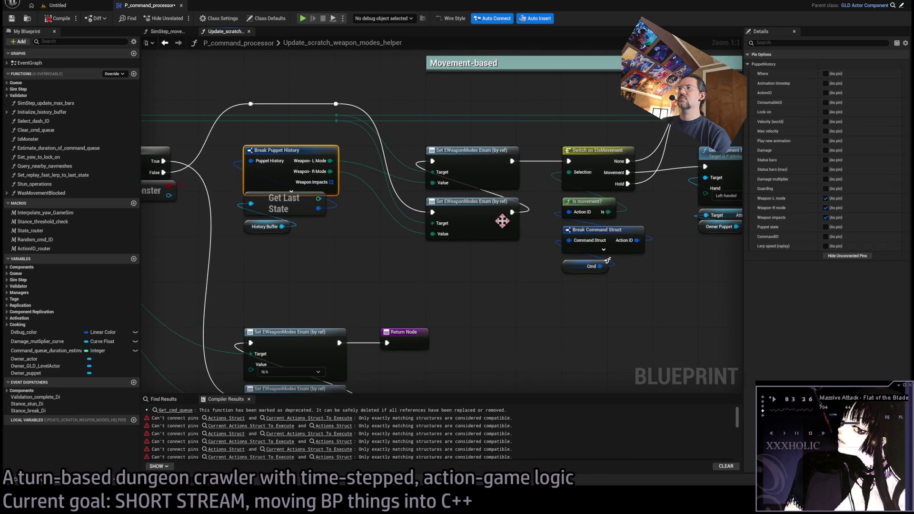
mouse_move(781, 273)
left_mouse_down()
mouse_move(265, 300)
mouse_move(507, 290)
mouse_move(205, 290)
mouse_move(332, 302)
mouse_move(361, 270)
mouse_move(422, 271)
left_mouse_up()
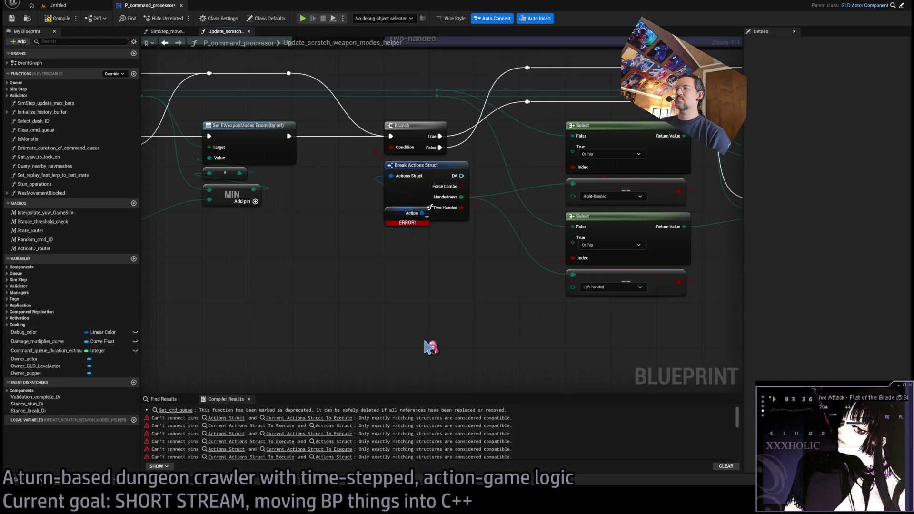
key("ctrl+v")
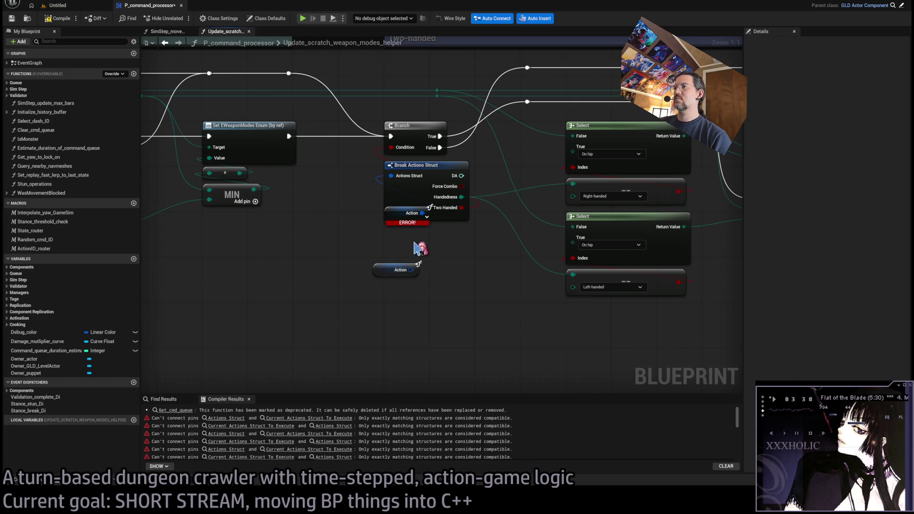
left_click(395, 218)
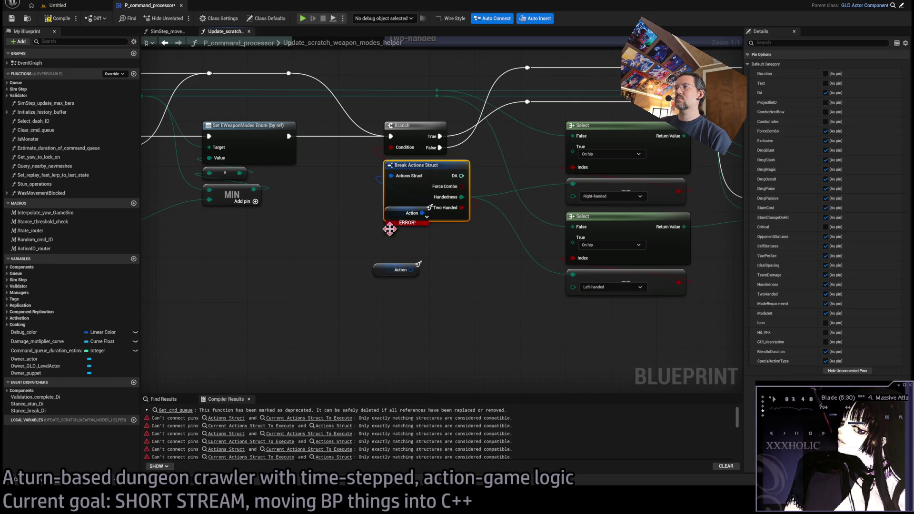
left_click_drag(396, 212, 258, 276)
key("Delete")
Step: Create a Break Actions node from the new getter exposing only Handedness and Two Handed, and move those links onto it
mouse_move(380, 268)
left_mouse_down()
mouse_move(392, 325)
mouse_move(419, 305)
mouse_move(385, 269)
left_mouse_up()
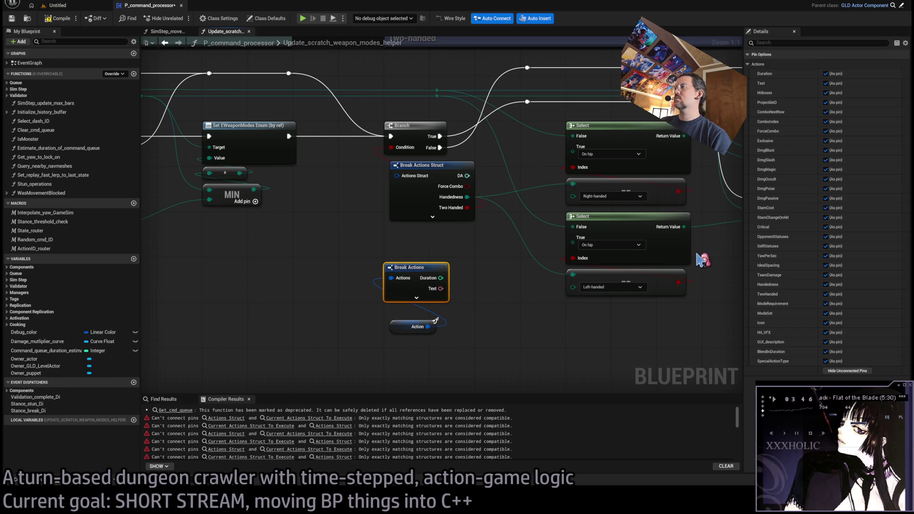
left_click(844, 372)
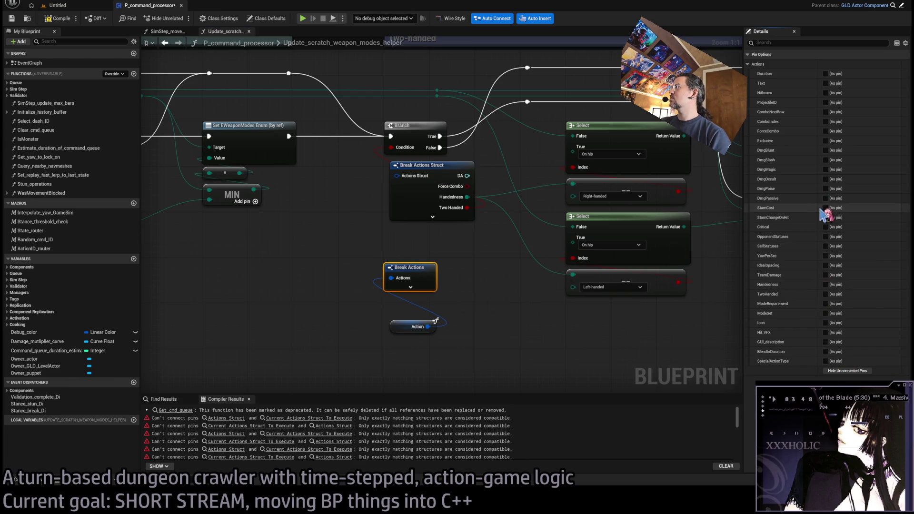
left_click(826, 284)
left_click(826, 294)
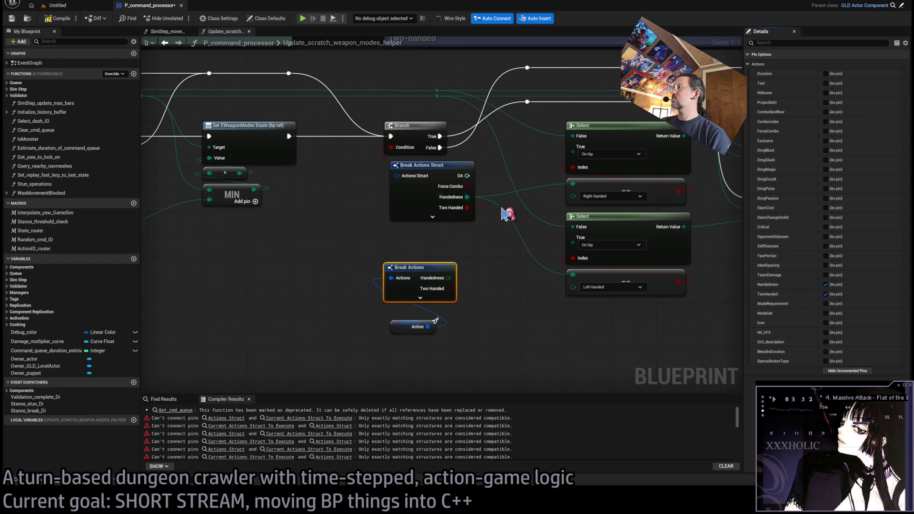
mouse_move(467, 197)
left_mouse_down()
mouse_move(481, 269)
mouse_move(467, 276)
left_mouse_up()
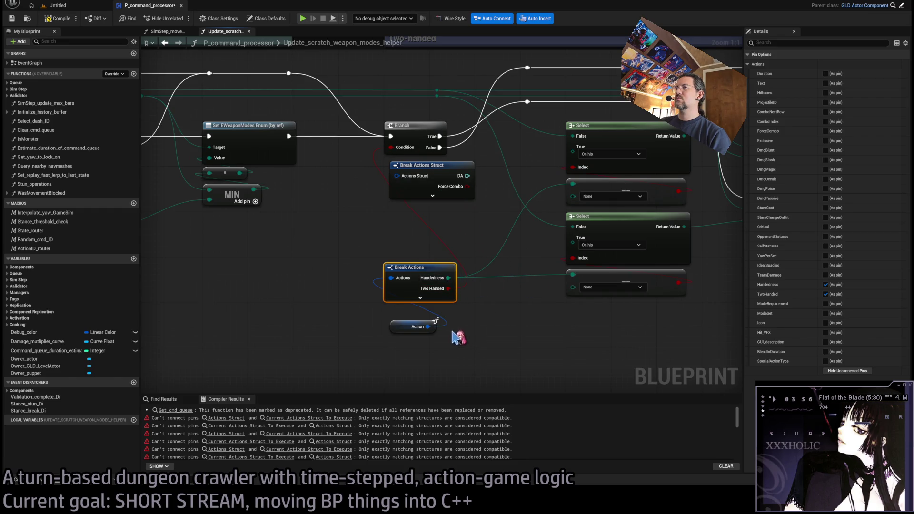
Step: Delete the old Break Actions Struct node and pan toward the Set EWeaponModes nodes
left_click(458, 194)
key("Delete")
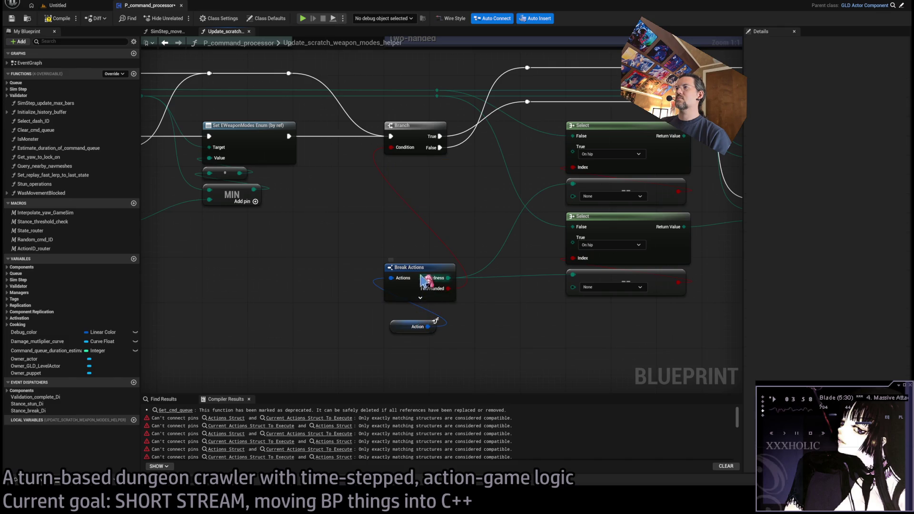
left_click_drag(414, 280, 419, 290)
key("ctrl+z")
key("ctrl+z")
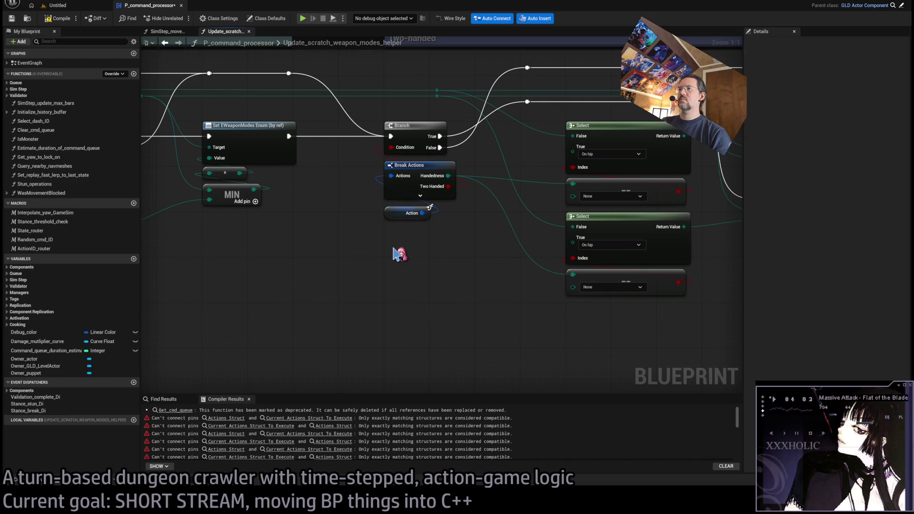
left_click_drag(396, 257, 342, 259)
scroll(439, 272, "down", 3)
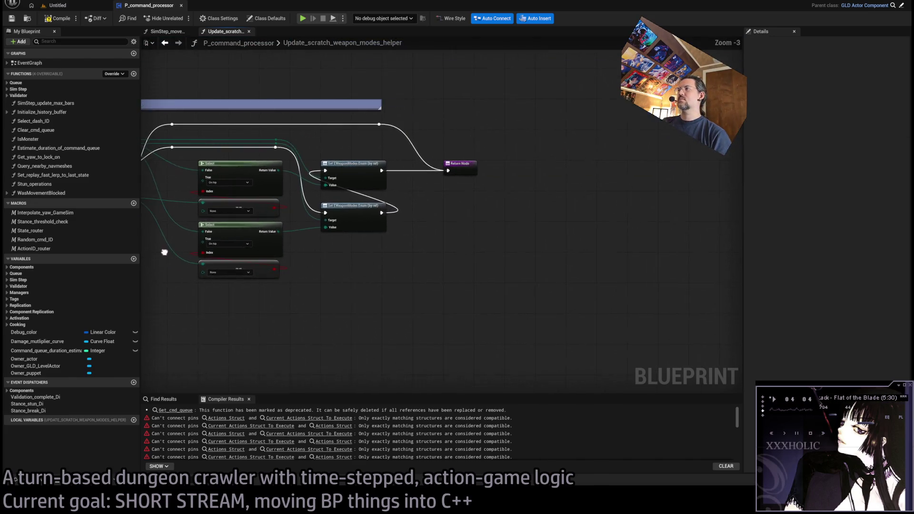
Step: Return to the movement phase and open Update_scratch_yaw_for_anim from the first mismatch error
left_click(249, 31)
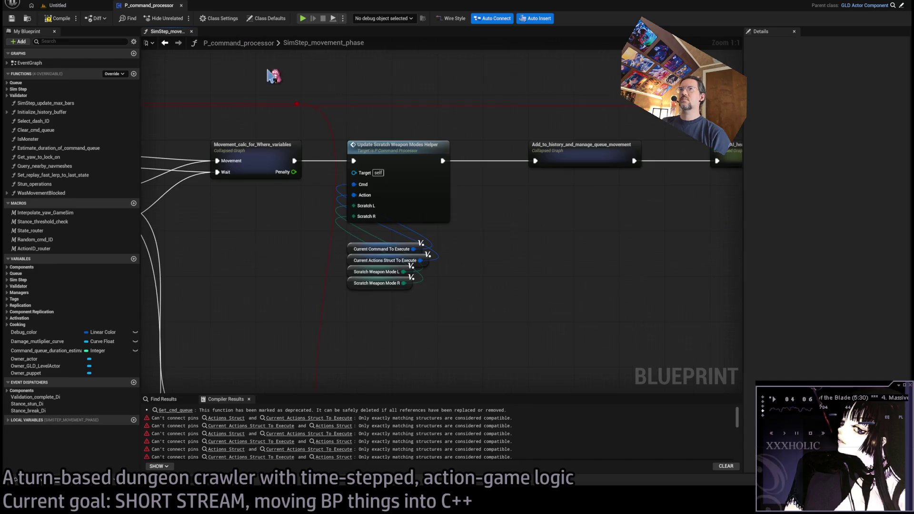
left_click(226, 418)
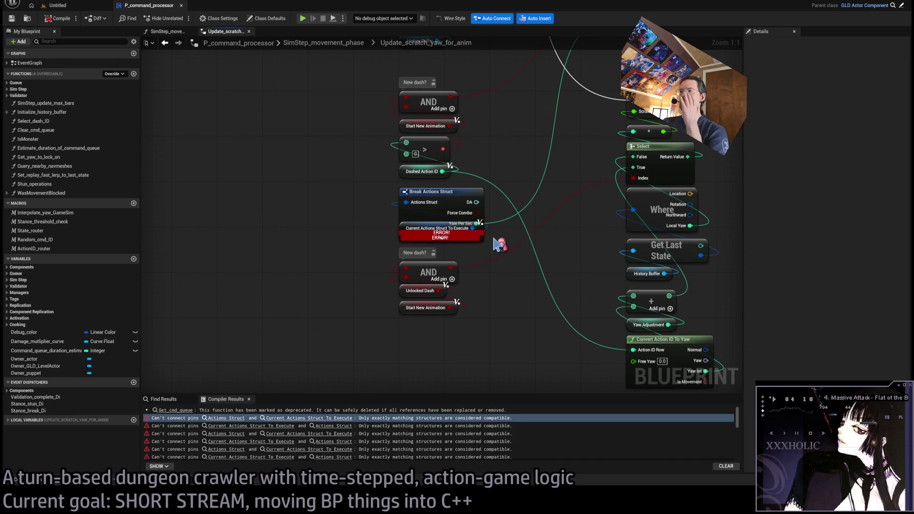
left_click_drag(431, 196, 505, 174)
Step: Add a Break Actions node from current actions feeding Yaw Per Sec, and delete Break Actions Struct
left_click_drag(473, 228, 501, 301)
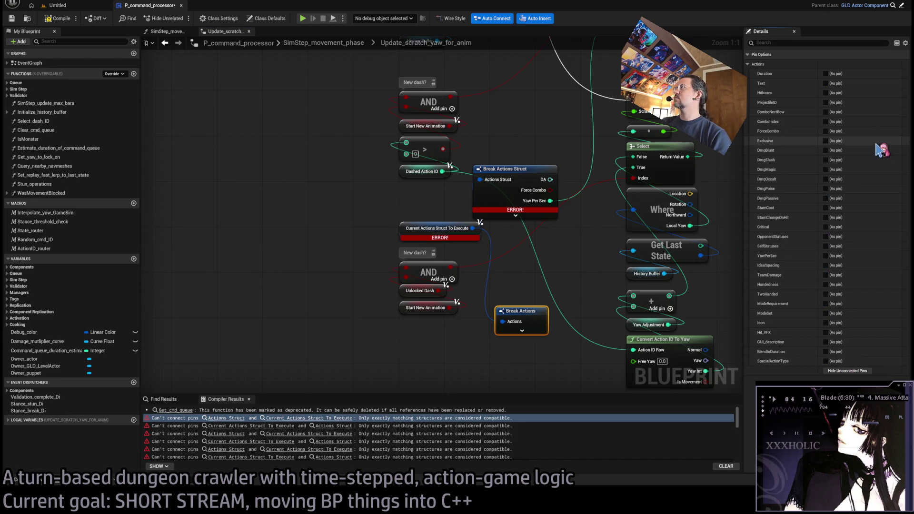
left_click(826, 256)
mouse_move(551, 200)
left_mouse_down()
mouse_move(560, 321)
mouse_move(431, 197)
left_mouse_up()
left_click(547, 171)
key("Delete")
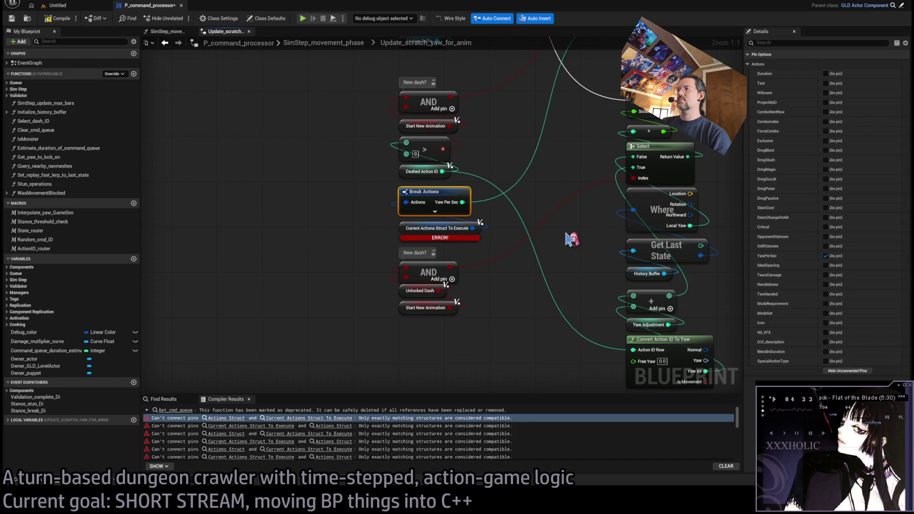
left_click(402, 229)
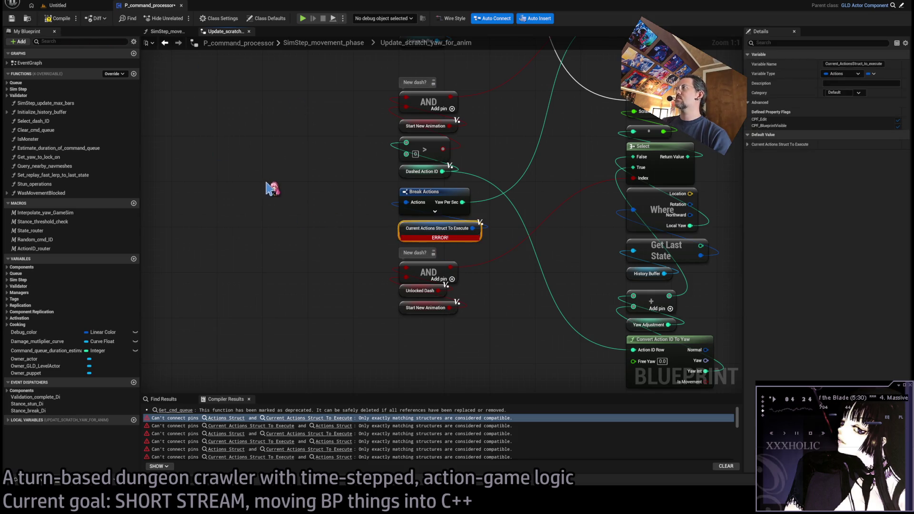
left_click(305, 192)
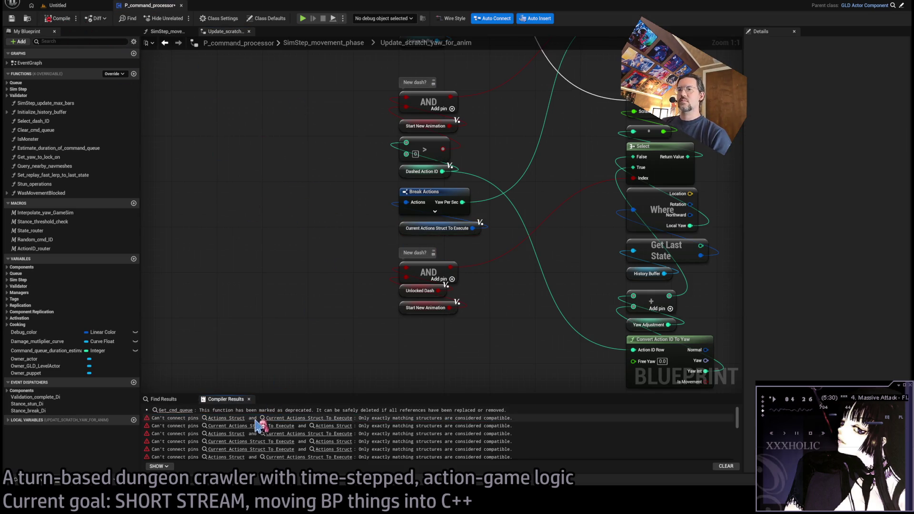
scroll(388, 323, "down", 4)
scroll(276, 169, "up", 4)
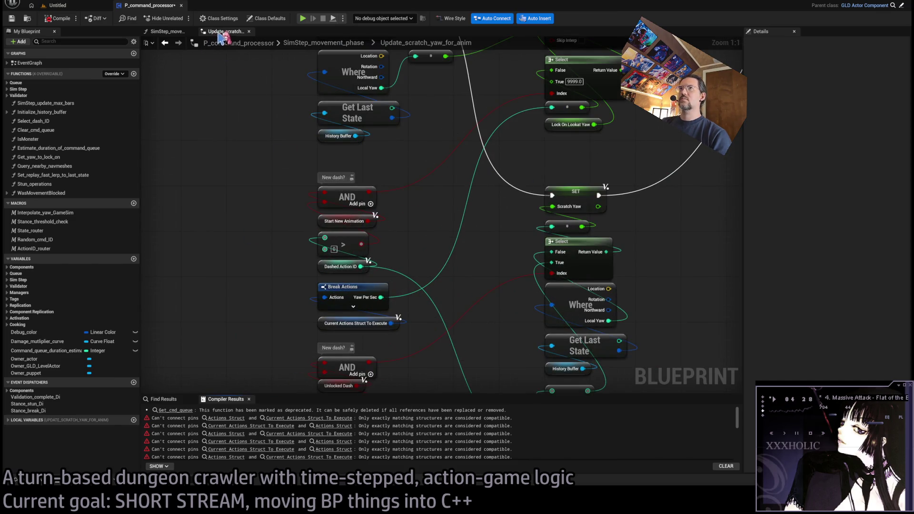
Step: Recompile and open Update_scratch_weapon_modes from the next mismatch error
left_click(193, 31)
left_click(220, 51)
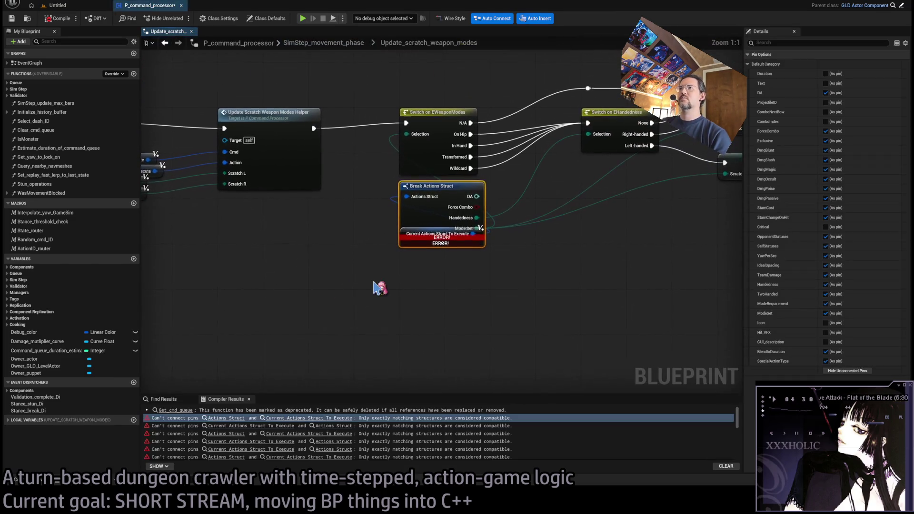
left_click_drag(410, 232, 524, 233)
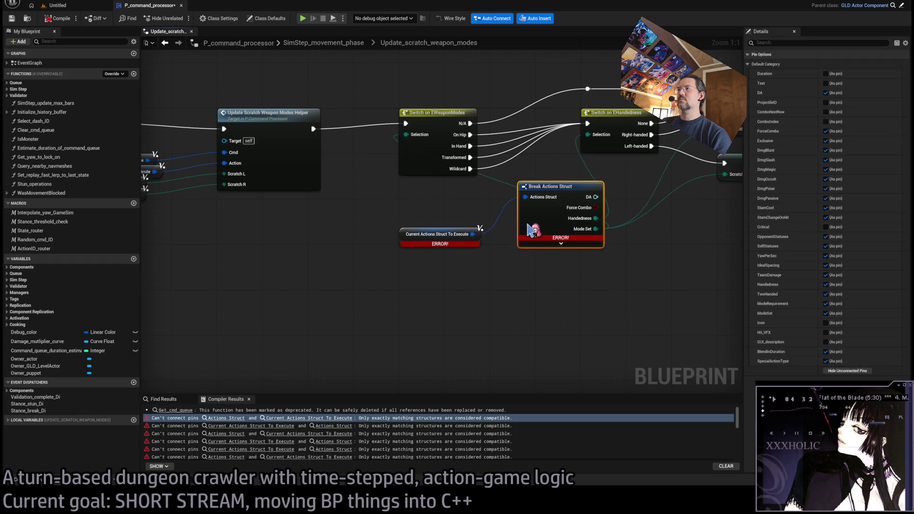
Step: Add a Break Actions node exposing only Handedness and Mode Set, rewire their links, and delete Break Actions Struct
mouse_move(405, 233)
left_mouse_down()
mouse_move(516, 310)
mouse_move(511, 304)
left_mouse_up()
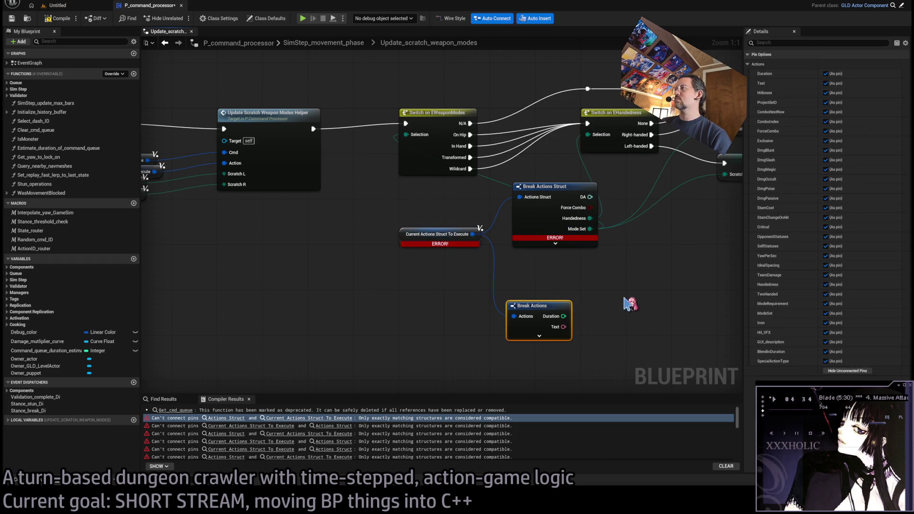
left_click(847, 371)
left_click(827, 284)
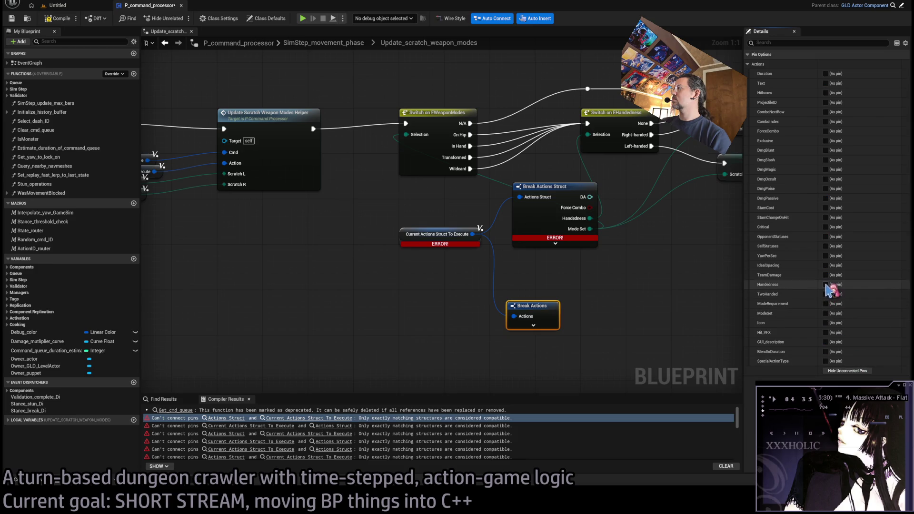
left_click(826, 313)
mouse_move(590, 229)
left_mouse_down()
mouse_move(599, 238)
mouse_move(574, 329)
left_mouse_up()
mouse_move(590, 218)
left_mouse_down()
mouse_move(576, 320)
mouse_move(455, 191)
mouse_move(434, 197)
left_mouse_up()
left_click(547, 186)
key("Delete")
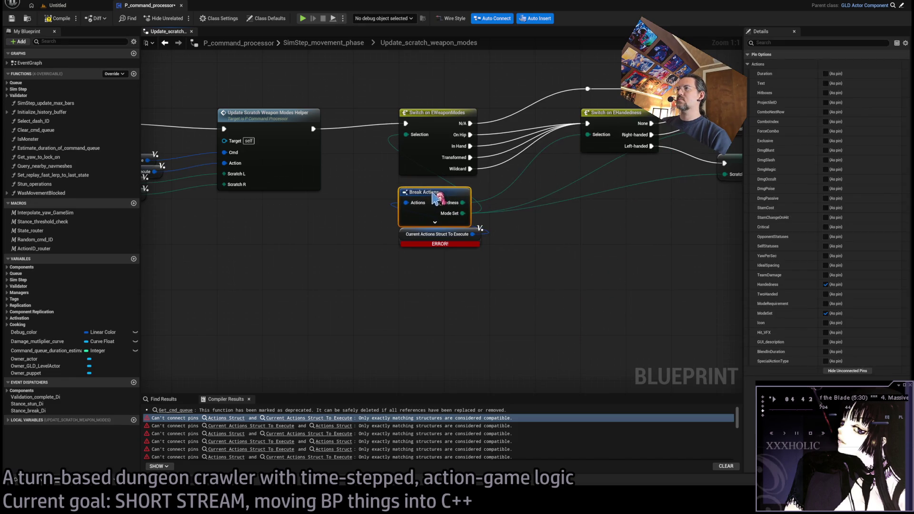
Step: Recompile into Manage_queue_and_set_ready_for_new_command and pull a Break Actions node from current actions
scroll(487, 279, "down", 6)
scroll(471, 271, "up", 4)
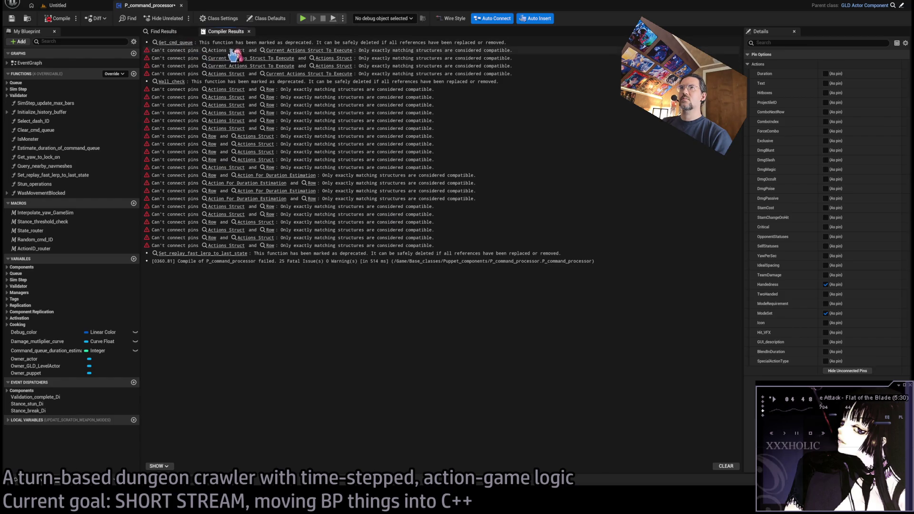
left_click(334, 50)
left_click_drag(473, 245, 524, 312)
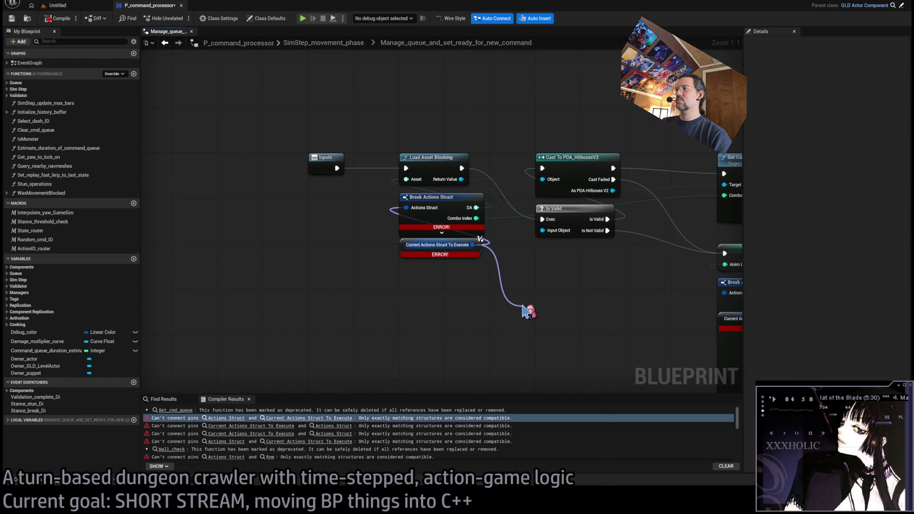
Step: Expose only Combo Index on the first Break Actions, rewire its links, and delete the old struct
left_click_drag(606, 326, 501, 283)
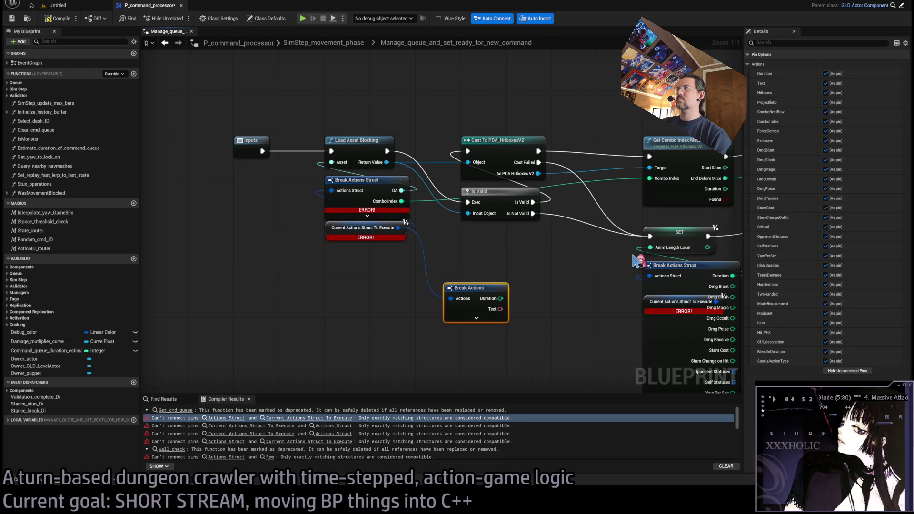
left_click(848, 371)
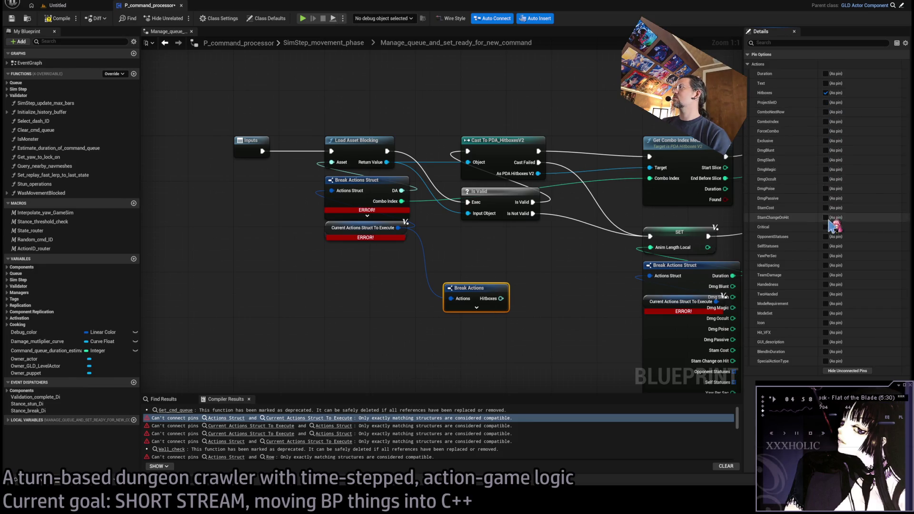
left_click(826, 122)
left_click_drag(402, 201, 508, 310)
mouse_move(402, 190)
left_mouse_down()
mouse_move(513, 310)
mouse_move(352, 184)
left_mouse_up()
left_click(403, 198)
key("Delete")
left_click(386, 288)
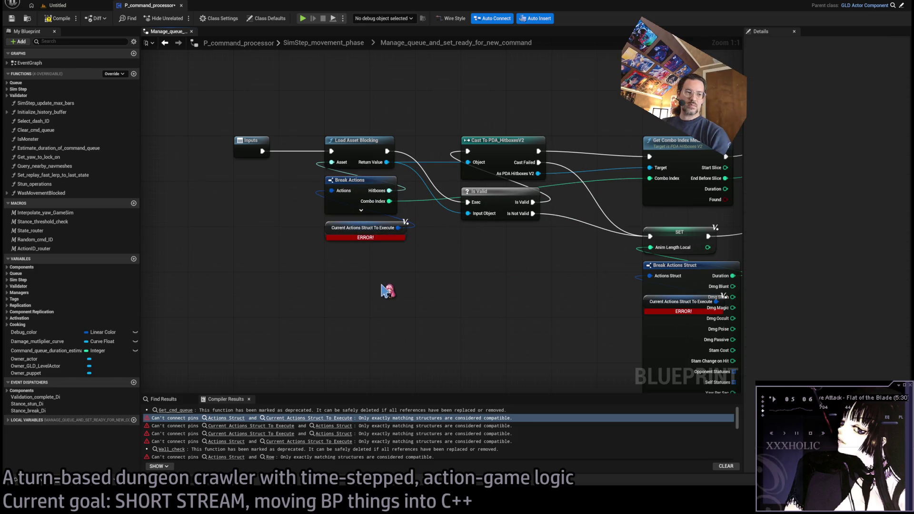
Step: Bring the large Break Actions Struct into view and move the overlapping variable node aside
mouse_move(457, 285)
left_mouse_down()
mouse_move(357, 279)
mouse_move(371, 239)
left_mouse_up()
left_click(466, 289)
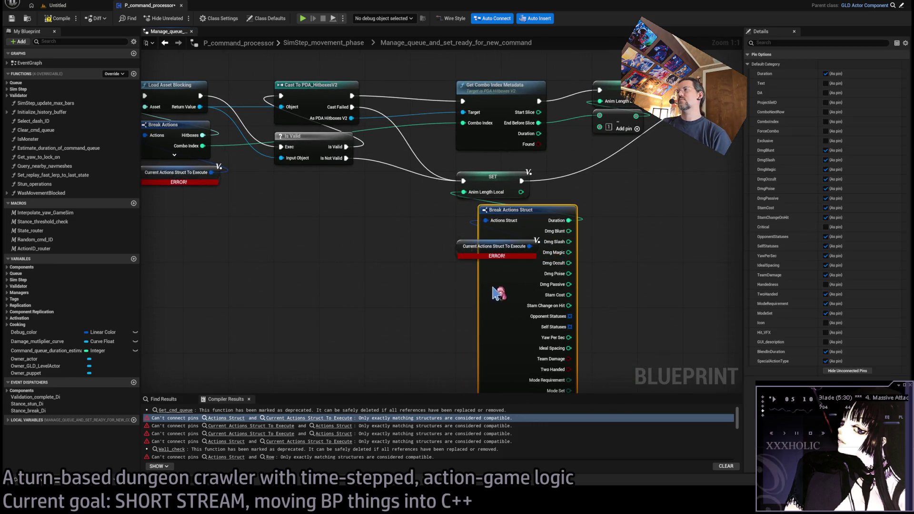
left_click_drag(465, 249, 351, 245)
left_click(495, 268)
left_click_drag(489, 272, 444, 237)
Step: Add a Break Actions node exposing only Duration for Anim Length Local, replacing the large Break Actions Struct
left_click_drag(372, 211, 571, 227)
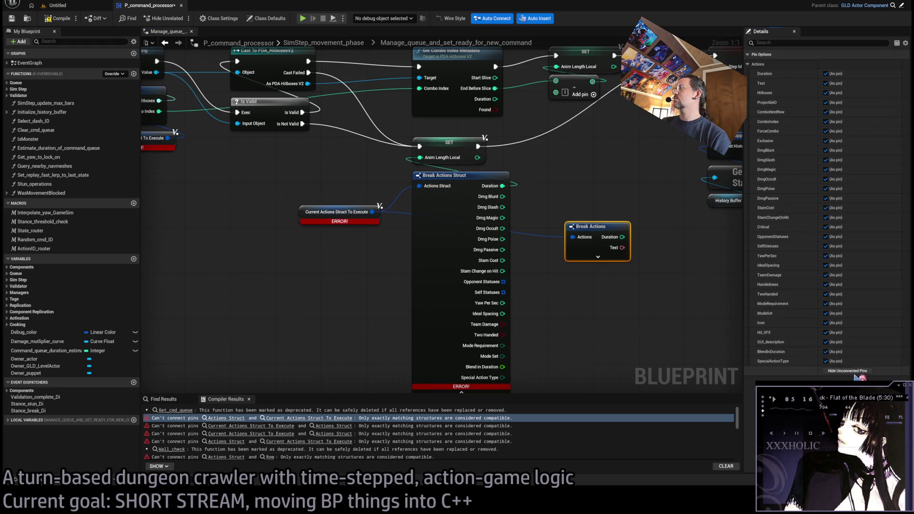
left_click(848, 371)
left_click(827, 74)
left_click_drag(622, 236, 420, 158)
left_click(491, 224)
key("Delete")
left_click_drag(596, 236, 445, 188)
mouse_move(303, 208)
left_mouse_down()
mouse_move(421, 218)
mouse_move(439, 183)
left_mouse_up()
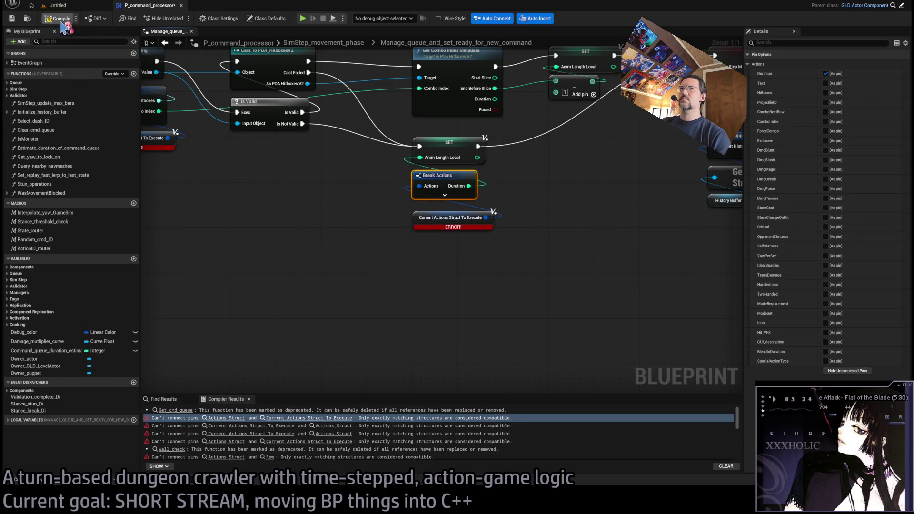
scroll(250, 170, "down", 4)
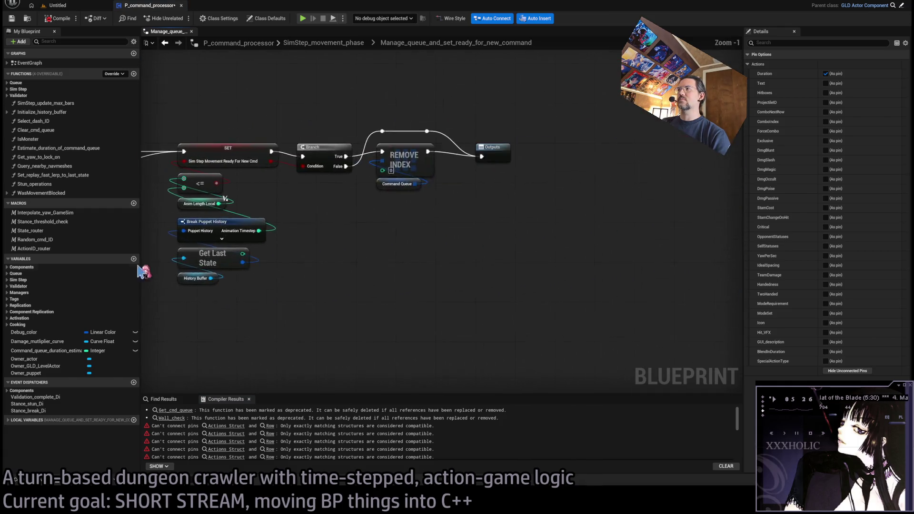
scroll(318, 281, "up", 4)
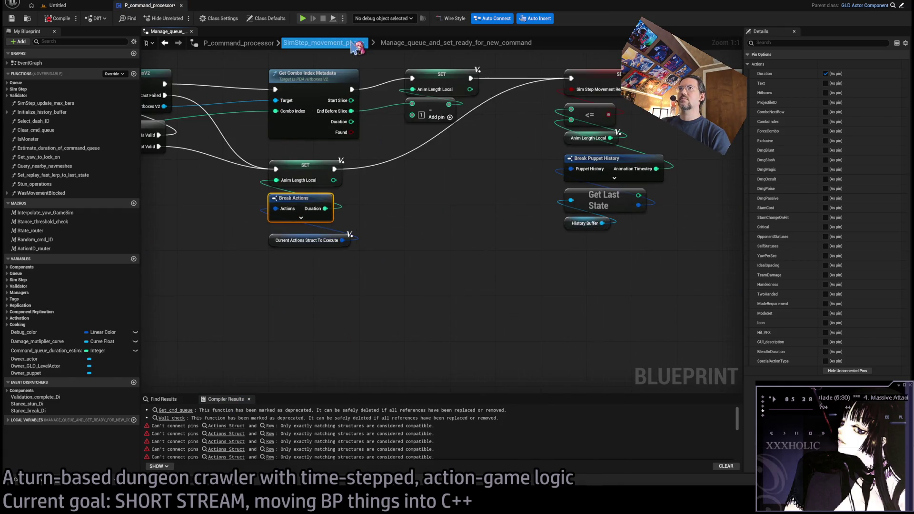
Step: Return to SimStep_movement_phase, recompile, and open the Validator graph from the next error
left_click(324, 42)
left_click(190, 32)
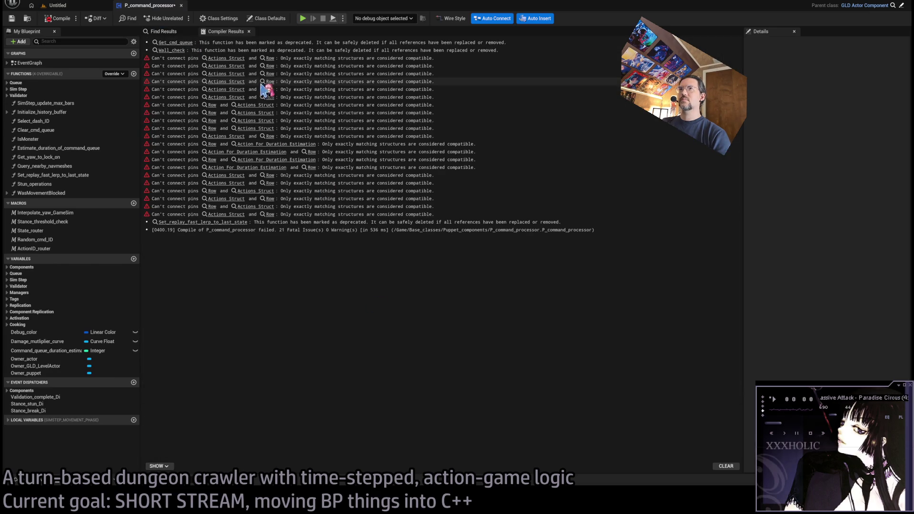
left_click(226, 58)
left_click(339, 186)
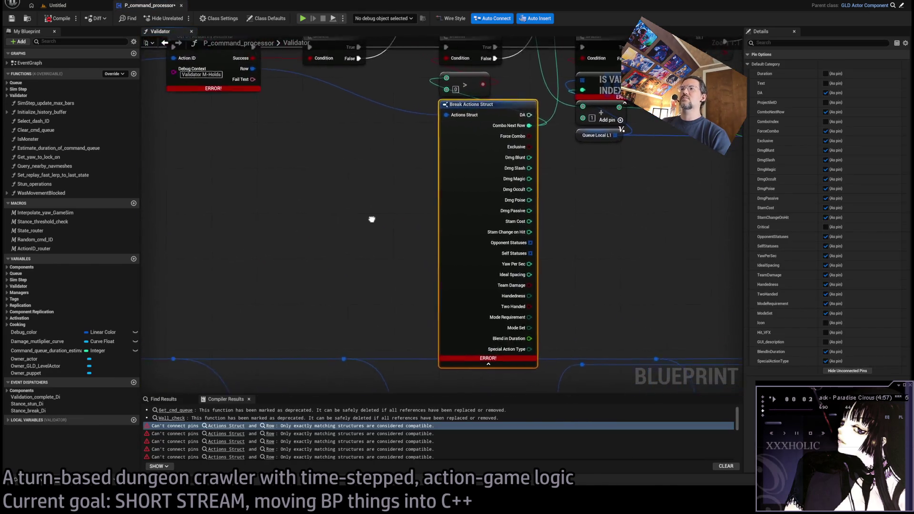
mouse_move(288, 108)
left_mouse_down()
mouse_move(381, 251)
mouse_move(374, 247)
left_mouse_up()
left_click_drag(447, 304, 410, 266)
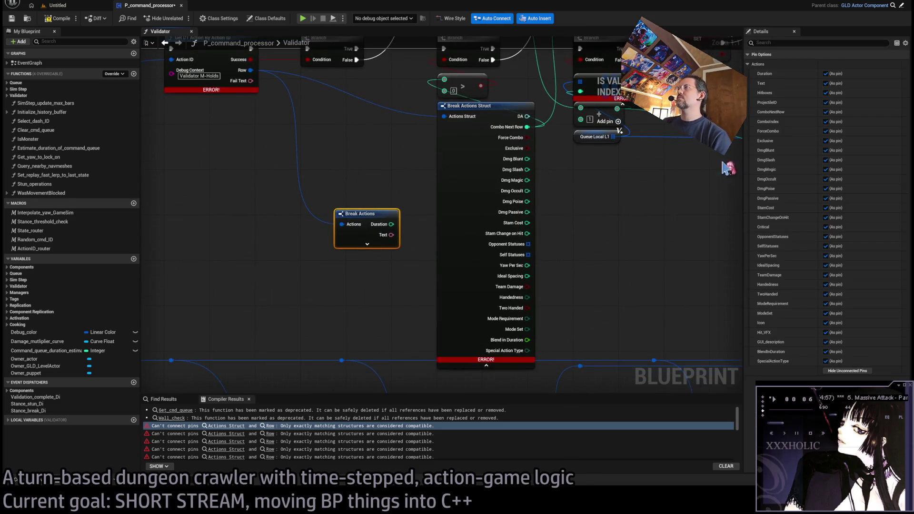
left_click(856, 370)
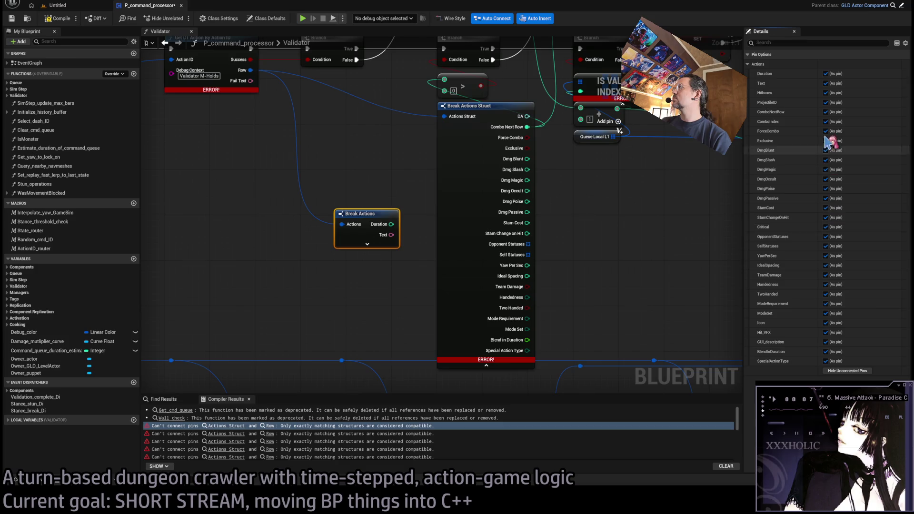
left_click(825, 112)
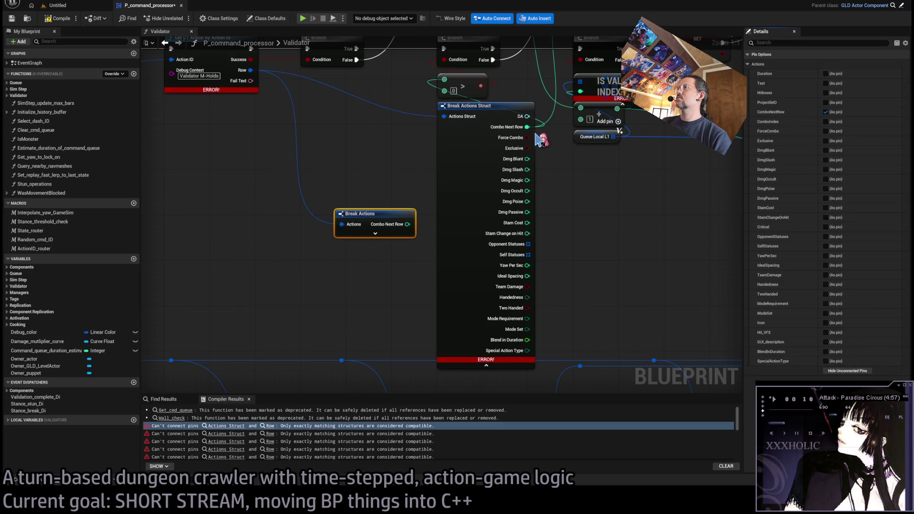
left_click_drag(527, 127, 410, 225)
left_click_drag(586, 220, 581, 258)
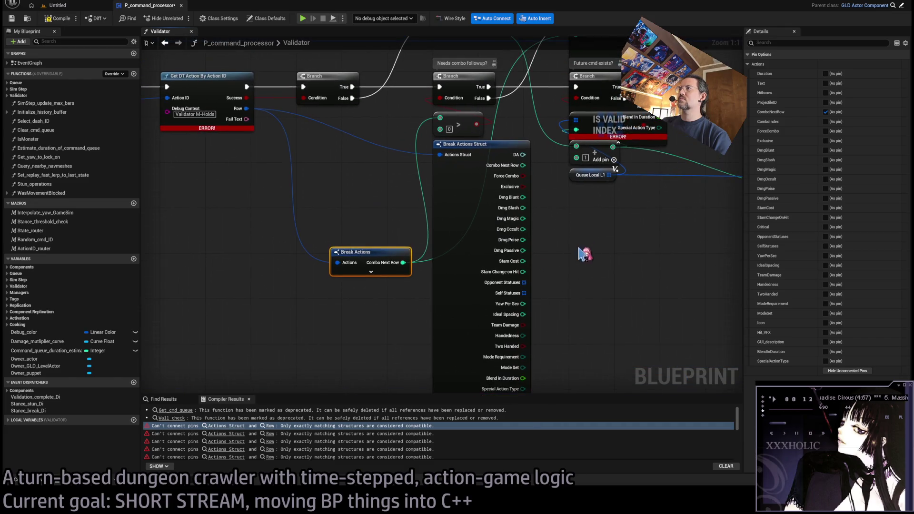
left_click(521, 255)
key("Delete")
mouse_move(402, 260)
left_mouse_down()
mouse_move(472, 157)
mouse_move(477, 163)
left_mouse_up()
scroll(472, 245, "down", 5)
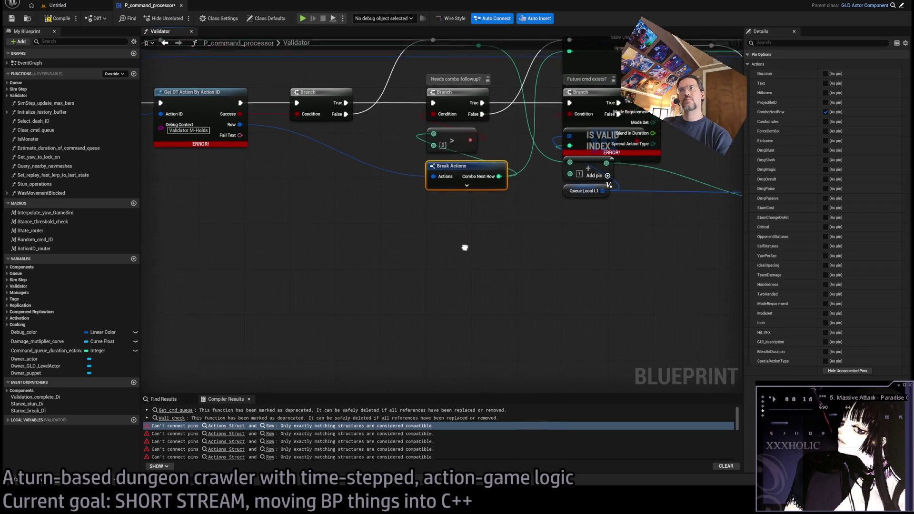
scroll(491, 301, "down", 1)
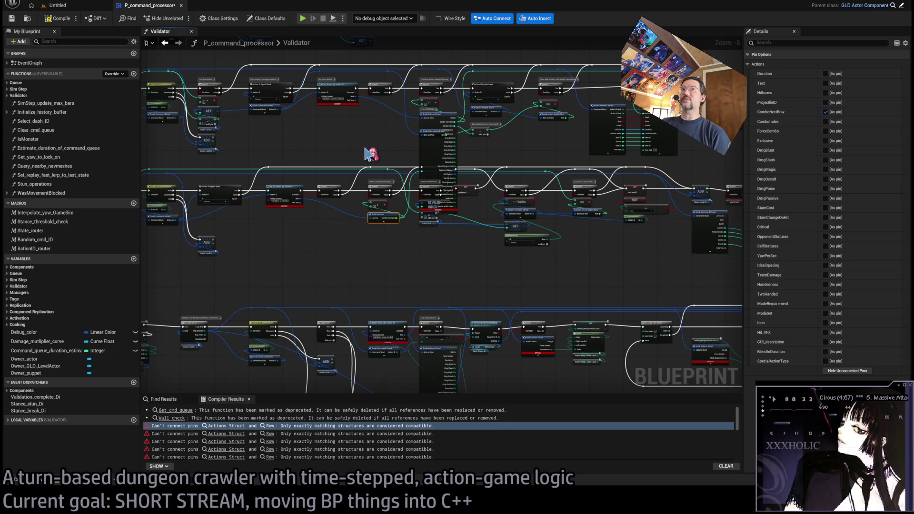
scroll(380, 149, "up", 6)
left_click_drag(526, 169, 505, 167)
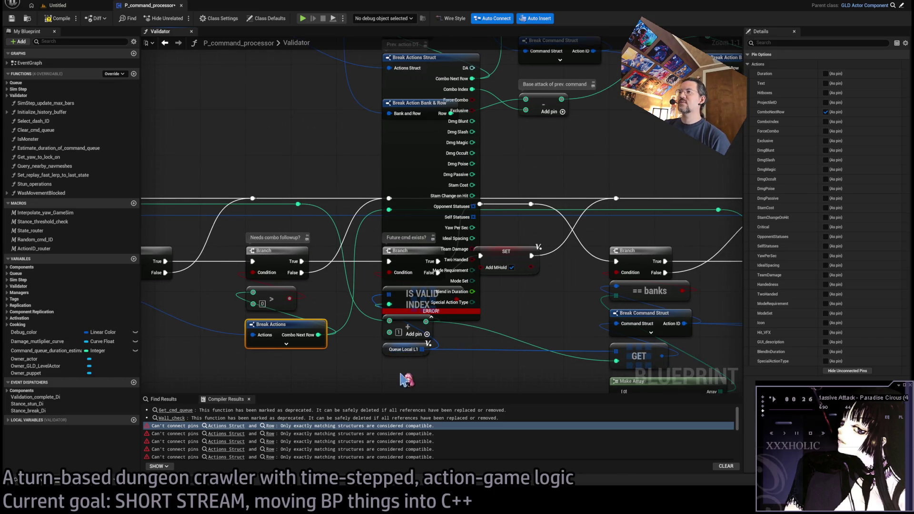
left_click_drag(402, 380, 435, 321)
mouse_move(426, 169)
left_mouse_down()
mouse_move(459, 386)
mouse_move(437, 326)
mouse_move(411, 166)
left_mouse_up()
scroll(411, 165, "down", 1)
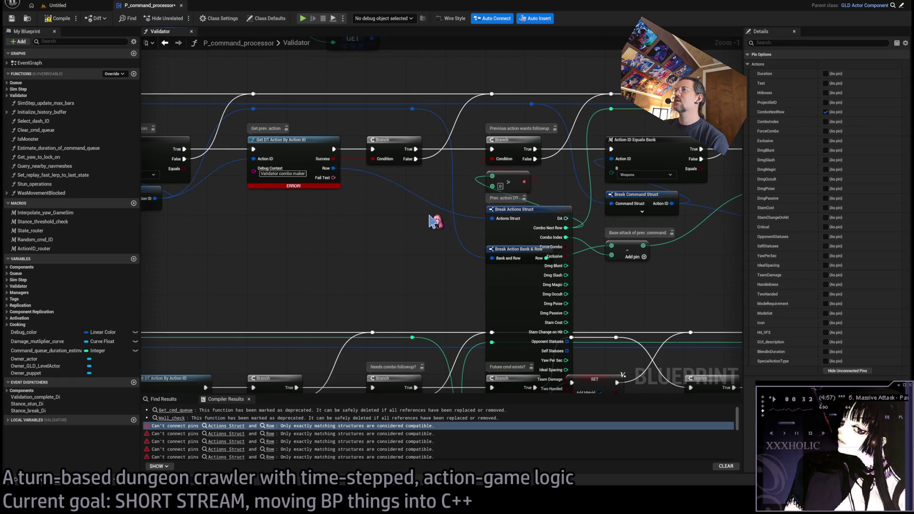
Step: Add a Break Actions node from Row exposing Combo Next Row and Combo Index, and rewire both links
mouse_move(333, 168)
left_mouse_down()
mouse_move(388, 276)
mouse_move(376, 264)
mouse_move(399, 223)
left_mouse_up()
left_click(848, 370)
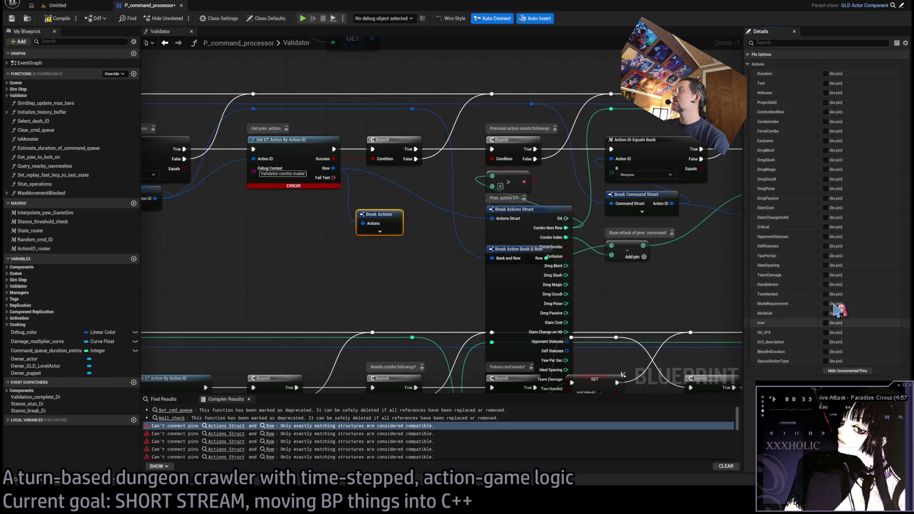
left_click(826, 112)
left_click(826, 122)
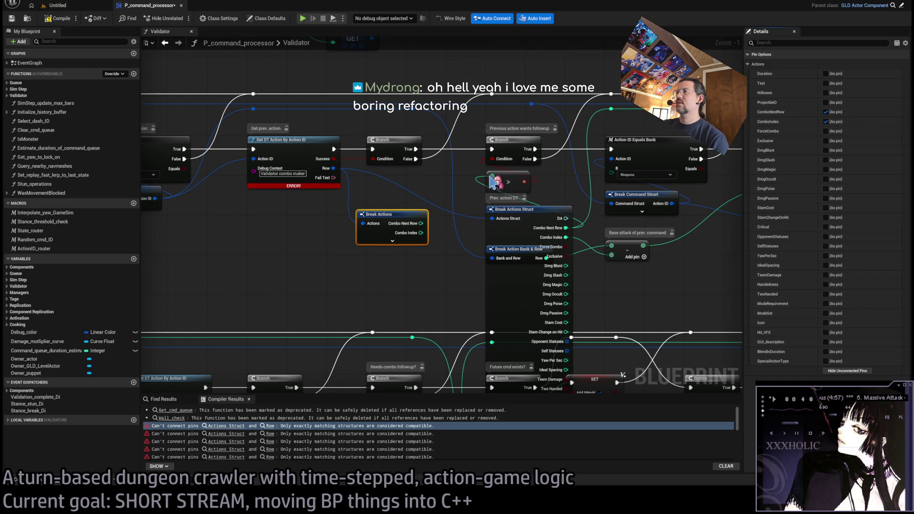
left_click_drag(564, 228, 421, 223)
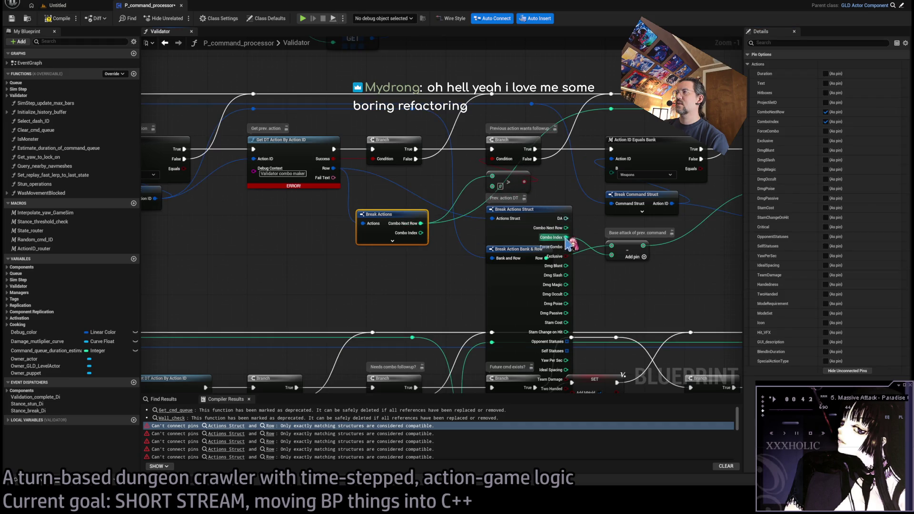
left_click_drag(566, 237, 421, 233)
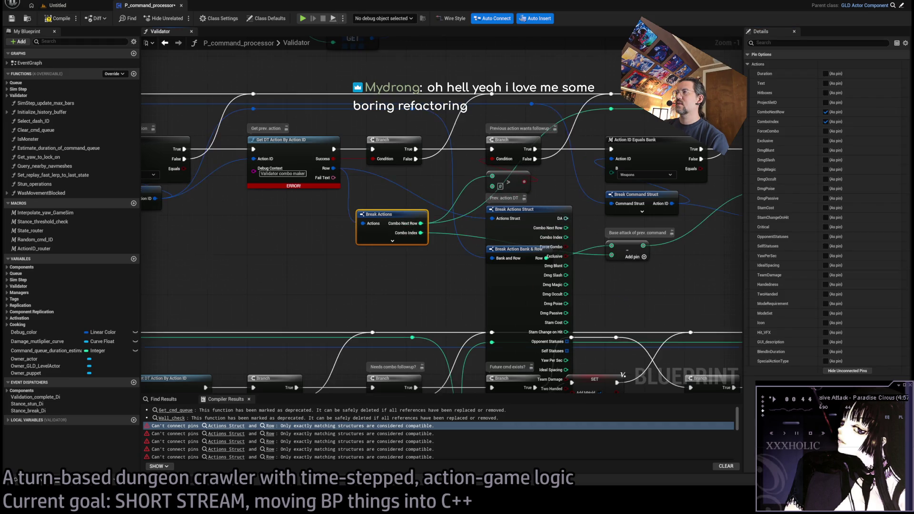
Step: Delete the old Break Actions Struct and move Break Actions into its place
key("Delete")
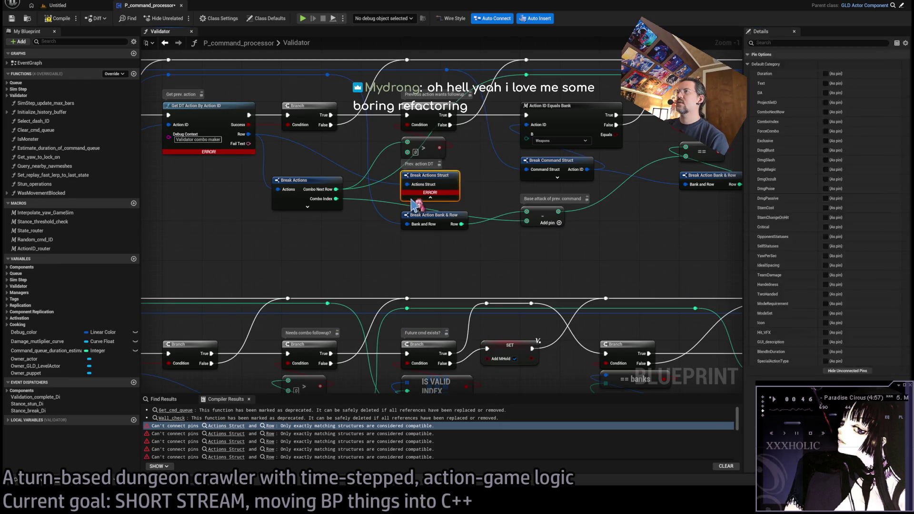
left_click_drag(319, 183, 447, 173)
scroll(473, 252, "down", 3)
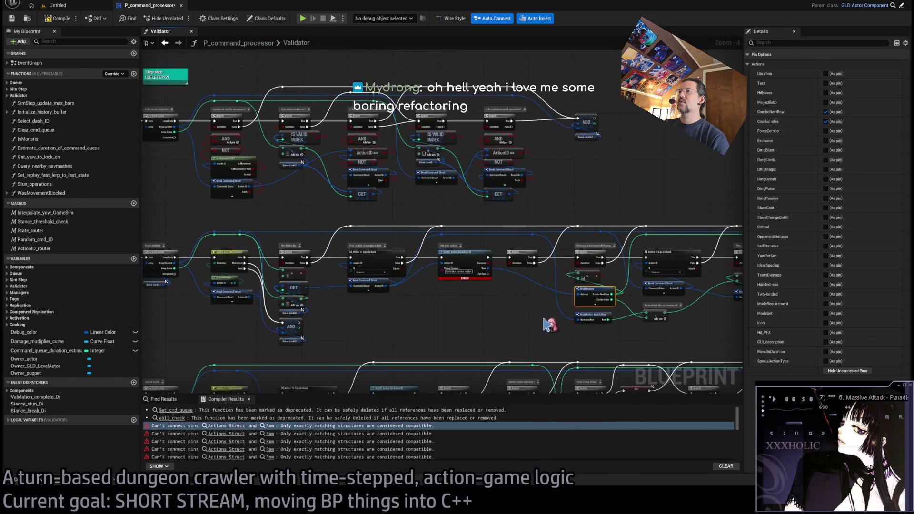
scroll(464, 237, "up", 4)
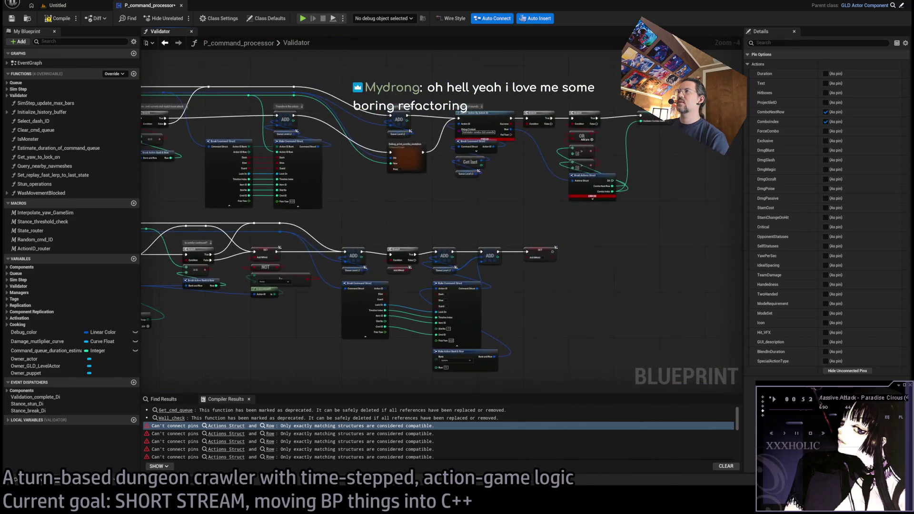
left_click(473, 227)
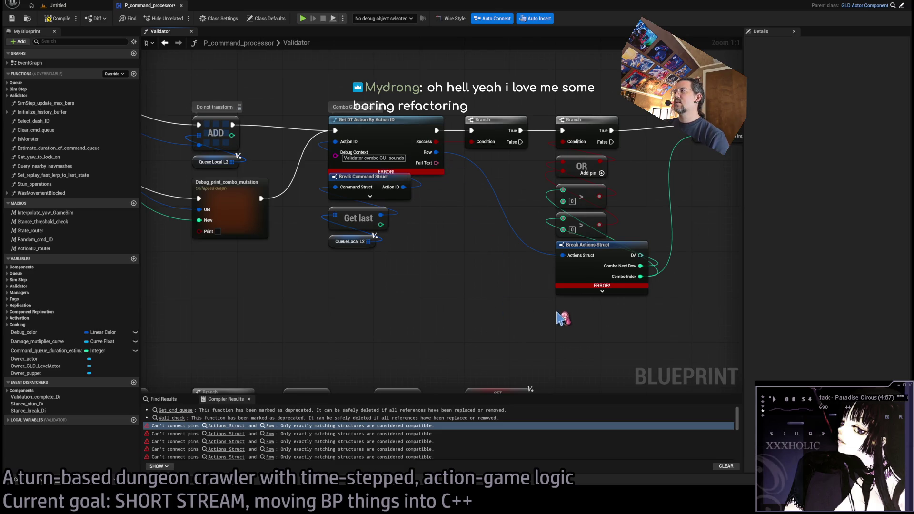
Step: Paste a second Break Actions fed from Row for Combo Next Row, delete the erroring struct, and compile
key("ctrl+v")
left_click_drag(437, 152, 562, 324)
mouse_move(641, 266)
left_mouse_down()
mouse_move(628, 334)
mouse_move(593, 251)
left_mouse_up()
left_click(590, 244)
key("Delete")
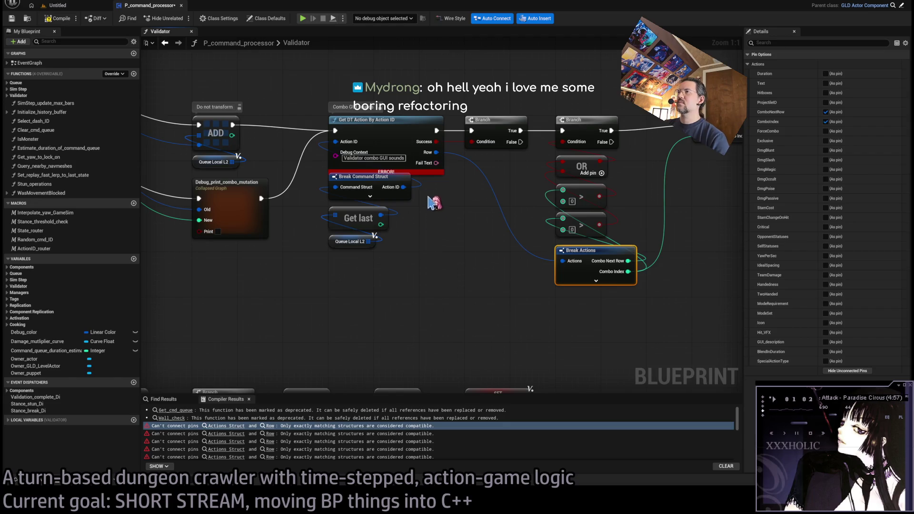
left_click(58, 18)
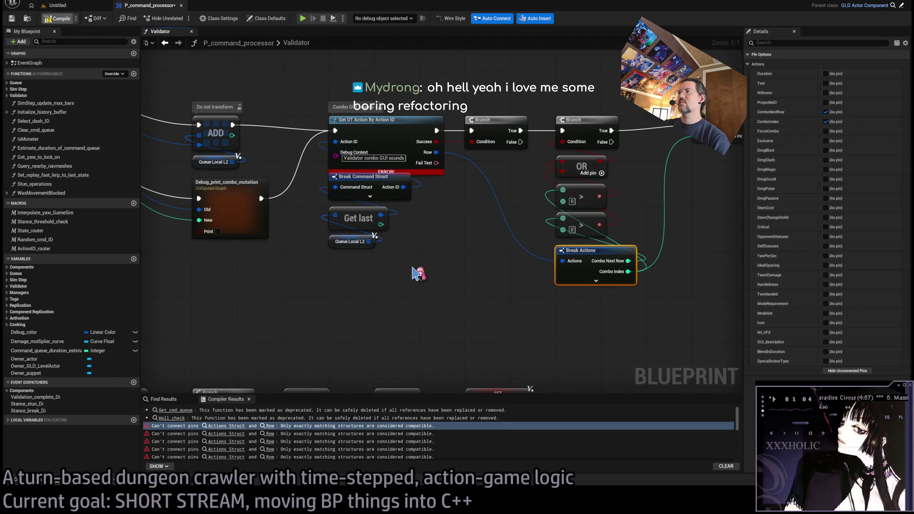
scroll(414, 271, "down", 8)
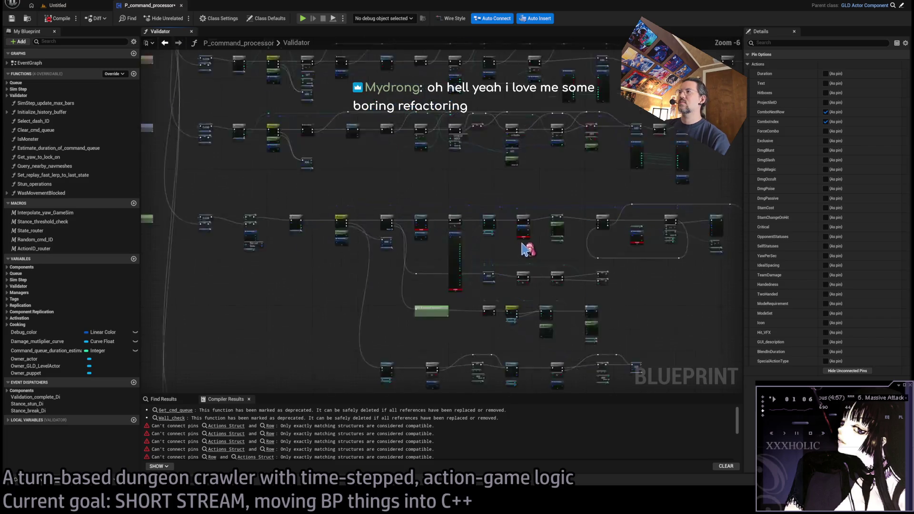
Step: Expose only Handedness on the spare Break Actions, wire it to the hand Select's Index, and delete the old struct
scroll(528, 249, "up", 6)
scroll(459, 250, "up", 2)
left_click(505, 240)
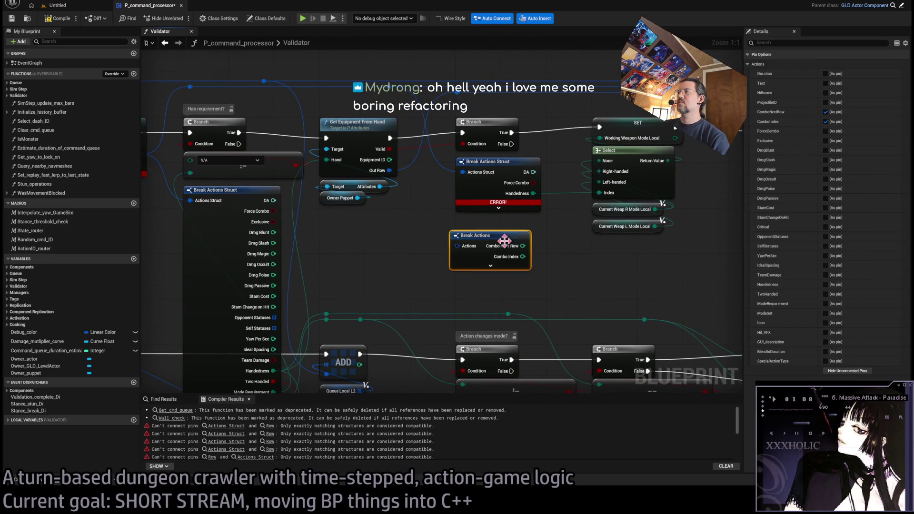
left_click(848, 370)
left_click(826, 284)
left_click_drag(514, 245, 599, 192)
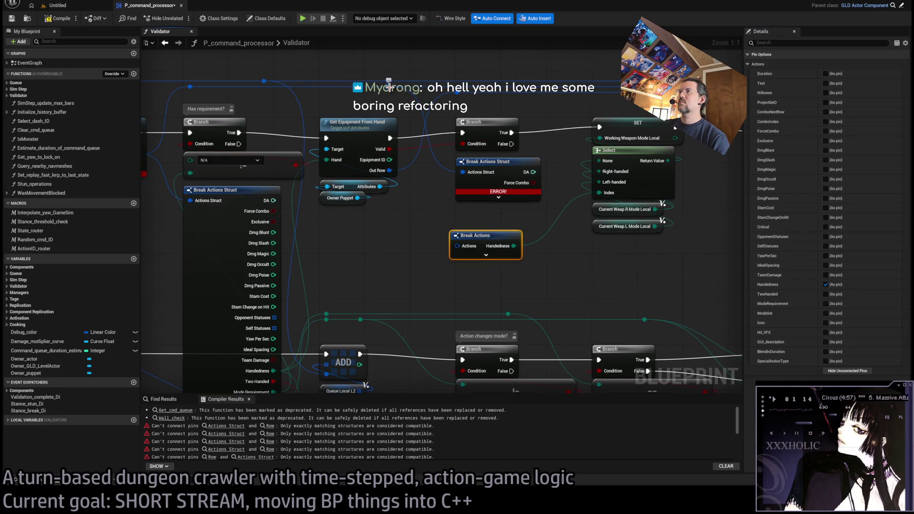
left_click(486, 188)
key("Delete")
mouse_move(478, 240)
left_mouse_down()
mouse_move(484, 171)
mouse_move(428, 238)
mouse_move(537, 298)
mouse_move(584, 219)
mouse_move(499, 172)
mouse_move(514, 172)
left_mouse_up()
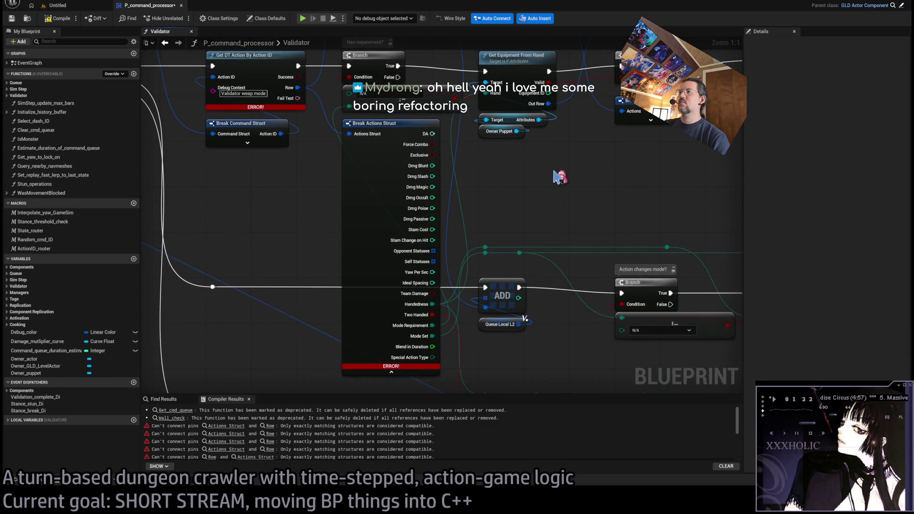
Step: Paste a Break Actions node showing only Handedness, Two Handed, Mode Requirement and Mode Set outputs
key("ctrl+v")
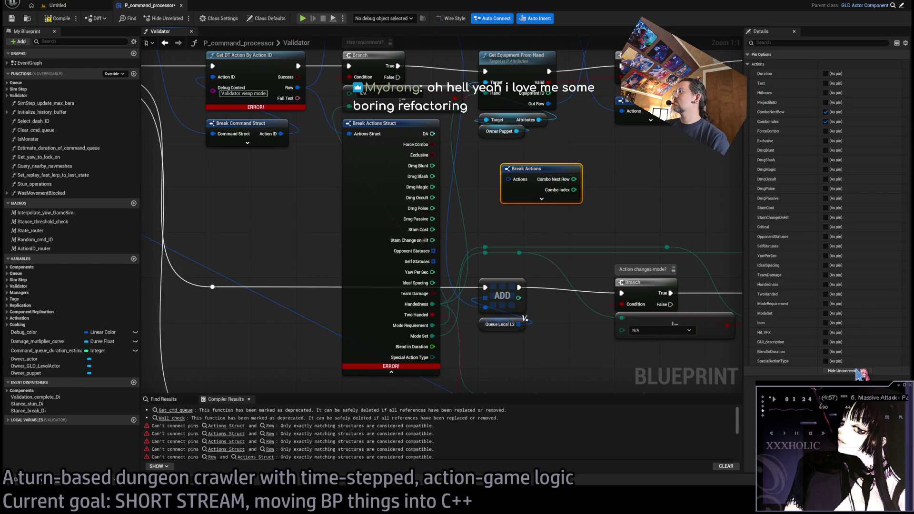
left_click(858, 370)
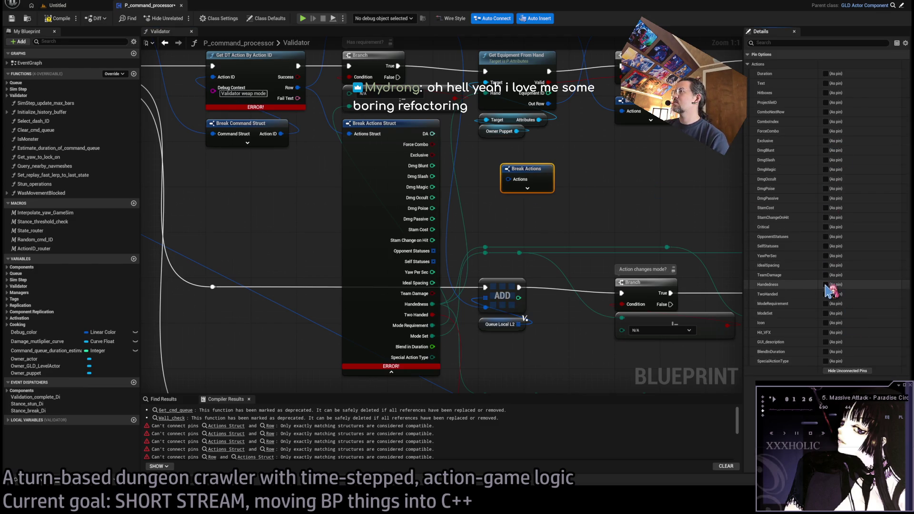
left_click(826, 285)
left_click(826, 294)
left_click(826, 303)
left_click(826, 313)
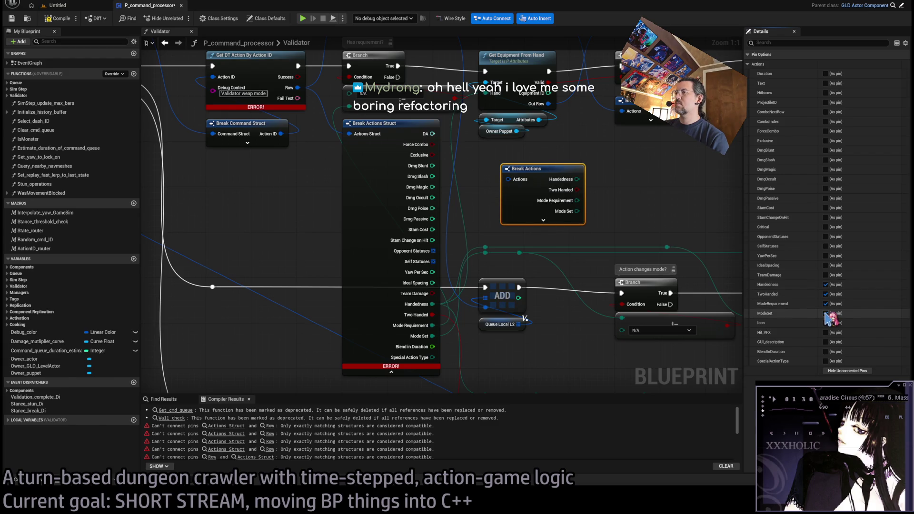
Step: Move the Handedness, Two Handed, Mode Requirement and Mode Set links onto Break Actions
left_click_drag(433, 303, 577, 179)
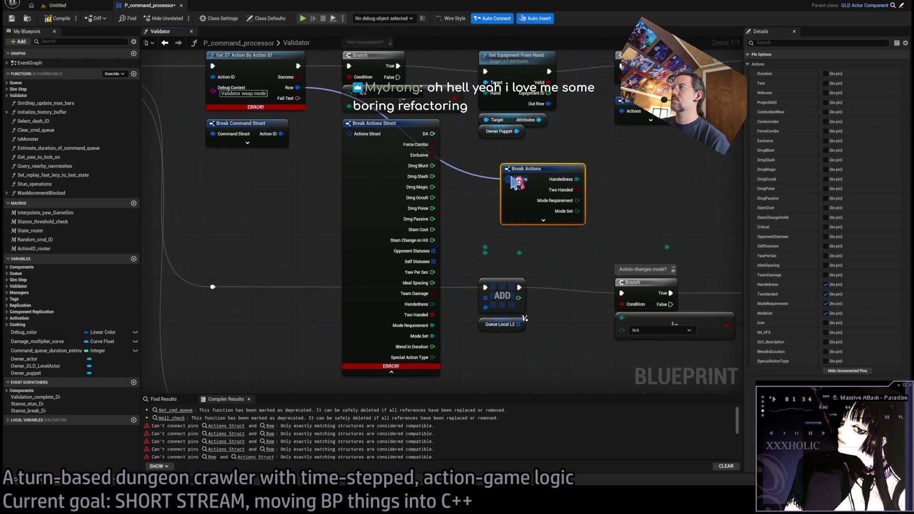
left_click_drag(437, 319, 576, 190)
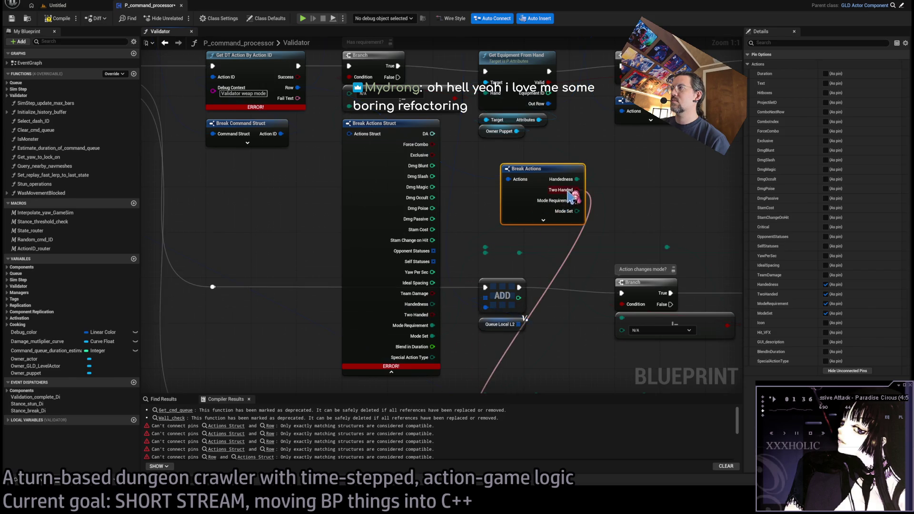
left_click_drag(434, 324, 577, 201)
left_click_drag(435, 336, 578, 211)
Step: Delete the old Break Actions Struct and move Break Actions into the freed space
left_click(437, 200)
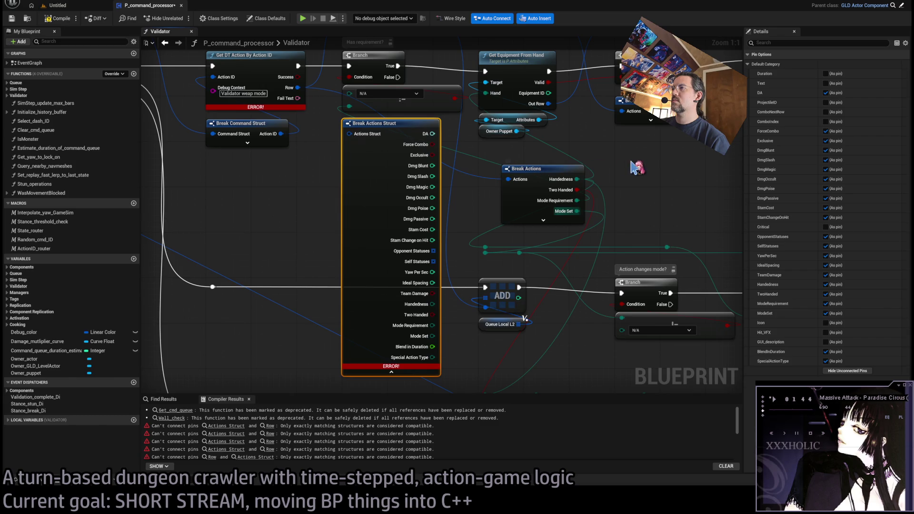
key("Delete")
mouse_move(548, 177)
left_mouse_down()
mouse_move(404, 308)
mouse_move(410, 313)
mouse_move(400, 141)
mouse_move(387, 126)
left_mouse_up()
left_click(398, 252)
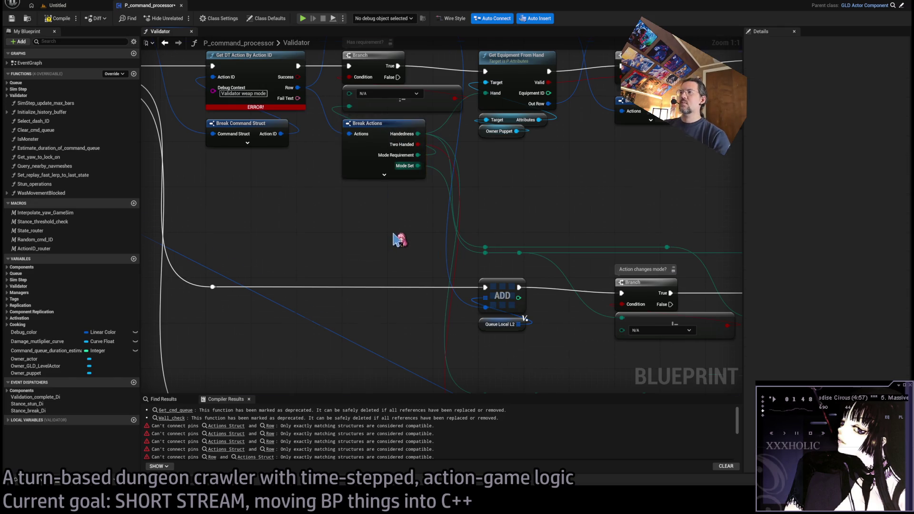
scroll(396, 228, "down", 1)
scroll(393, 214, "up", 1)
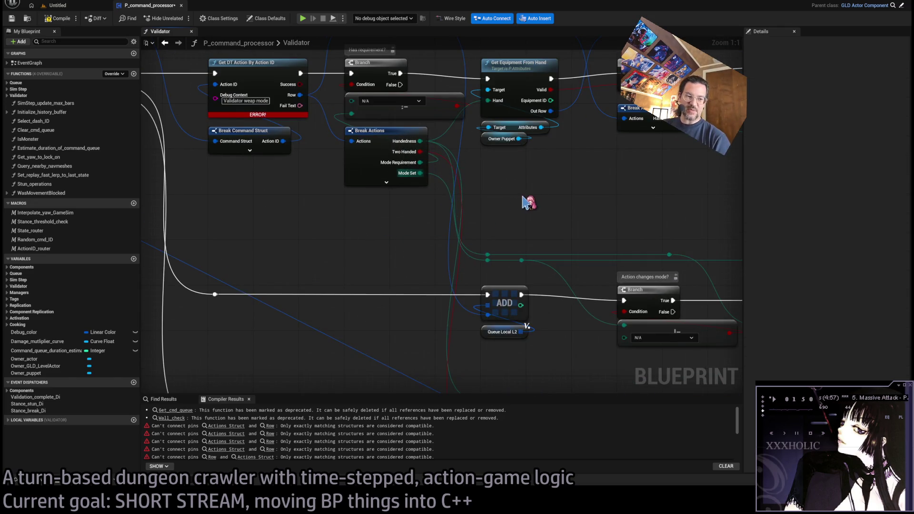
scroll(410, 228, "down", 4)
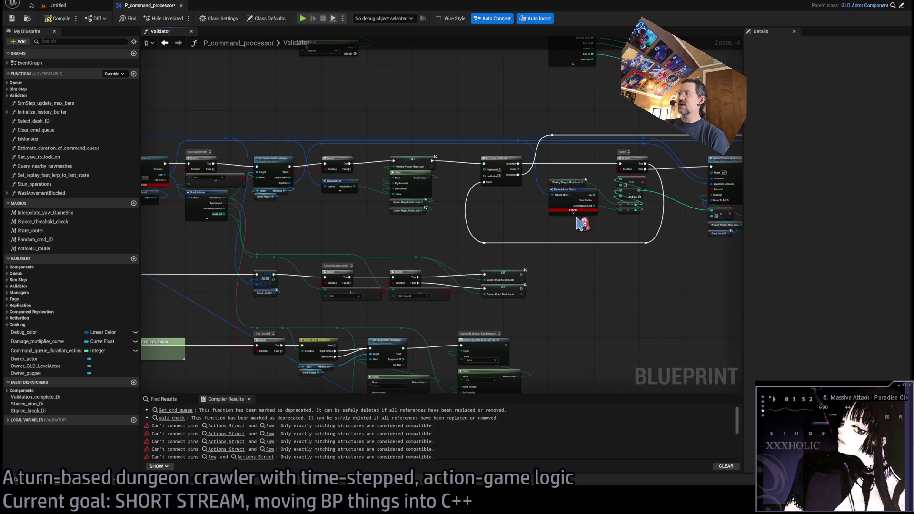
scroll(580, 224, "up", 4)
Step: Paste a new Break Actions node by the weapon loop and feed it the action data
left_click(465, 240)
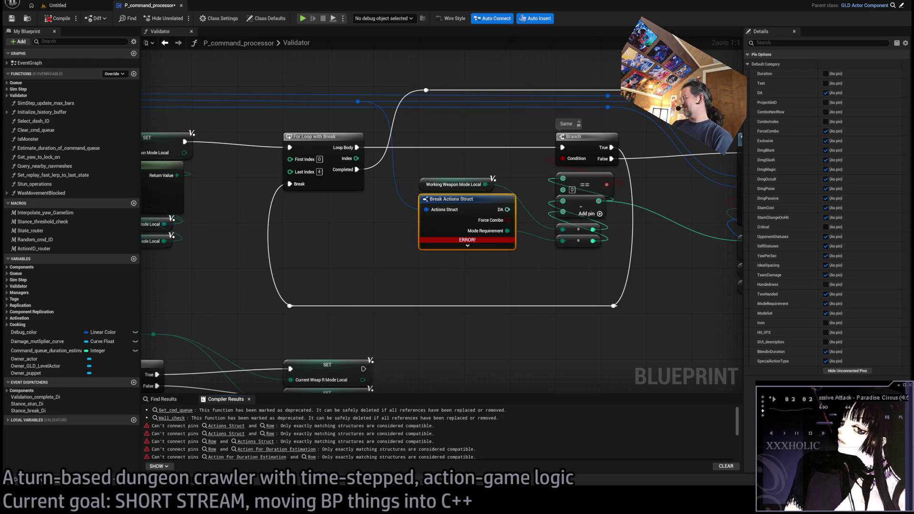
left_click(378, 247)
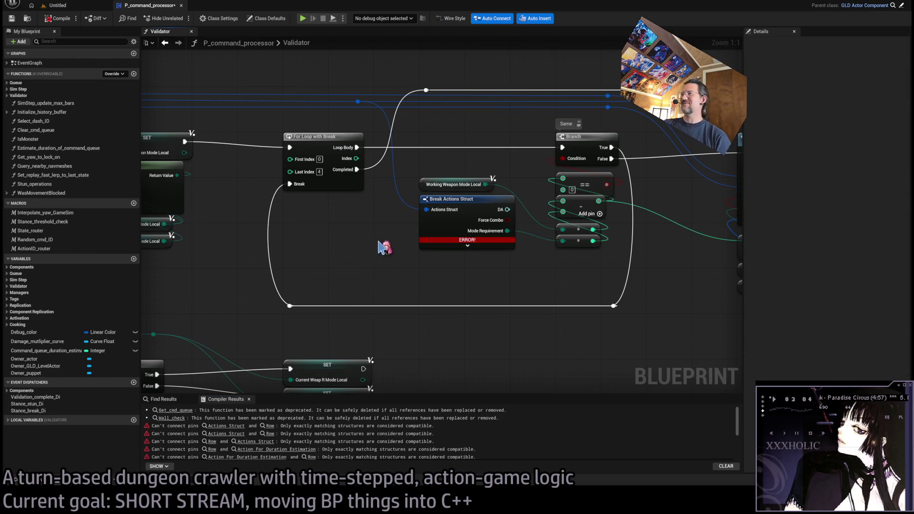
left_click(478, 247)
left_click(381, 246)
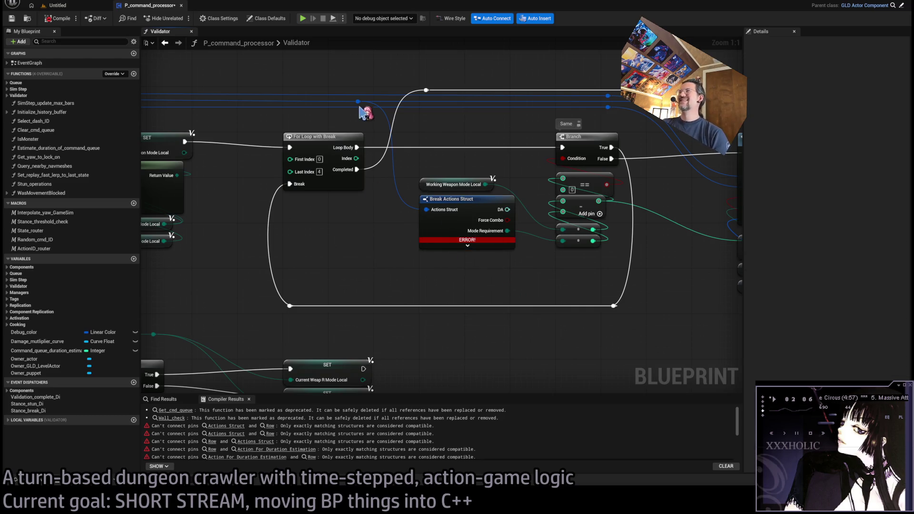
key("ctrl+v")
mouse_move(358, 103)
left_mouse_down()
mouse_move(382, 220)
mouse_move(425, 272)
left_mouse_up()
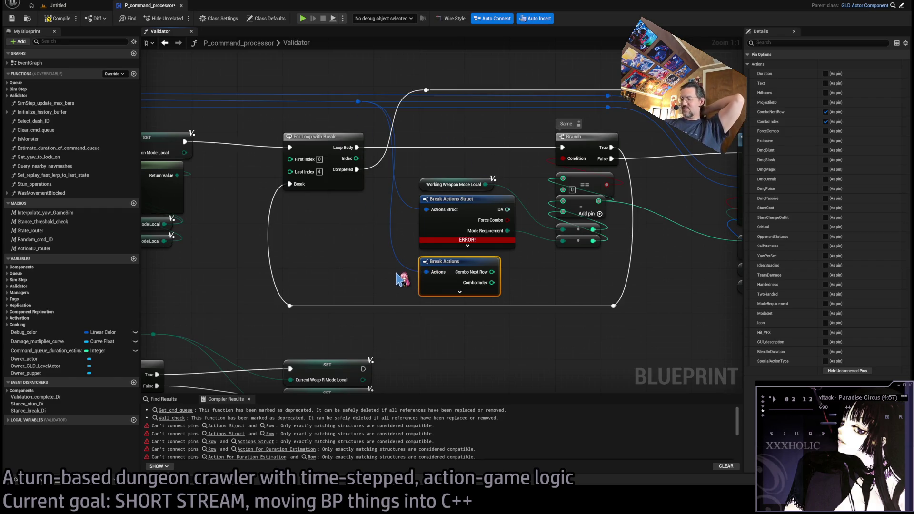
Step: Expose only Mode Requirement, relink the comparison to it, and delete the erroring struct break
left_click_drag(516, 265, 475, 282)
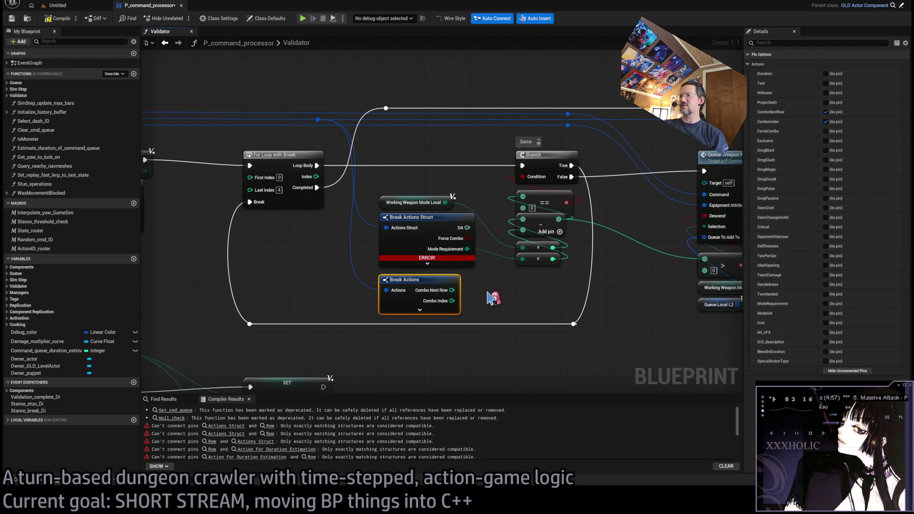
left_click(874, 372)
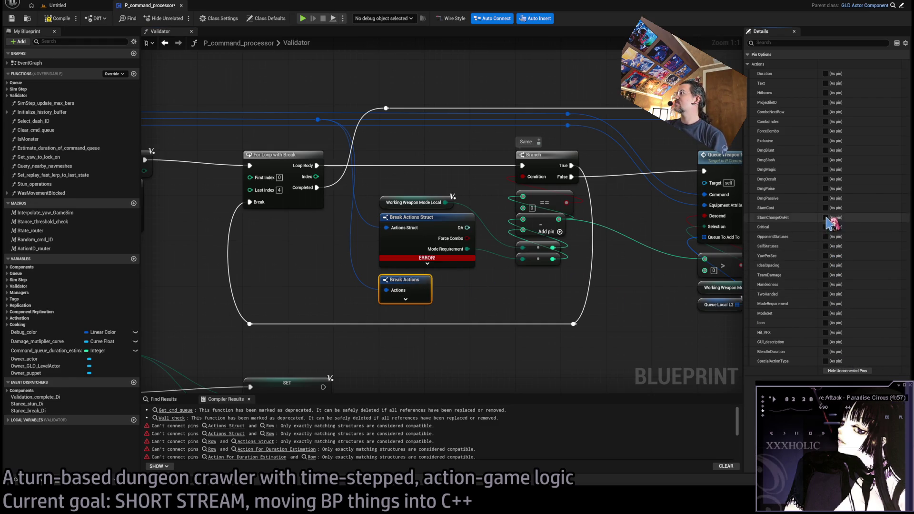
left_click(827, 304)
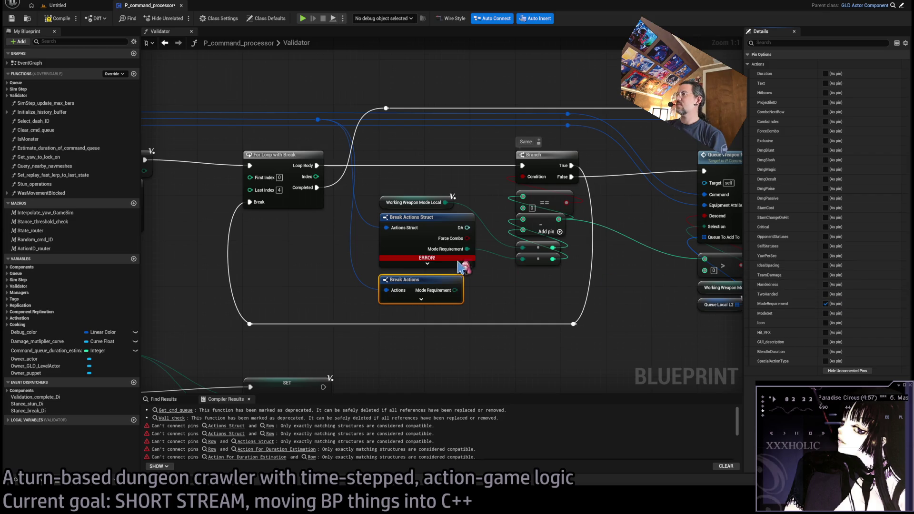
mouse_move(467, 249)
left_mouse_down()
mouse_move(456, 291)
mouse_move(419, 232)
left_mouse_up()
left_click(429, 224)
key("Delete")
Step: Move the erroring struct break and the Working Weapon Mode Local getter out of the way
left_click(410, 286)
scroll(431, 276, "down", 4)
scroll(514, 258, "up", 4)
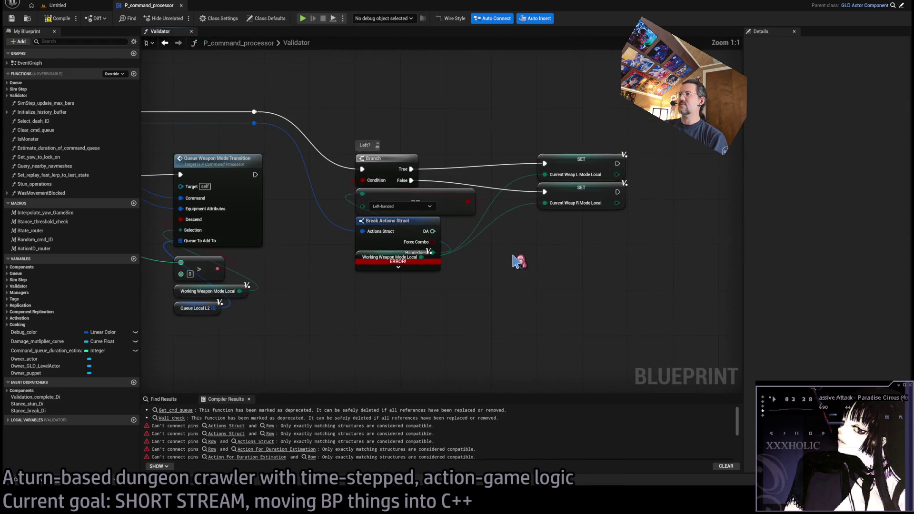
left_click_drag(429, 215, 486, 255)
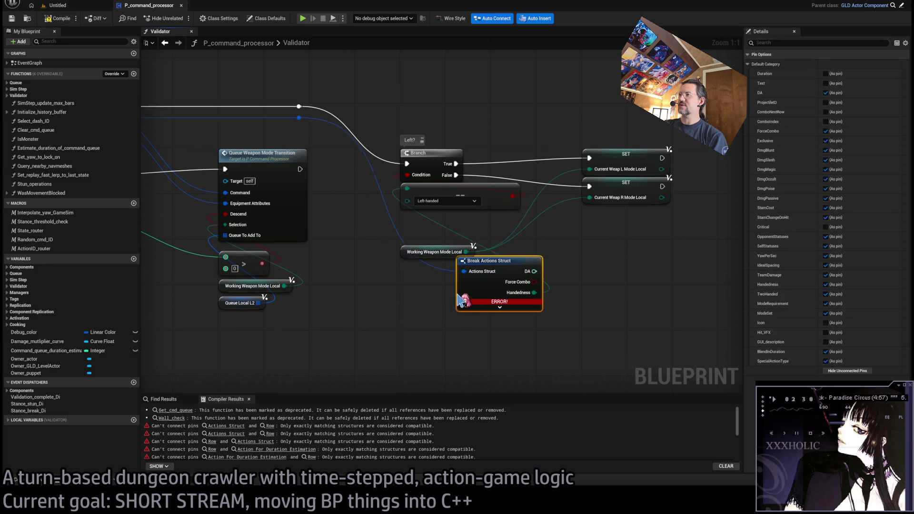
left_click_drag(401, 251, 404, 314)
left_click_drag(453, 268, 413, 221)
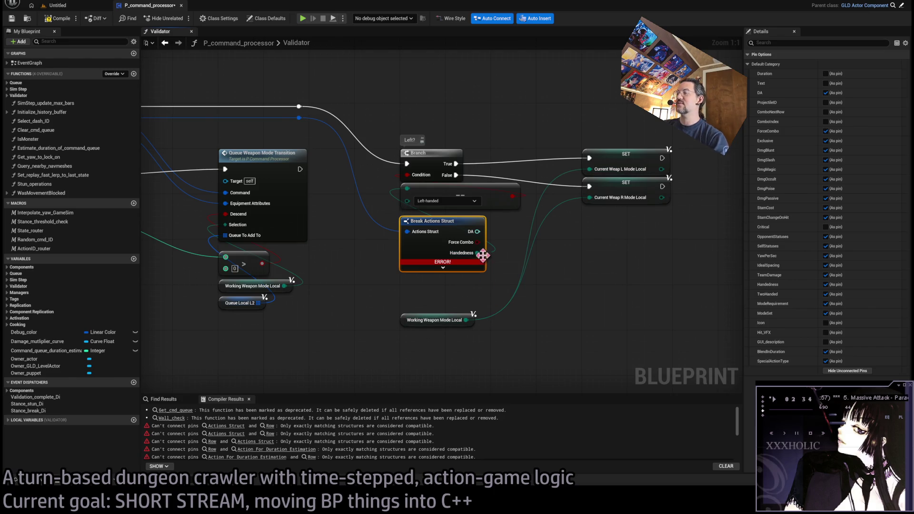
Step: Add Break Actions from the actions wire, relink its Handedness output, and delete the old struct break
left_click_drag(300, 117, 402, 347)
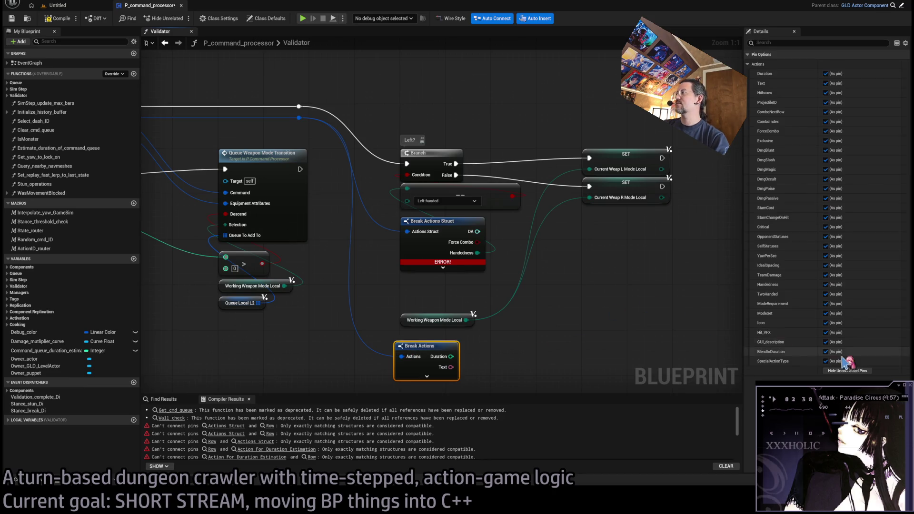
left_click(847, 371)
left_click(826, 285)
mouse_move(476, 252)
left_mouse_down()
mouse_move(460, 199)
mouse_move(442, 304)
mouse_move(405, 264)
mouse_move(413, 171)
left_mouse_up()
left_click(419, 168)
key("Delete")
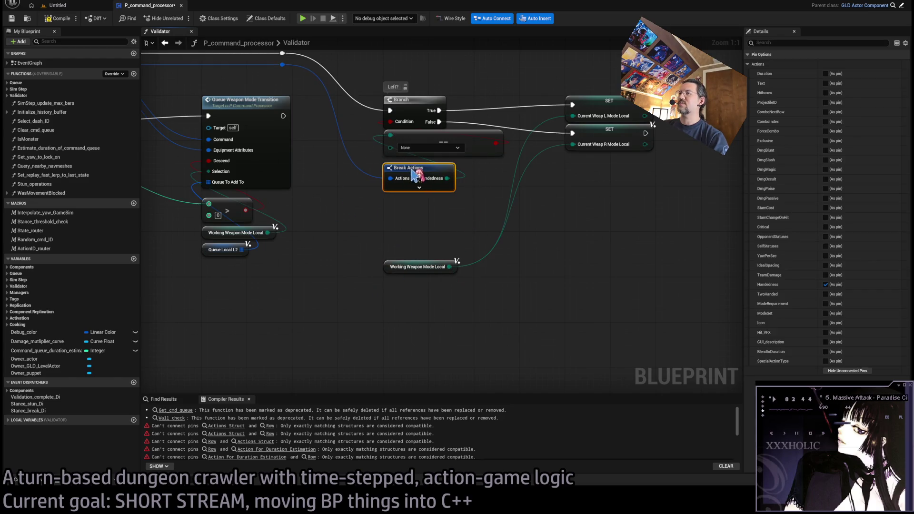
Step: Tuck the Working Weapon Mode Local getter under Break Actions and review the other Validator rows
left_click_drag(385, 271, 384, 209)
left_click_drag(531, 206, 429, 301)
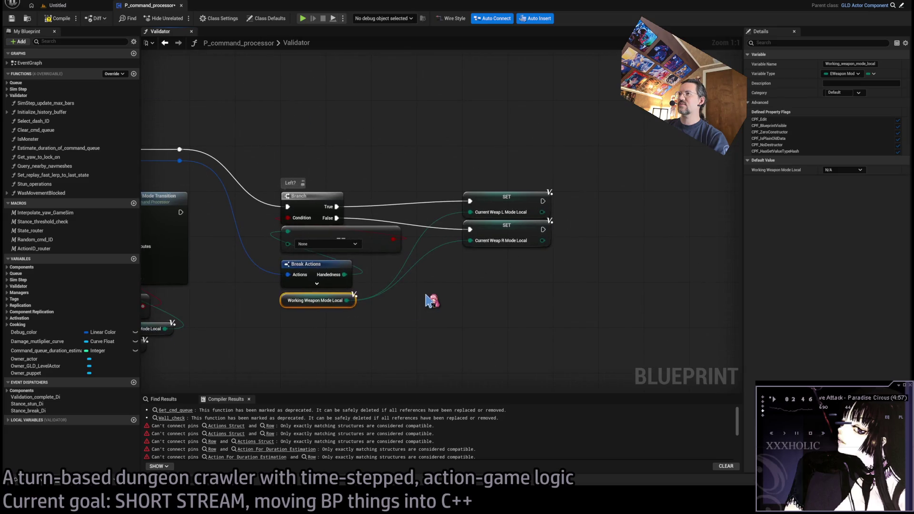
scroll(476, 253, "down", 5)
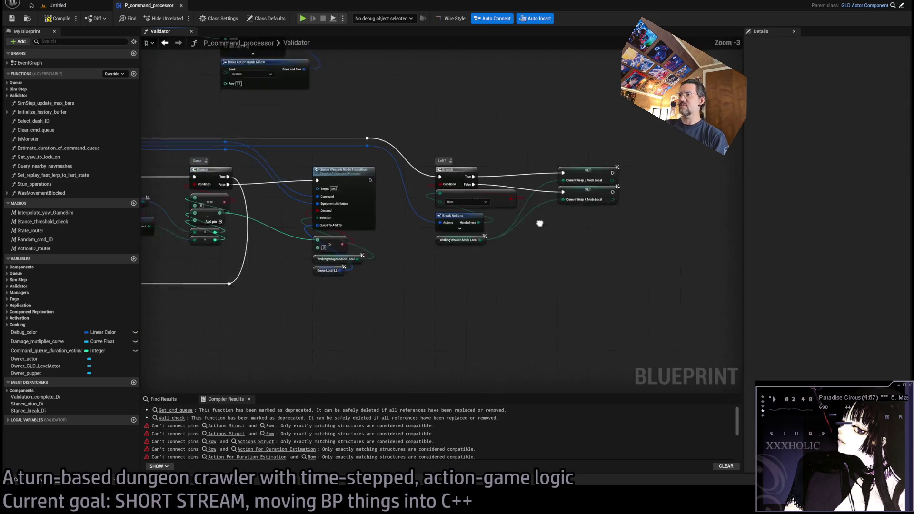
mouse_move(612, 202)
left_mouse_down()
mouse_move(612, 164)
mouse_move(604, 351)
mouse_move(407, 243)
left_mouse_up()
scroll(407, 243, "down", 7)
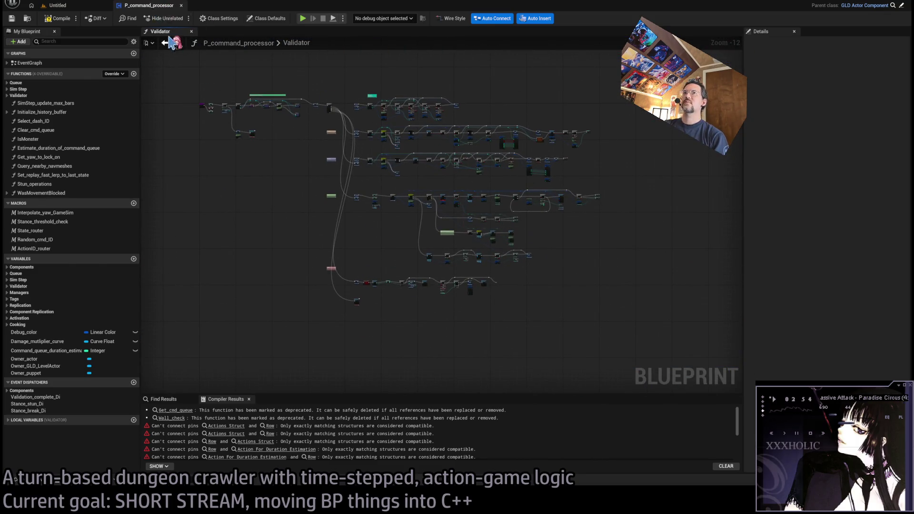
Step: Close the Validator graph, recompile, and jump to the duration estimation error's graph
left_click(191, 31)
left_click(51, 20)
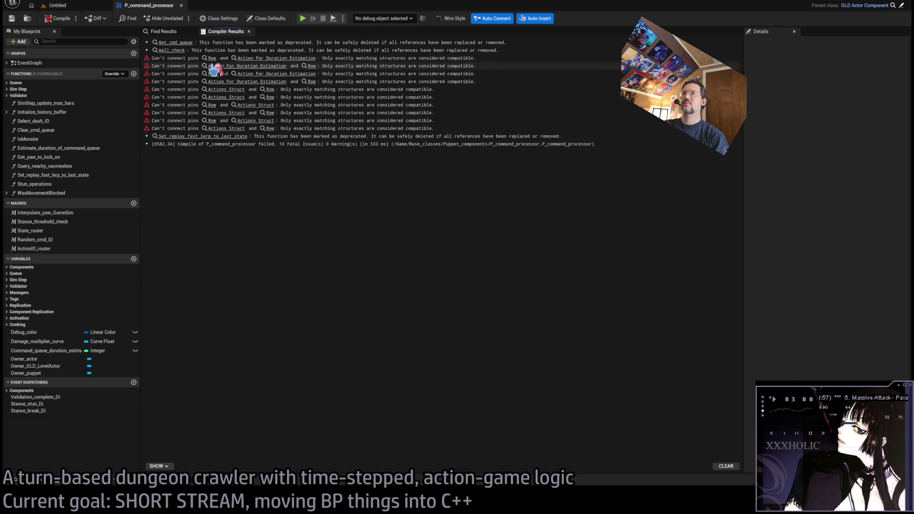
left_click(262, 59)
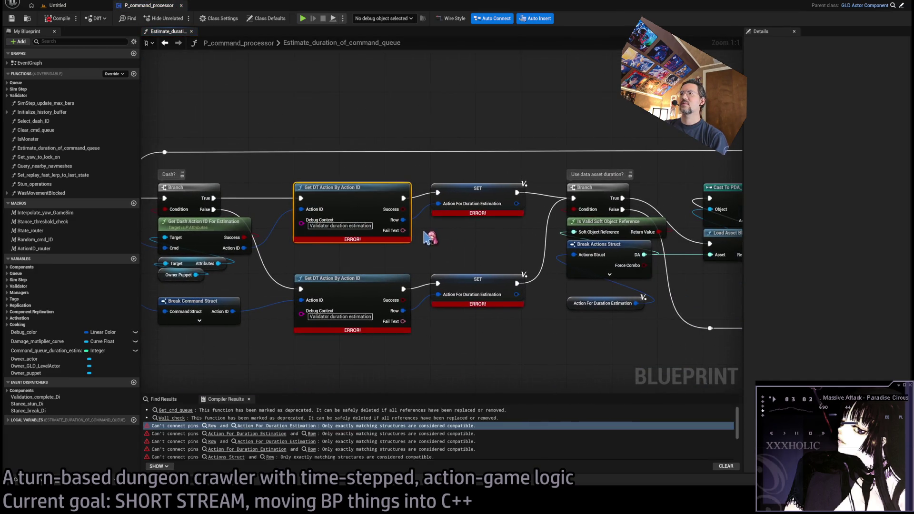
left_click(477, 190)
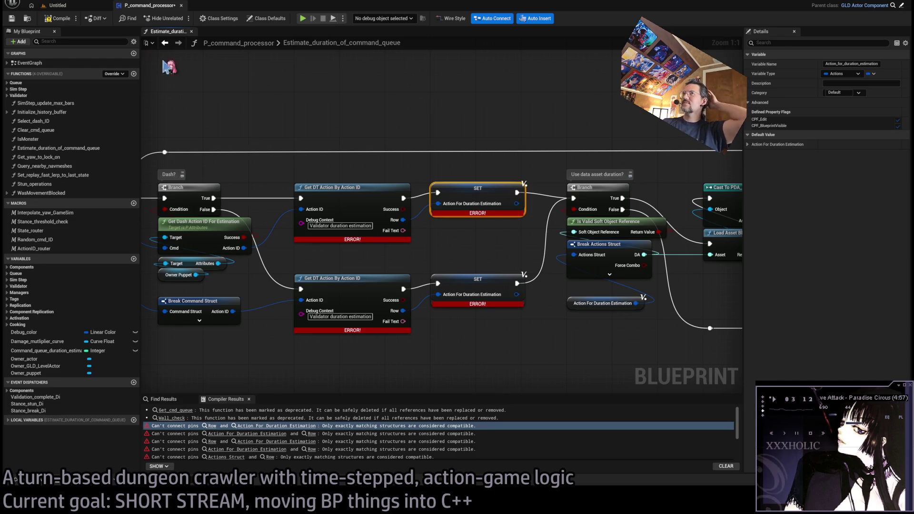
left_click(60, 18)
Step: Paste a Break Actions node fed by Action For Duration Estimation
left_click_drag(414, 162, 368, 178)
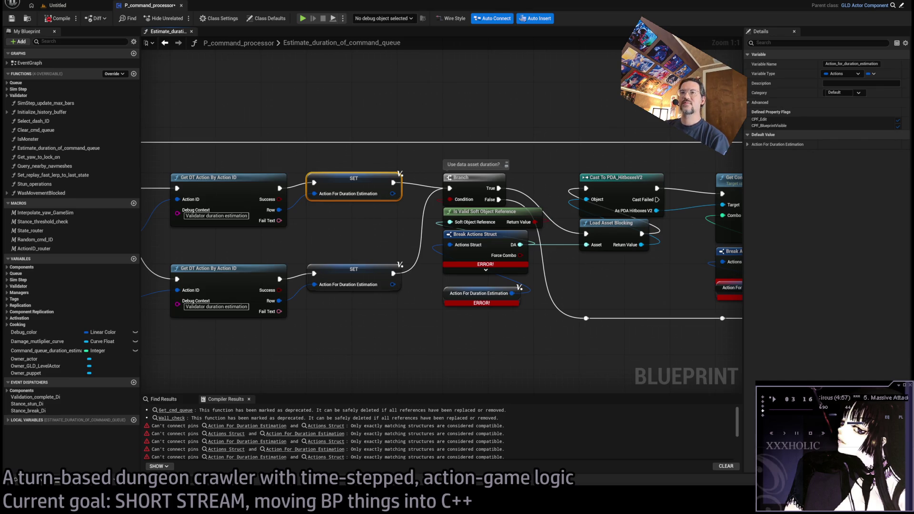
left_click(447, 304)
left_click(501, 260)
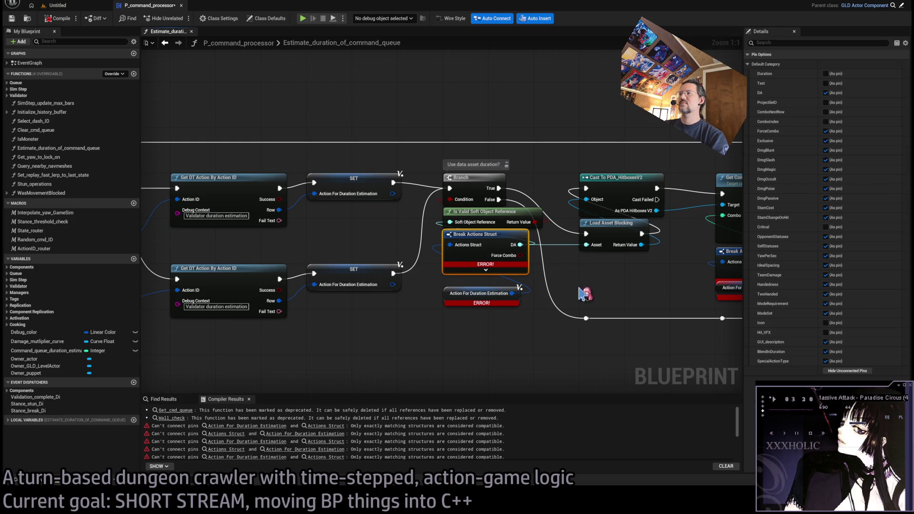
key("ctrl+v")
left_click_drag(505, 268, 459, 321)
Step: Expose only Hitboxes, move the DA links onto it, and delete the old struct break
left_click(848, 371)
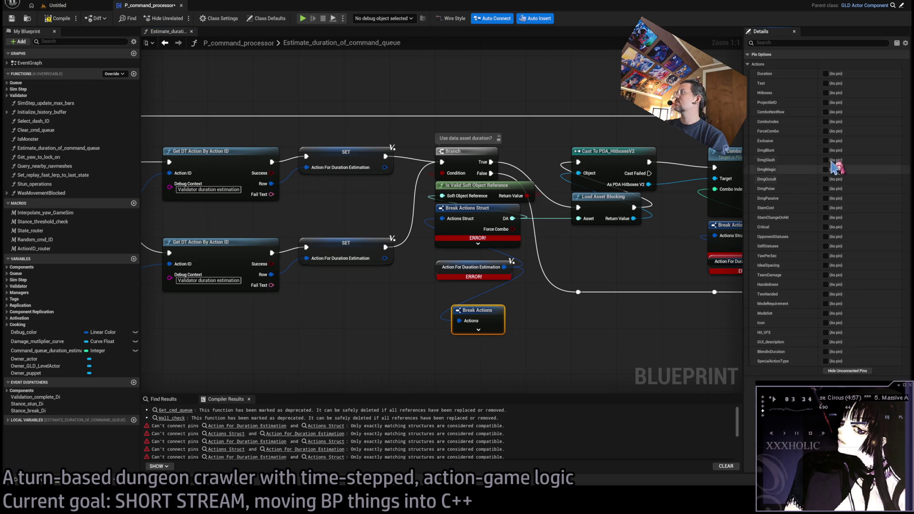
left_click(826, 93)
mouse_move(518, 217)
left_mouse_down()
mouse_move(509, 320)
mouse_move(455, 208)
left_mouse_up()
left_click(472, 208)
key("Delete")
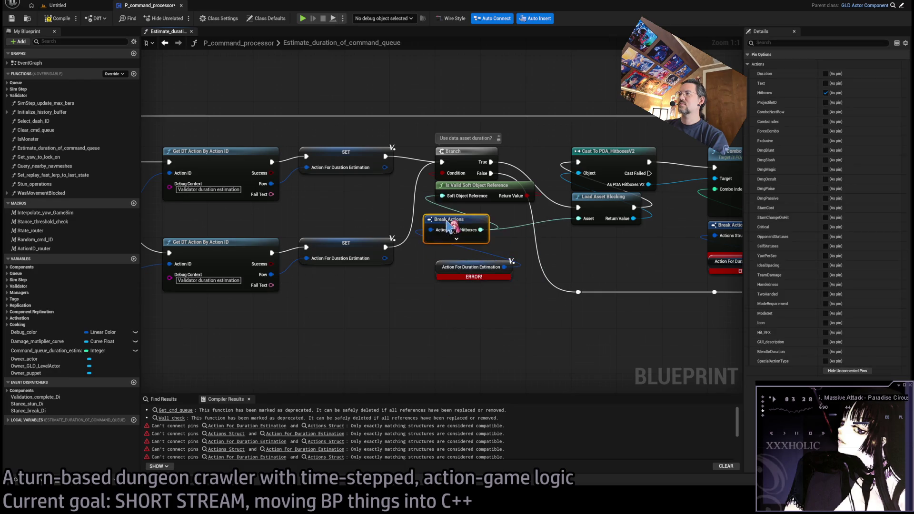
Step: Add a Break Actions node whose Combo Index feeds Get Combo Index Metadata, replacing its struct break
key("ctrl+v")
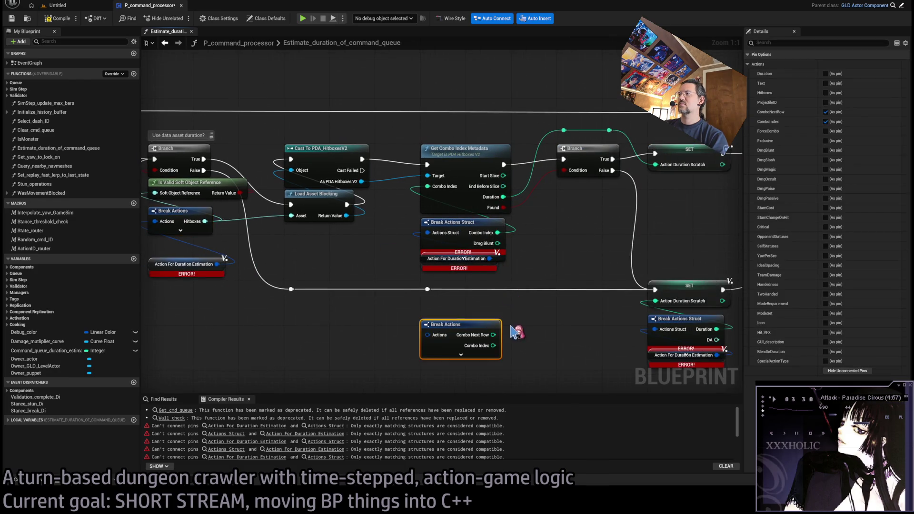
left_click(826, 112)
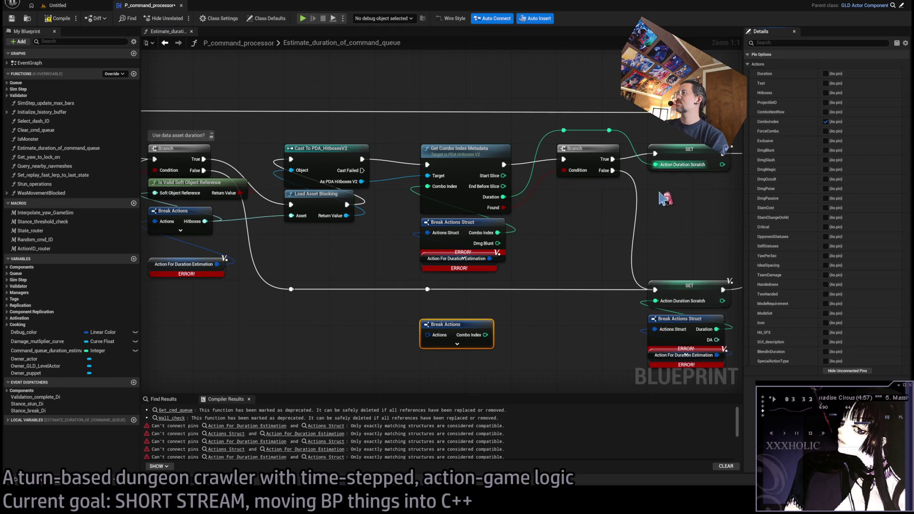
mouse_move(427, 186)
left_mouse_down()
mouse_move(512, 319)
mouse_move(485, 335)
left_mouse_up()
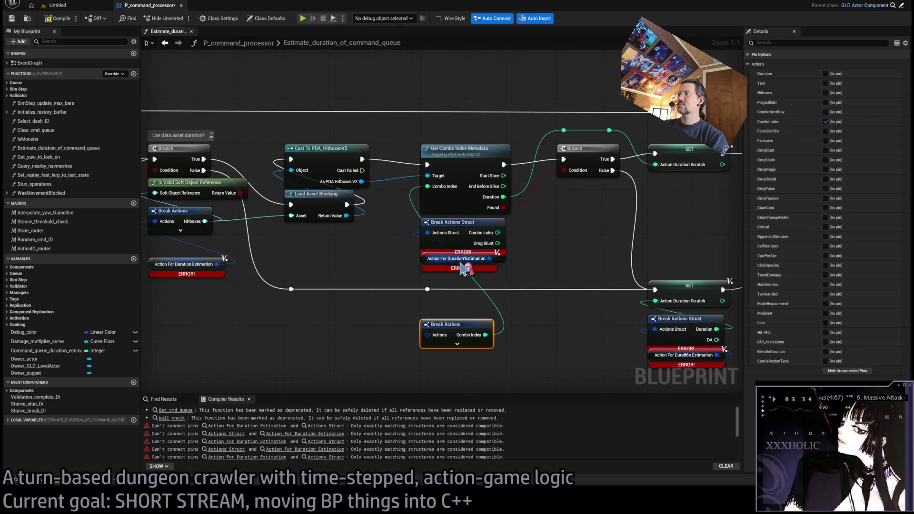
left_click(462, 222)
key("Delete")
left_click_drag(451, 330, 451, 228)
Step: Recompile and paste a third Break Actions node showing only Duration
left_click_drag(166, 132, 302, 125)
key("F7")
left_click_drag(555, 312, 346, 296)
left_click_drag(456, 334, 474, 312)
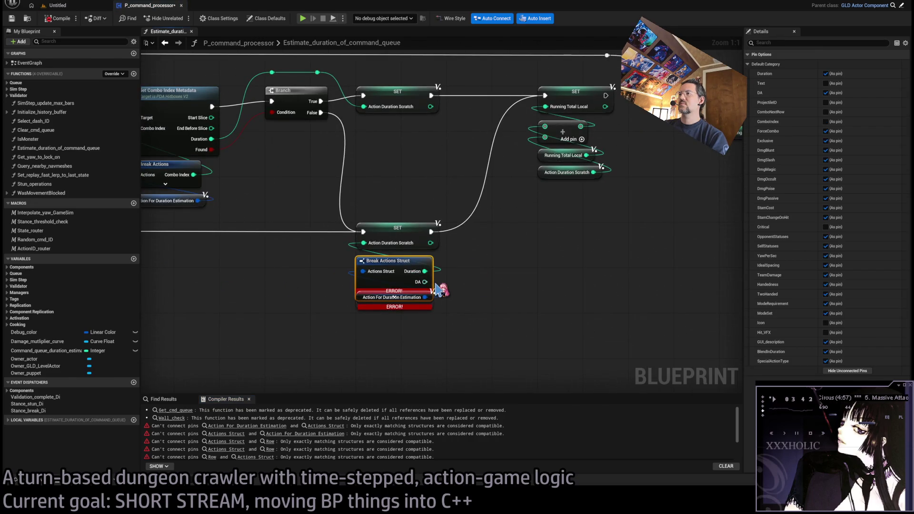
key("ctrl+v")
left_click(848, 371)
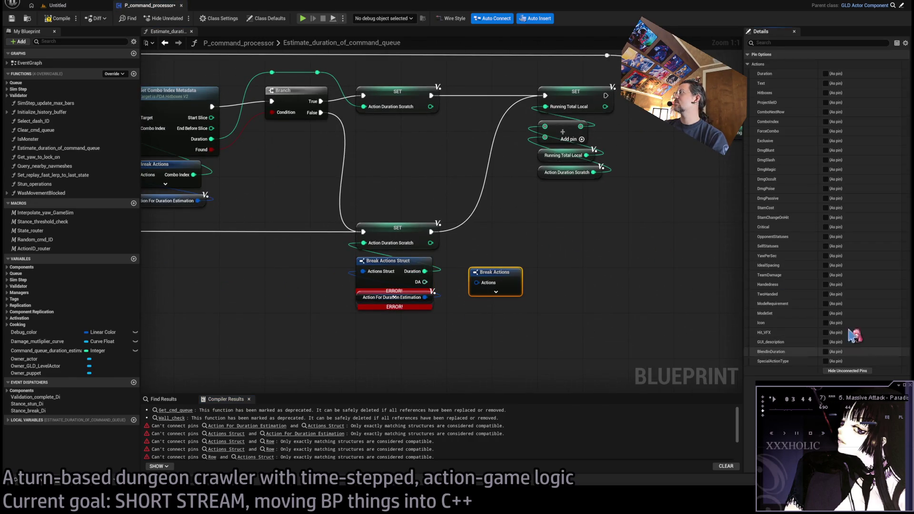
left_click(826, 74)
Step: Relink Duration, delete the last struct break, recompile, and close the duration estimation graph
mouse_move(425, 271)
left_mouse_down()
mouse_move(527, 283)
mouse_move(425, 298)
left_mouse_up()
left_click(445, 284)
key("Delete")
left_click_drag(486, 271, 372, 261)
left_click(62, 21)
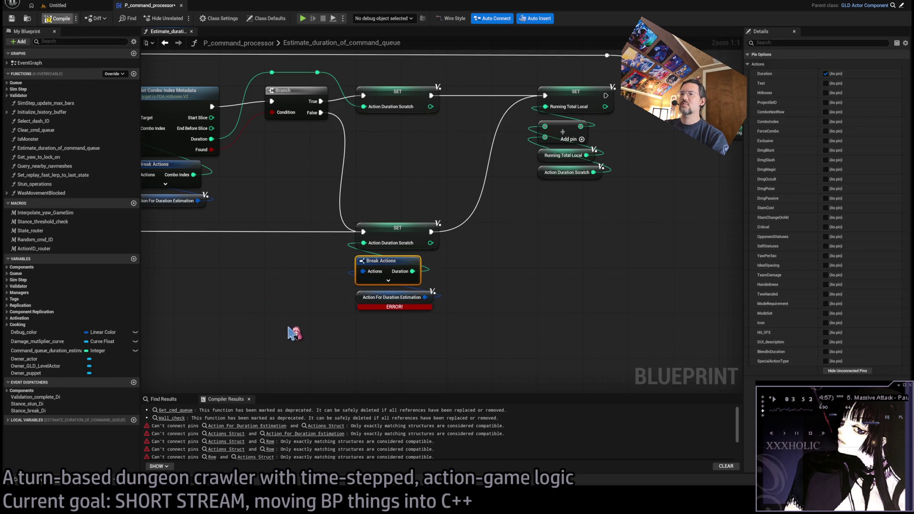
scroll(350, 227, "down", 6)
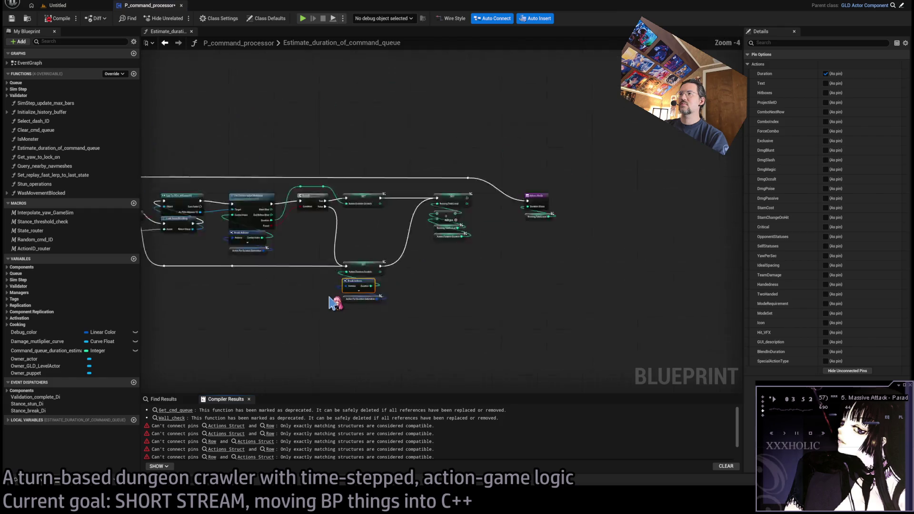
left_click(192, 32)
Step: Open the Get_DT_data_for_animation_hitboxes error and add a Break Actions node from the Row output
double_click(243, 74)
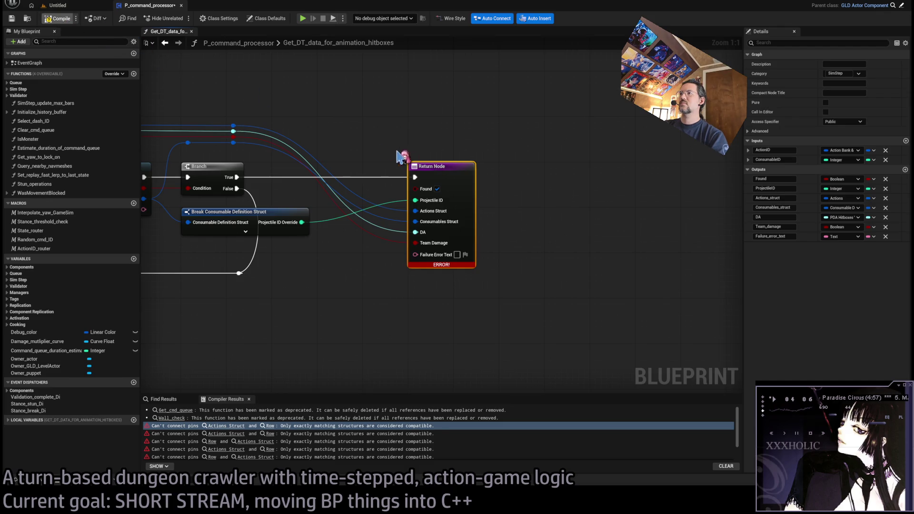
scroll(367, 147, "down", 3)
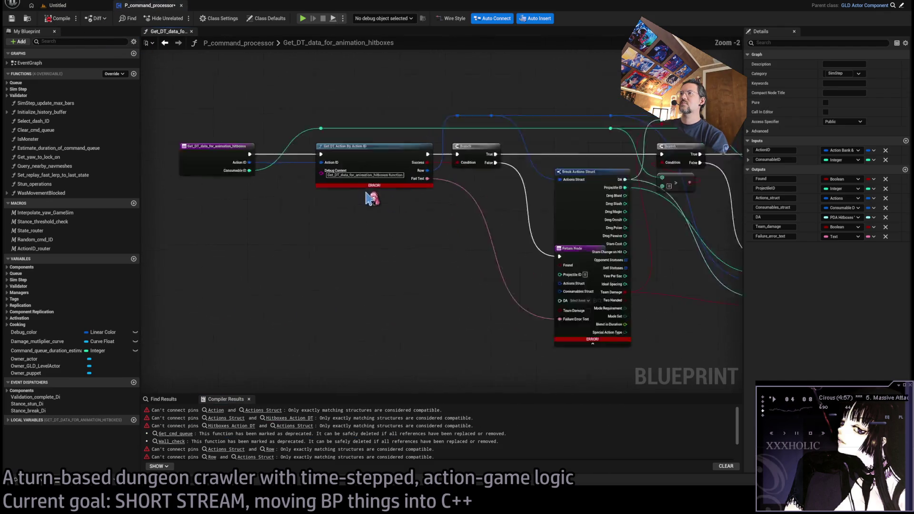
scroll(367, 198, "up", 3)
mouse_move(322, 139)
left_mouse_down()
mouse_move(333, 153)
mouse_move(343, 288)
left_mouse_up()
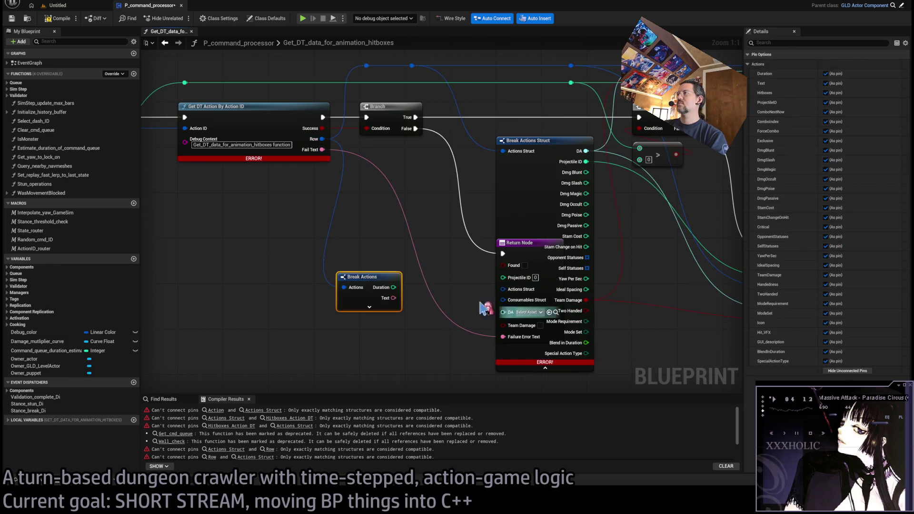
left_click(847, 370)
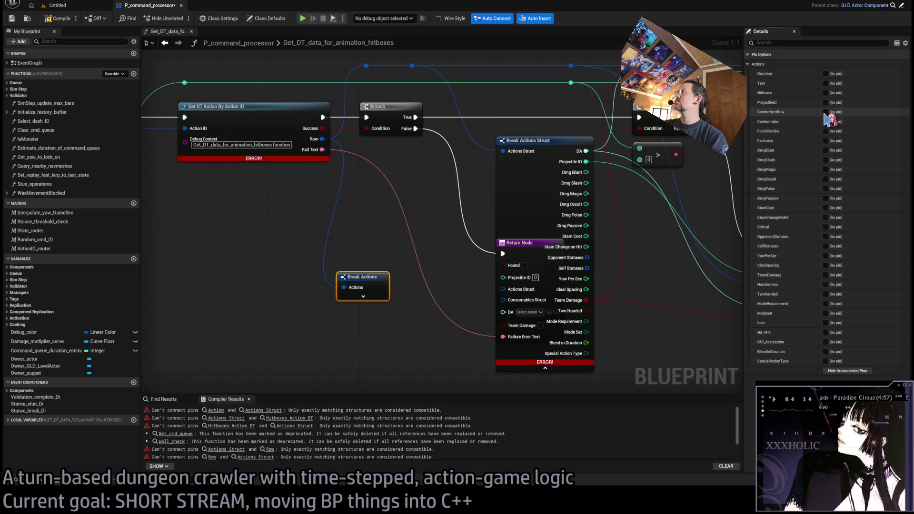
Step: Expose Hitboxes, Projectile ID and Team Damage on Break Actions and move their wires onto them
left_click(826, 93)
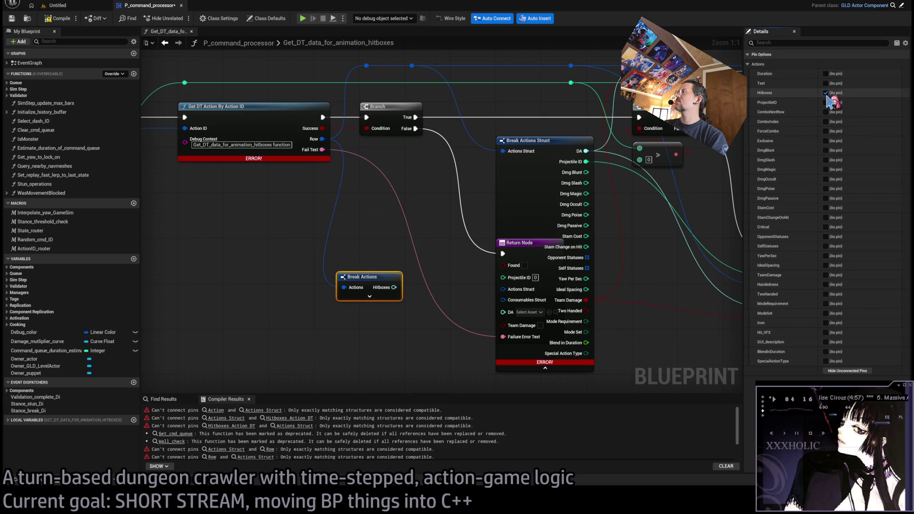
left_click(826, 103)
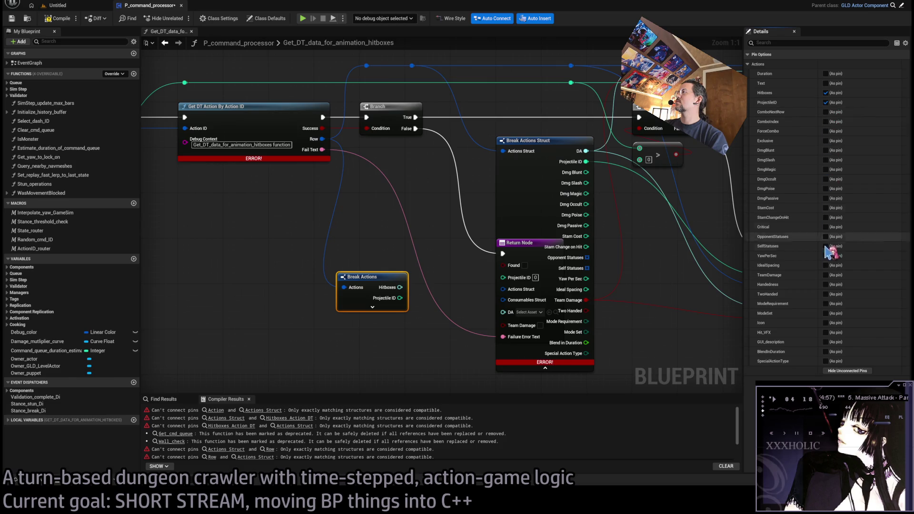
left_click(826, 275)
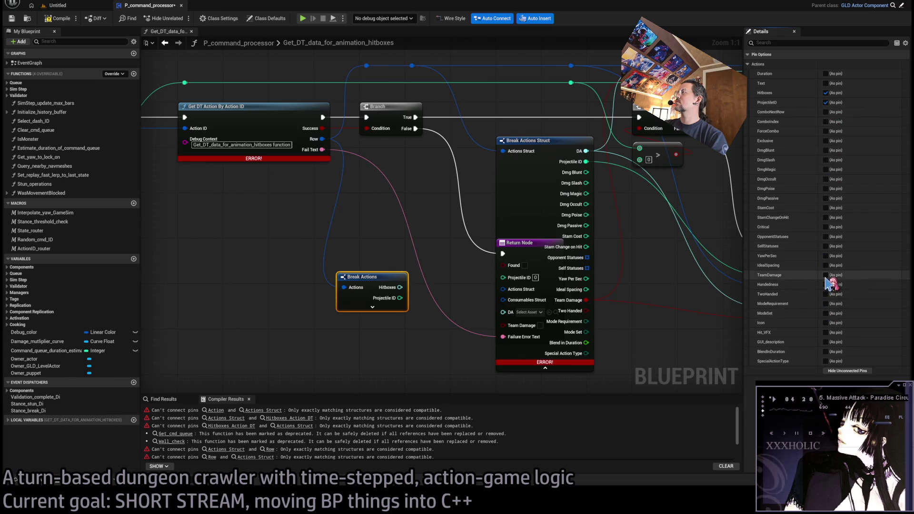
mouse_move(585, 301)
left_mouse_down()
mouse_move(422, 316)
mouse_move(405, 309)
left_mouse_up()
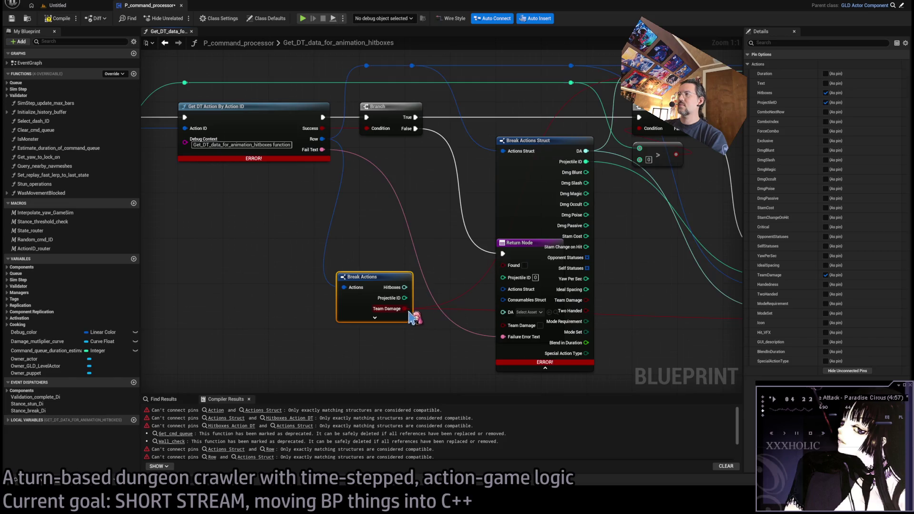
left_click_drag(587, 161, 404, 299)
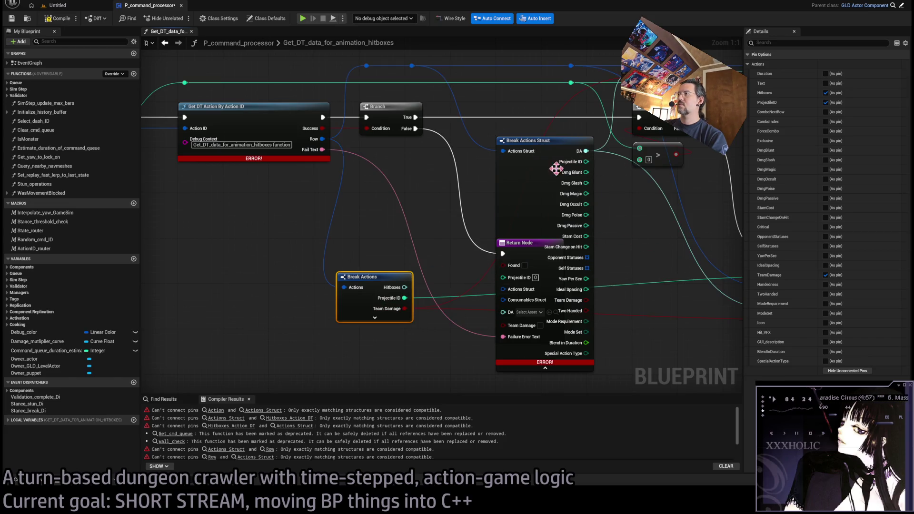
left_click_drag(584, 151, 405, 288)
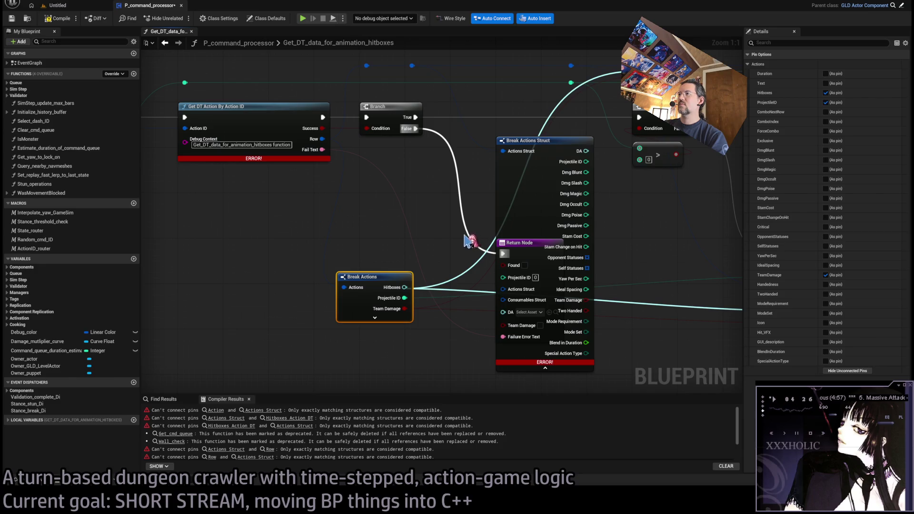
left_click(615, 181)
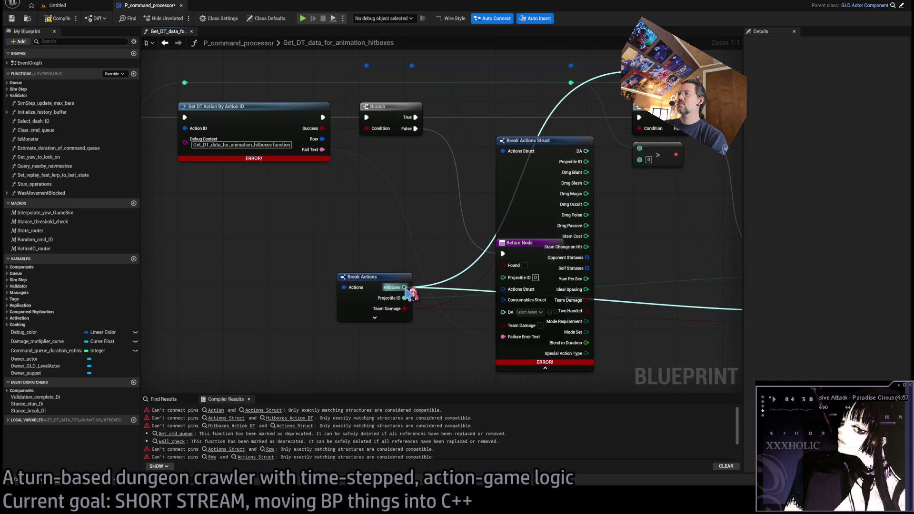
Step: Review the right-hand Return Node's outputs and recompile with F7
scroll(381, 262, "down", 2)
left_click_drag(415, 251, 367, 252)
left_click(705, 217)
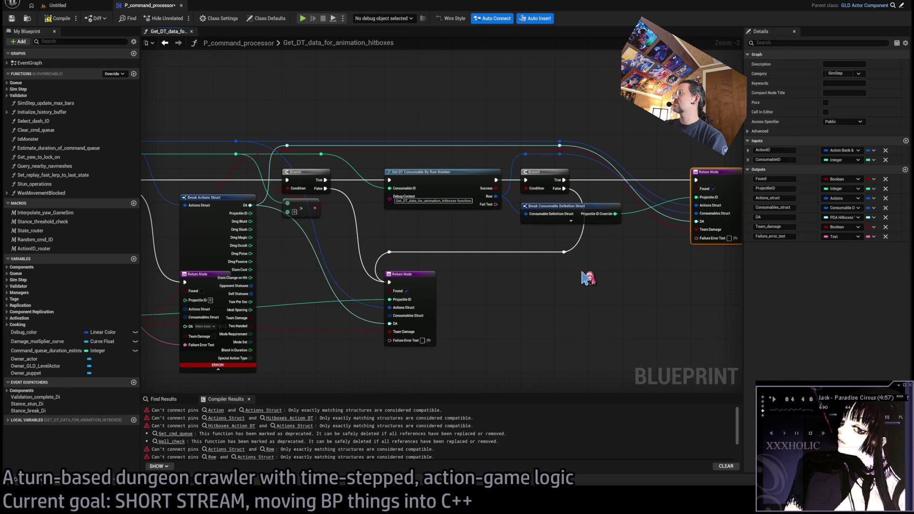
scroll(588, 279, "up", 2)
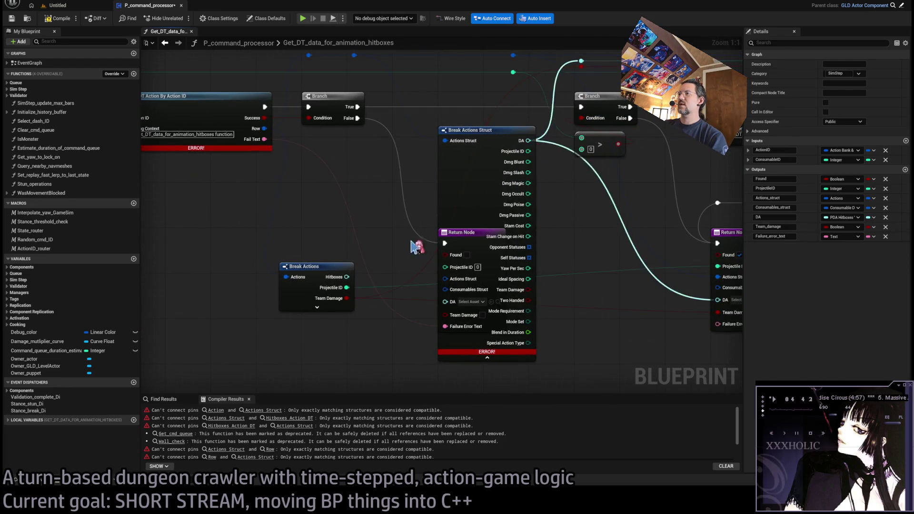
scroll(584, 233, "down", 2)
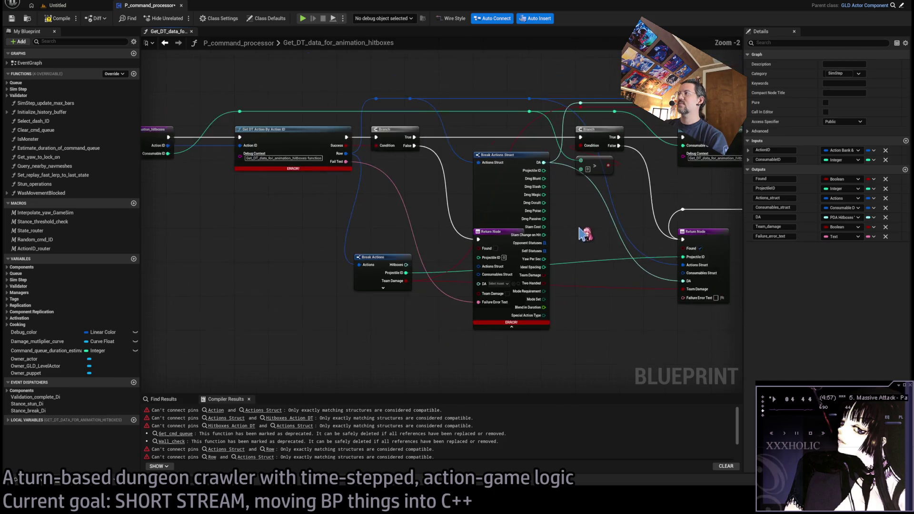
left_click_drag(582, 233, 419, 236)
left_click(565, 278)
key("F7")
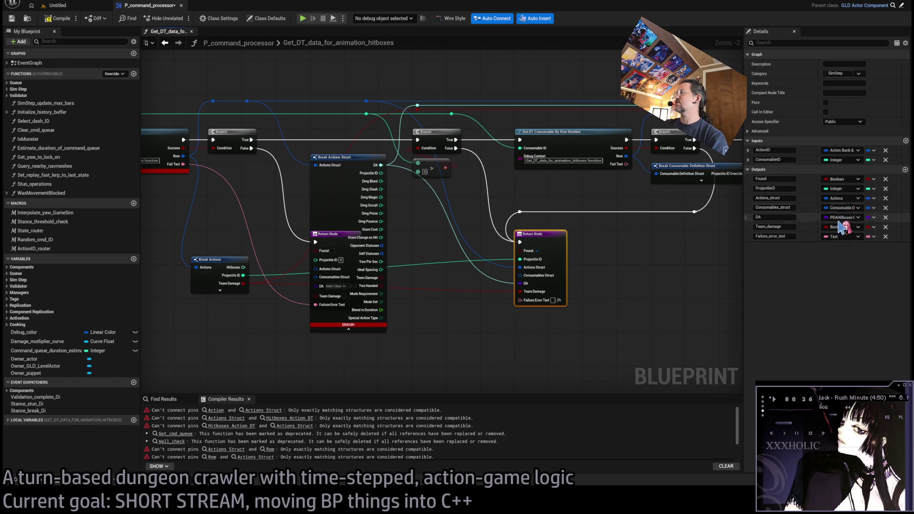
left_click(674, 304)
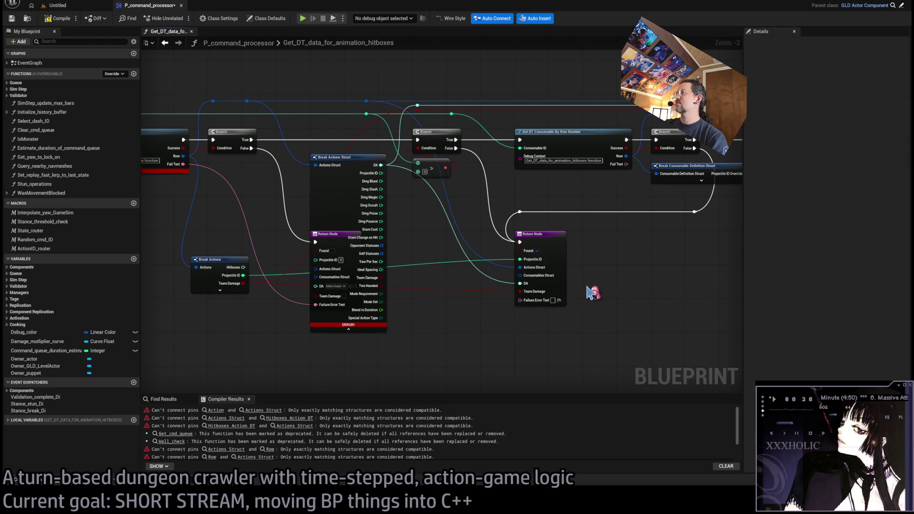
left_click(563, 272)
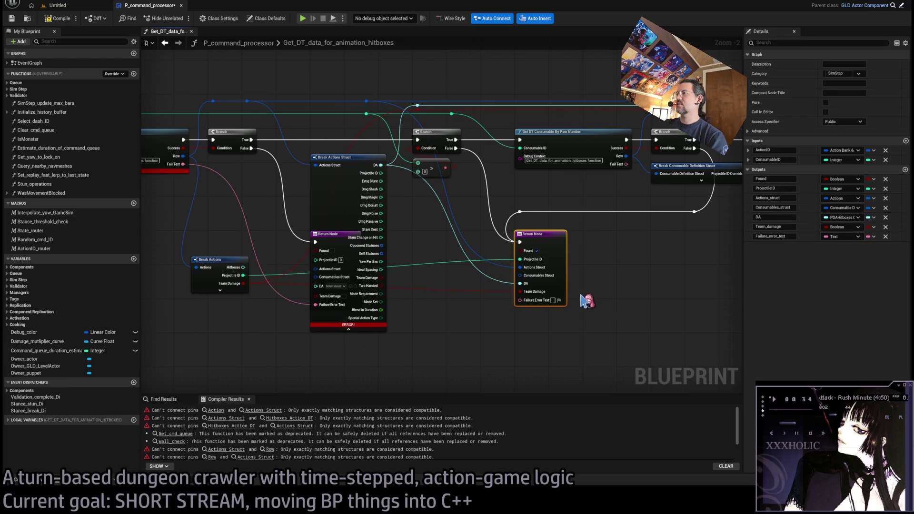
Step: Delete the old Break Actions Struct node and go to the first compile error
mouse_move(383, 167)
left_mouse_down()
mouse_move(266, 259)
mouse_move(341, 173)
left_mouse_up()
left_click(337, 238)
key("Delete")
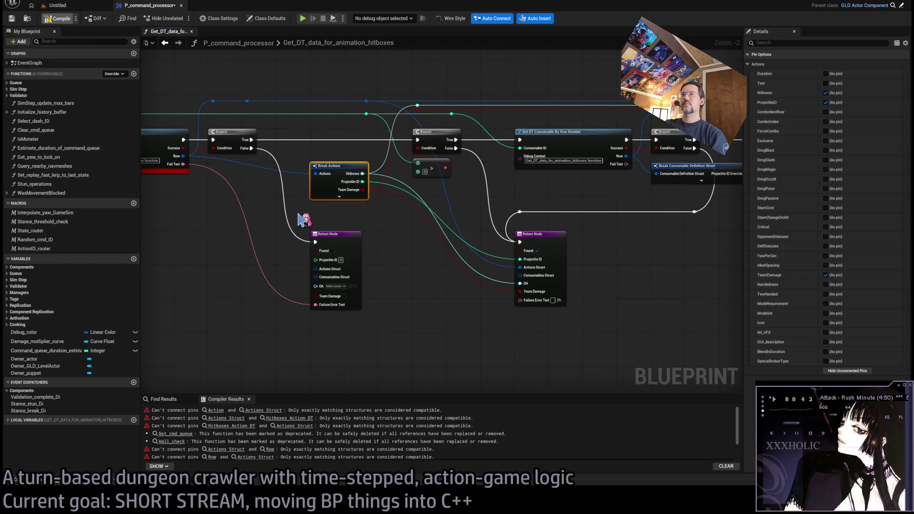
scroll(334, 238, "down", 2)
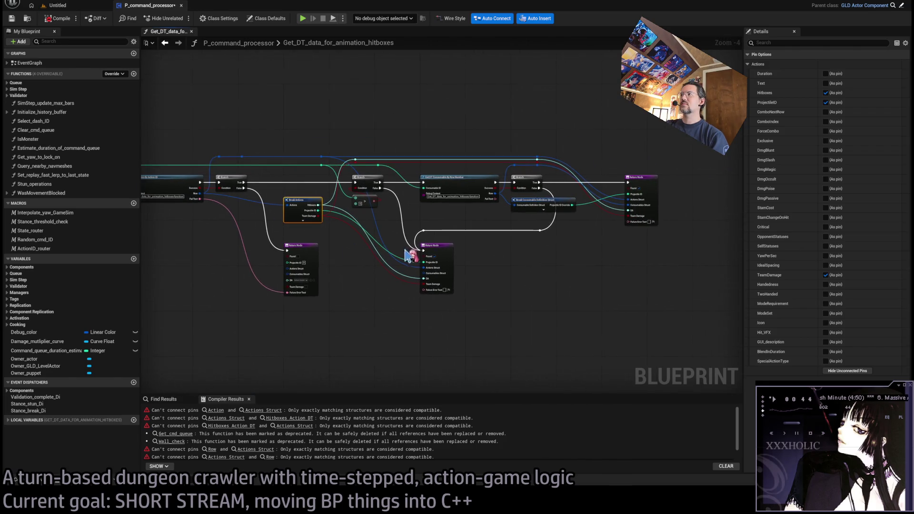
scroll(576, 235, "up", 1)
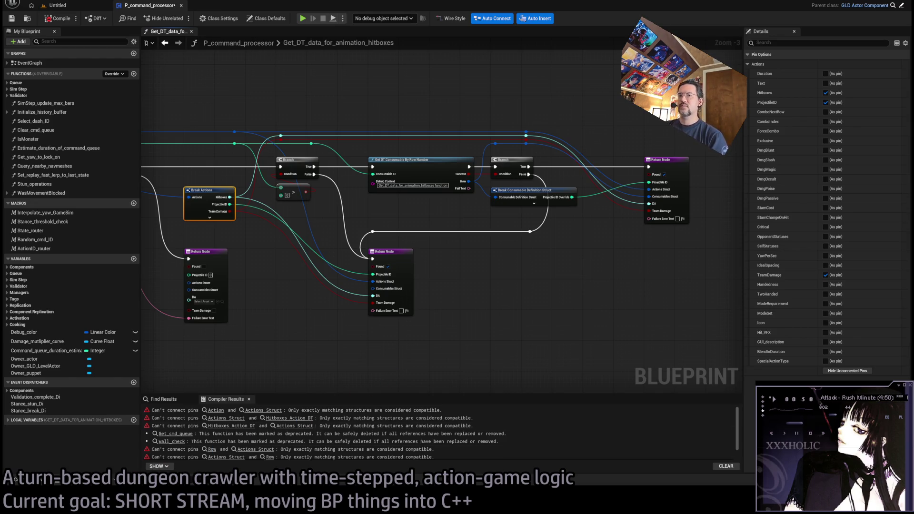
left_click(327, 373)
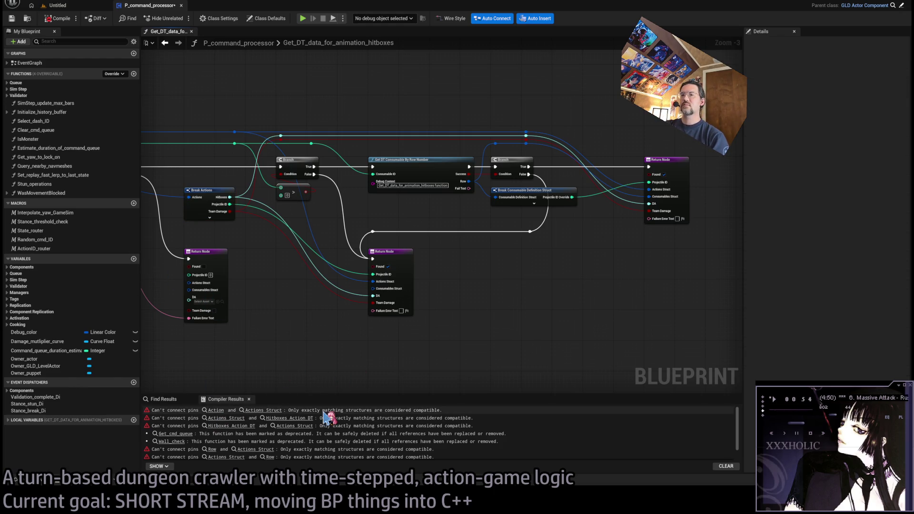
left_click(235, 412)
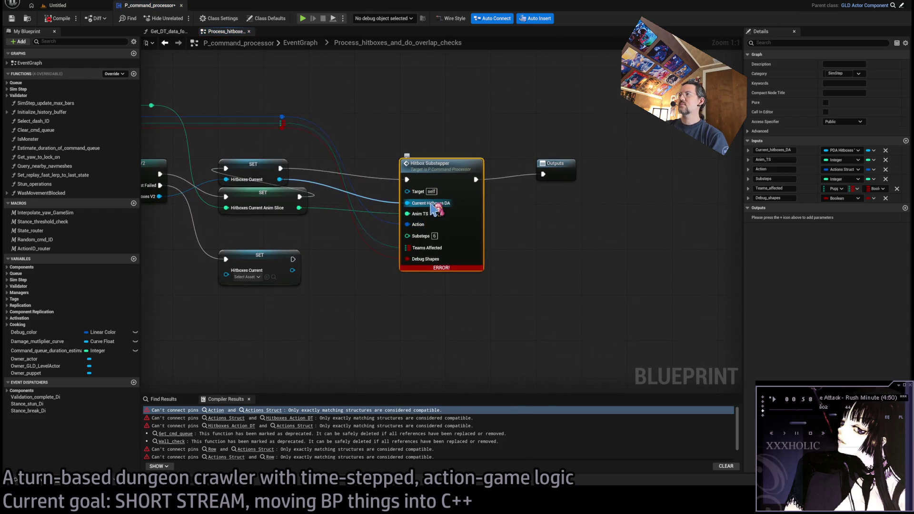
Step: Inspect the Cast To PDA, Inputs and Hitbox Substepper nodes, then close the function graphs
left_click_drag(302, 215, 472, 220)
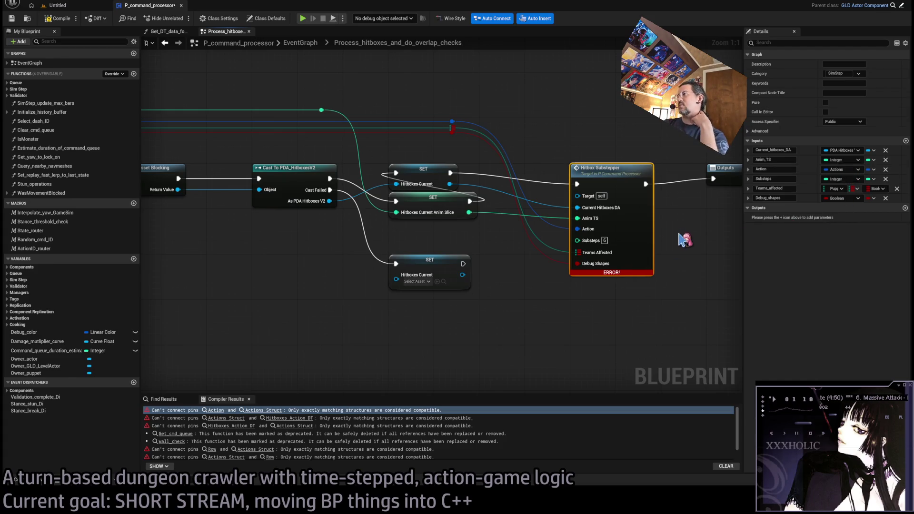
mouse_move(443, 143)
left_mouse_down()
mouse_move(603, 206)
mouse_move(261, 210)
left_mouse_up()
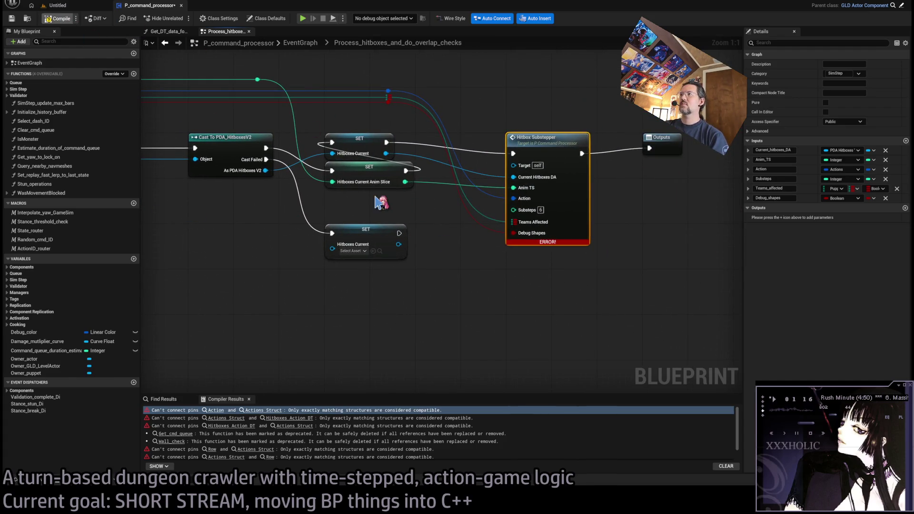
left_click_drag(383, 209, 861, 236)
left_click_drag(524, 214, 206, 214)
middle_click(170, 34)
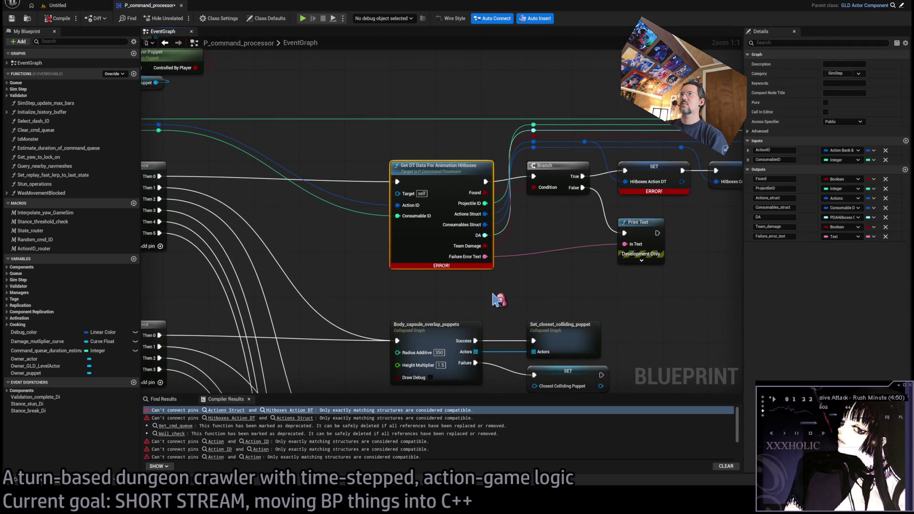
Step: Find the Process_hitboxes_and_do_overlap_checks node near Get DT Data and recompile
scroll(494, 295, "down", 12)
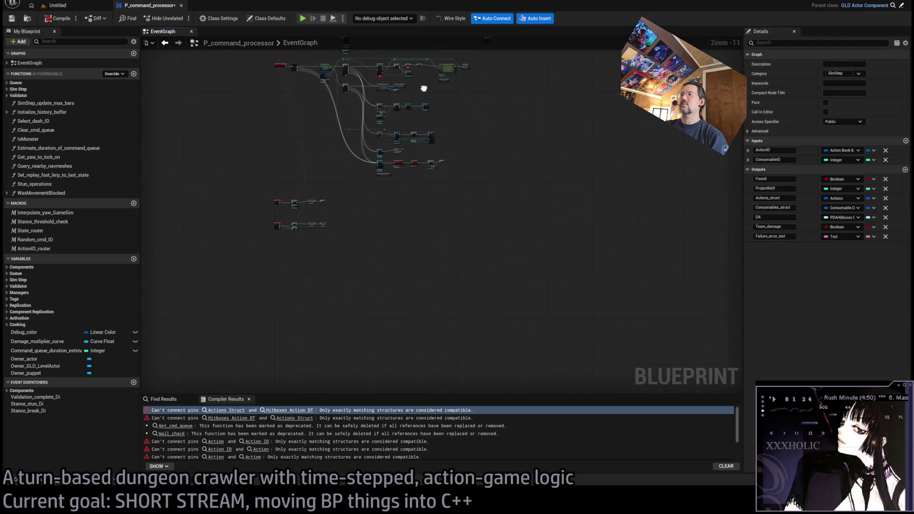
scroll(457, 261, "up", 12)
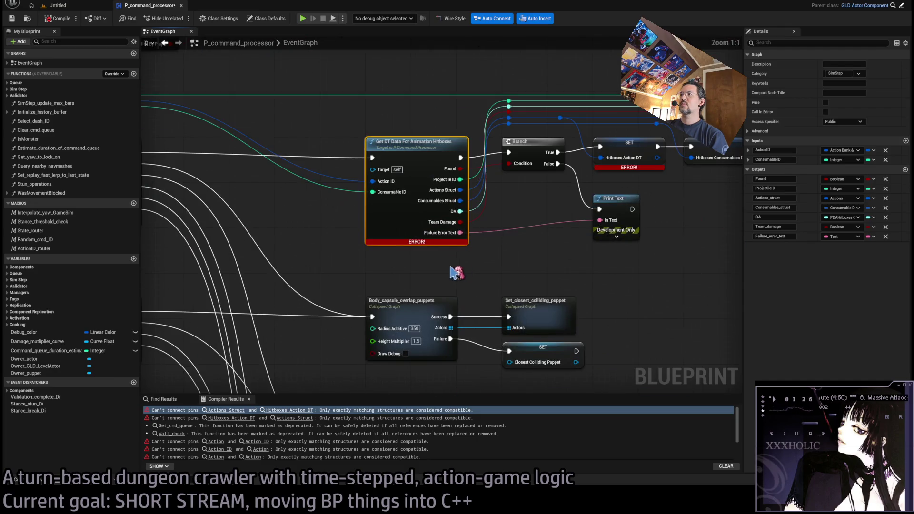
left_click_drag(471, 265, 547, 286)
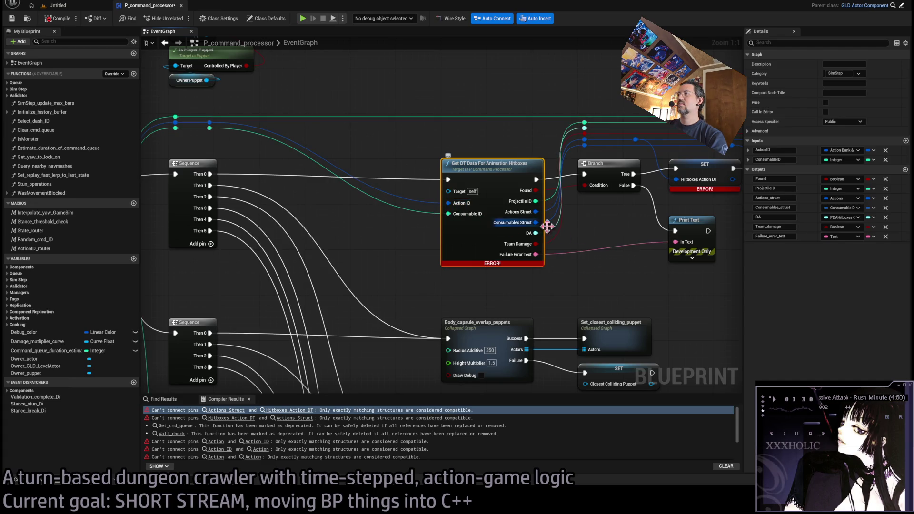
mouse_move(618, 230)
left_mouse_down()
mouse_move(406, 261)
mouse_move(272, 264)
left_mouse_up()
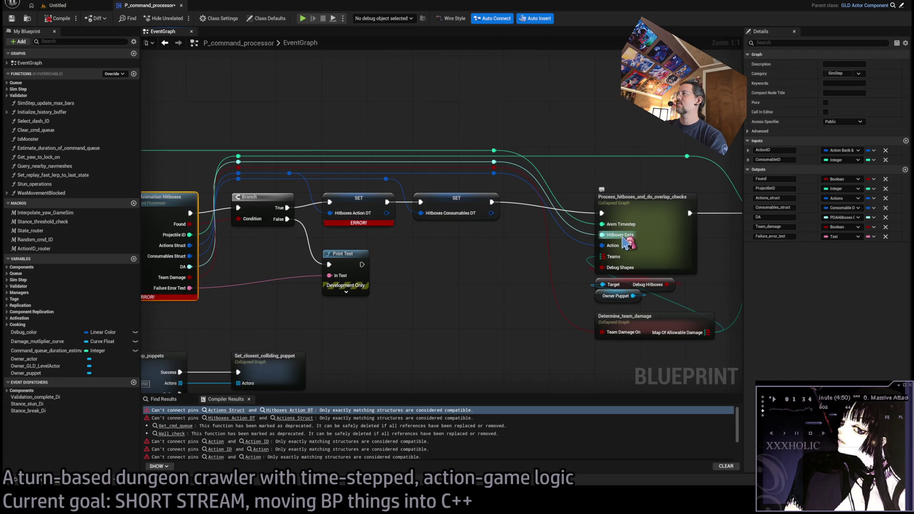
left_click(646, 217)
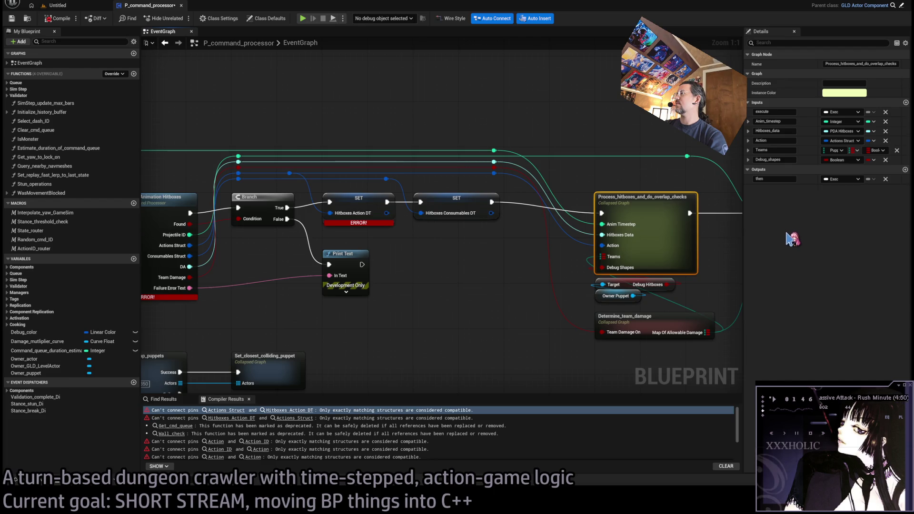
left_click(59, 19)
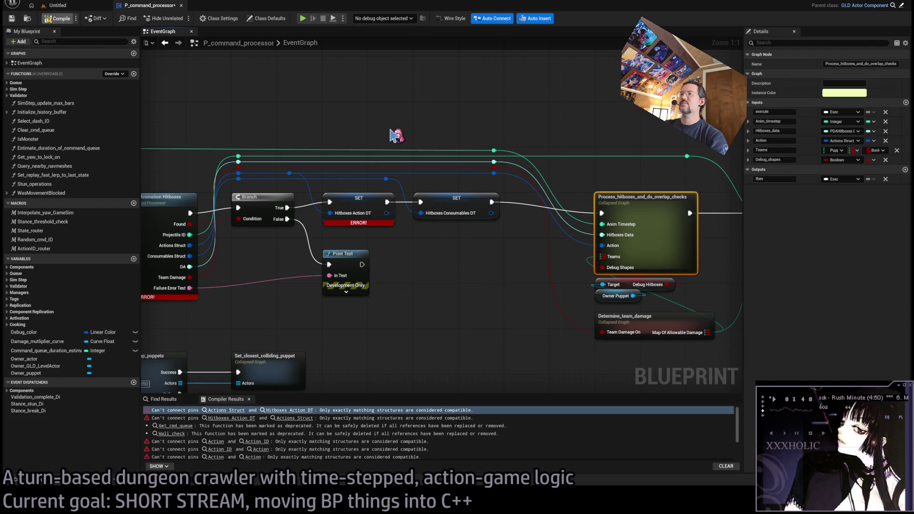
Step: Check the SET Hitboxes Action DT node, then enter the Process_hitboxes_and_do_overlap_checks collapsed graph
left_click_drag(394, 136, 499, 159)
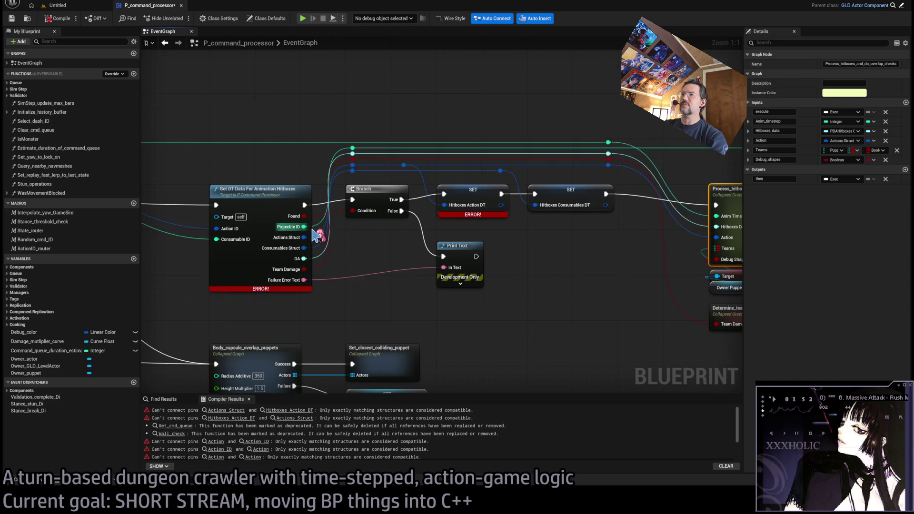
left_click(474, 210)
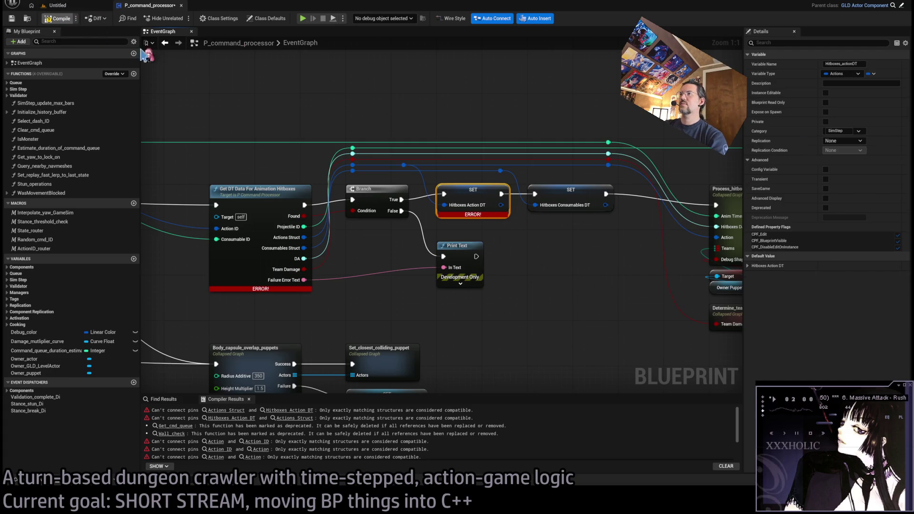
scroll(566, 280, "down", 6)
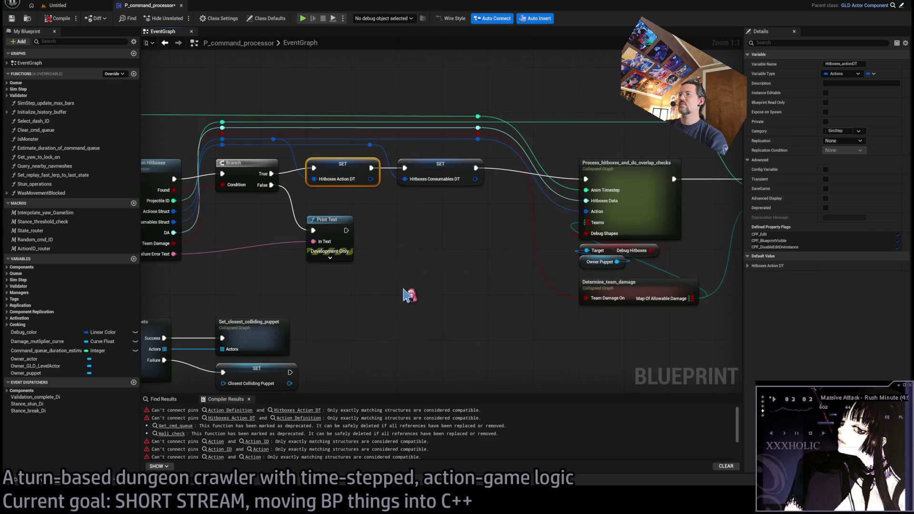
scroll(419, 286, "up", 3)
scroll(419, 283, "down", 3)
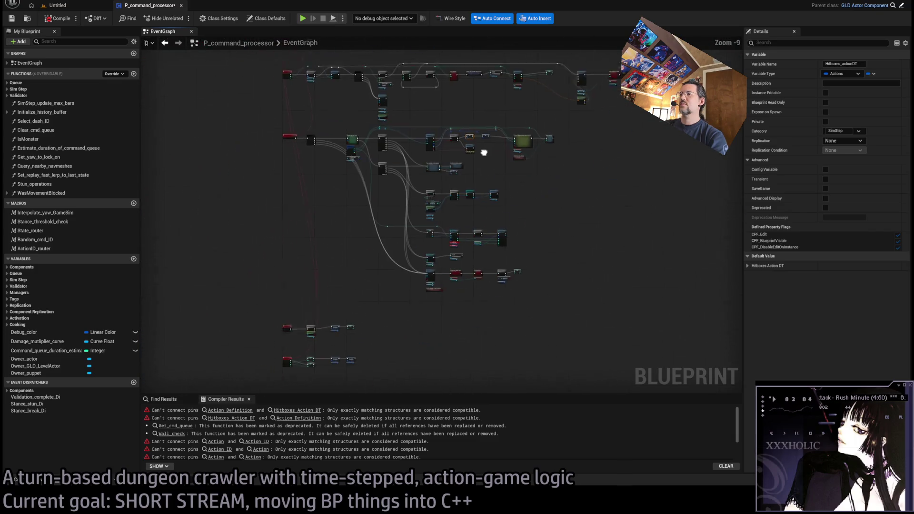
scroll(465, 239, "up", 6)
double_click(605, 139)
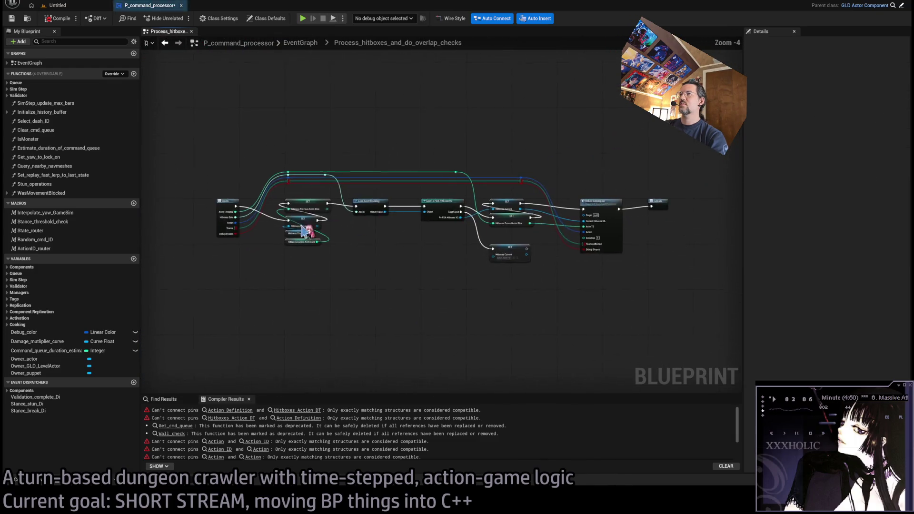
Step: Scan the asset-loading and Hitboxes Current nodes, then jump to the Get Self Status Effects At Index error
mouse_move(329, 241)
left_mouse_down()
mouse_move(199, 163)
mouse_move(380, 259)
mouse_move(334, 255)
left_mouse_up()
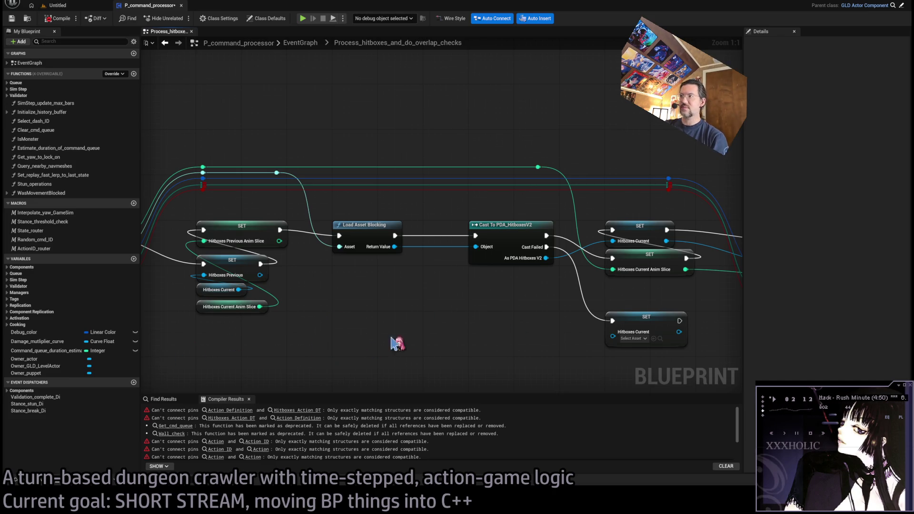
left_click_drag(387, 346, 327, 296)
left_click(537, 208)
left_click(445, 267)
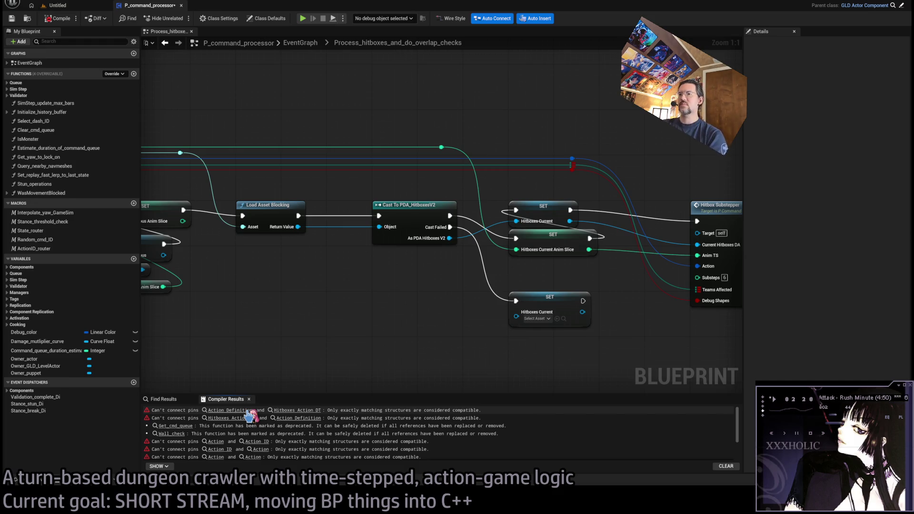
left_click(248, 411)
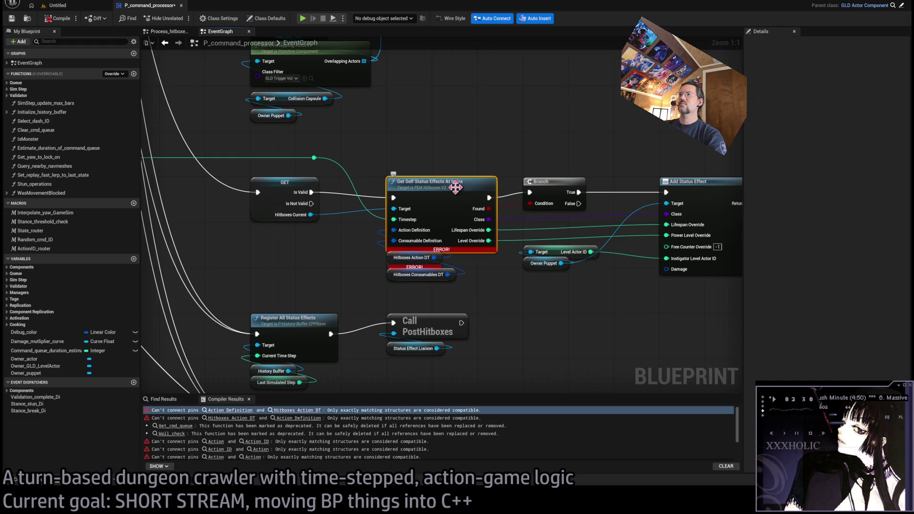
Step: In Get_self_status_effects_at_index, feed Self Statuses from a new Break Actions node and delete Break Actions Struct
double_click(456, 188)
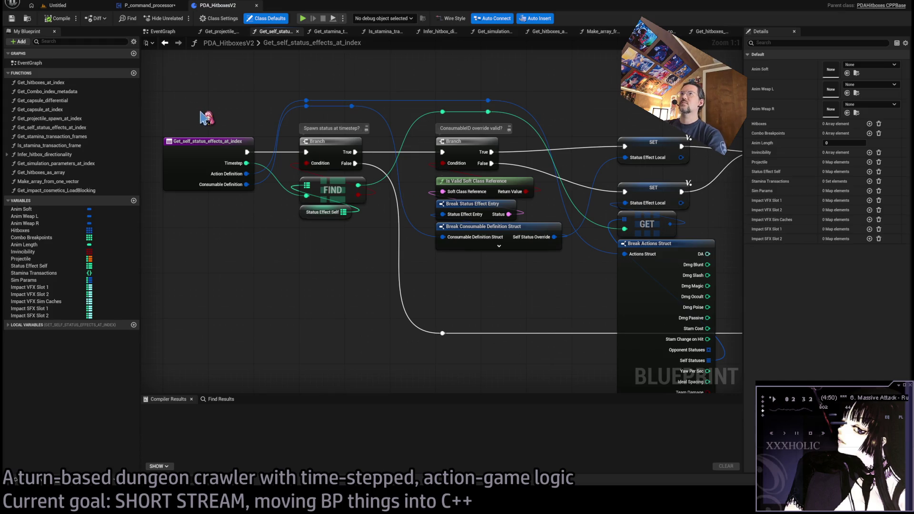
left_click(210, 155)
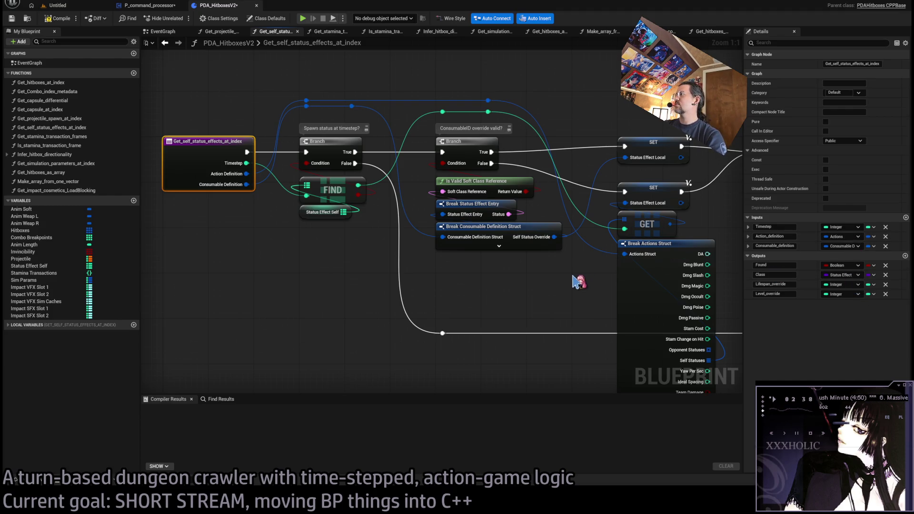
left_click(58, 18)
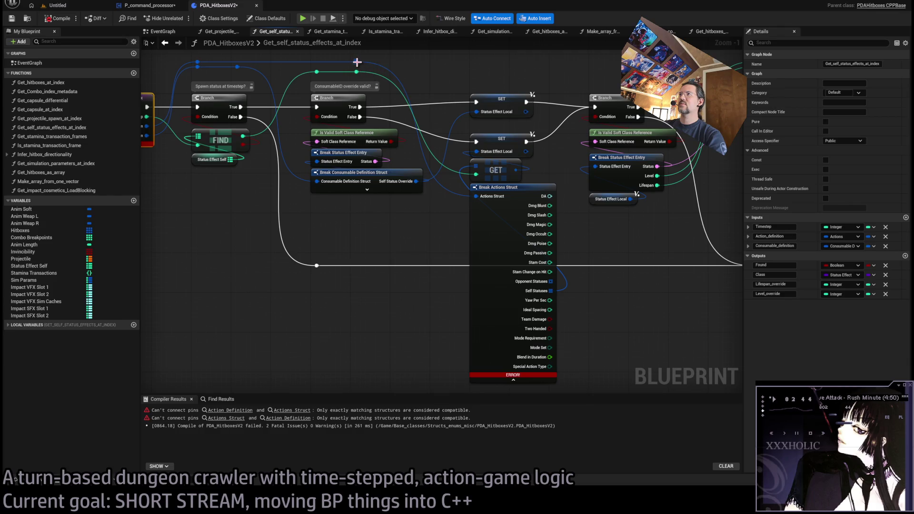
left_click_drag(237, 125, 300, 296)
left_click(355, 321)
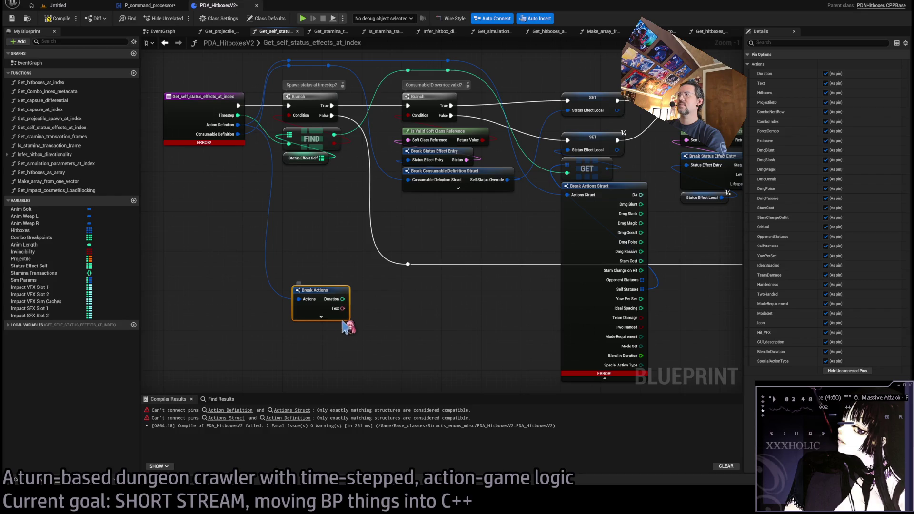
left_click(848, 371)
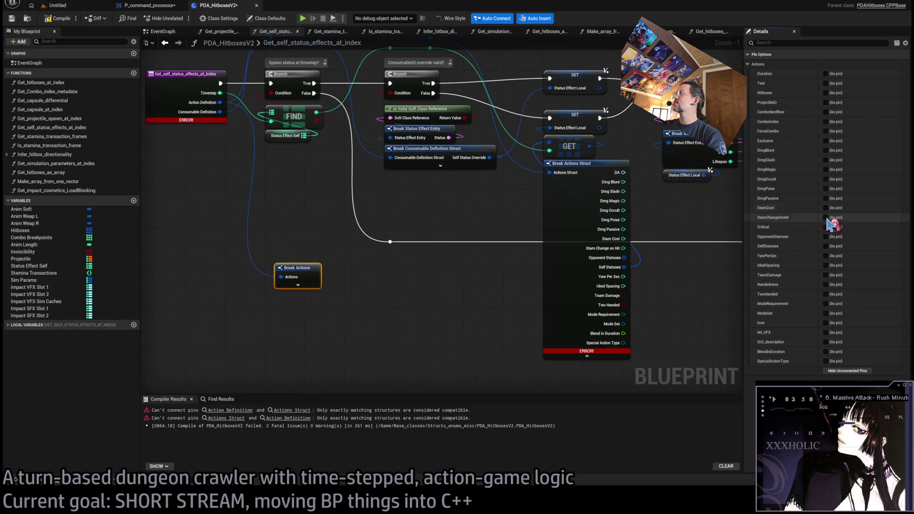
left_click(826, 246)
mouse_move(623, 267)
left_mouse_down()
mouse_move(402, 292)
mouse_move(314, 274)
mouse_move(332, 276)
mouse_move(574, 170)
left_mouse_up()
key("Delete")
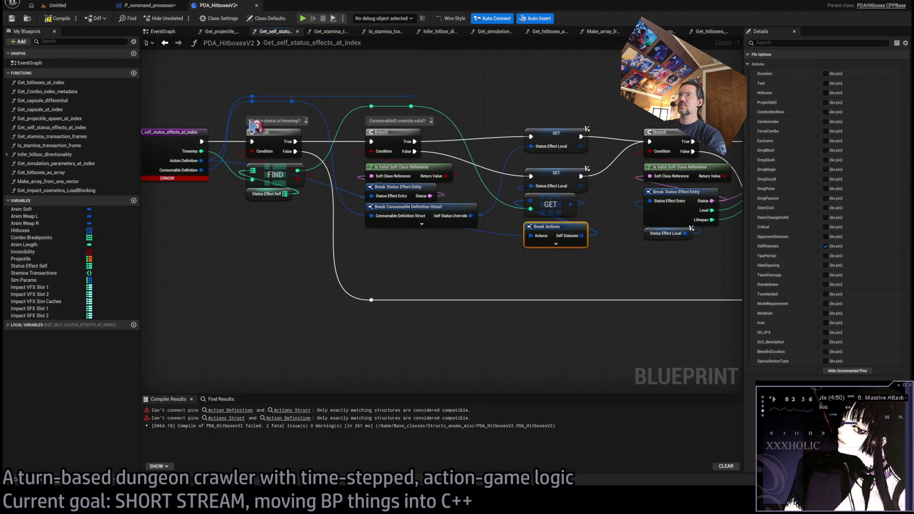
Step: Tidy the wires by adding a reroute point on the Actions wire beside the others
left_click_drag(339, 172, 353, 220)
scroll(239, 135, "up", 1)
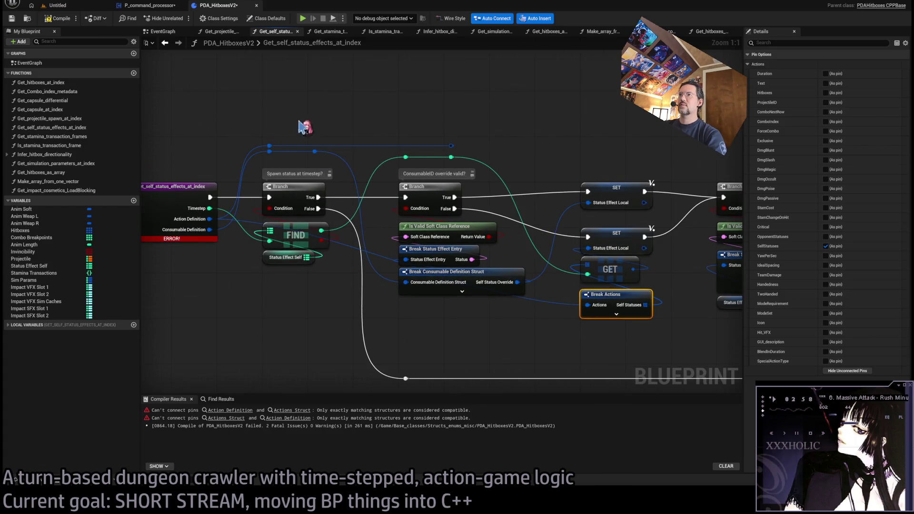
left_click_drag(261, 131, 483, 162)
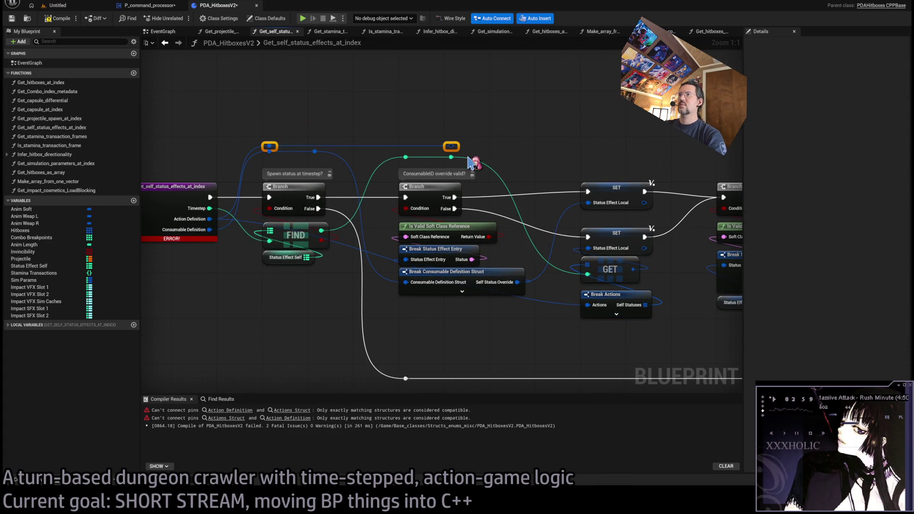
double_click(552, 304)
mouse_move(552, 303)
left_mouse_down()
mouse_move(276, 149)
mouse_move(460, 148)
left_mouse_up()
Step: Compile PDA_HitboxesV2 cleanly, close the extra function graphs, recompile and close the blueprint
left_click(58, 18)
middle_click(329, 32)
middle_click(329, 32)
middle_click(328, 32)
middle_click(329, 33)
middle_click(329, 32)
middle_click(329, 32)
middle_click(329, 33)
middle_click(329, 32)
middle_click(292, 33)
key("F7")
middle_click(233, 8)
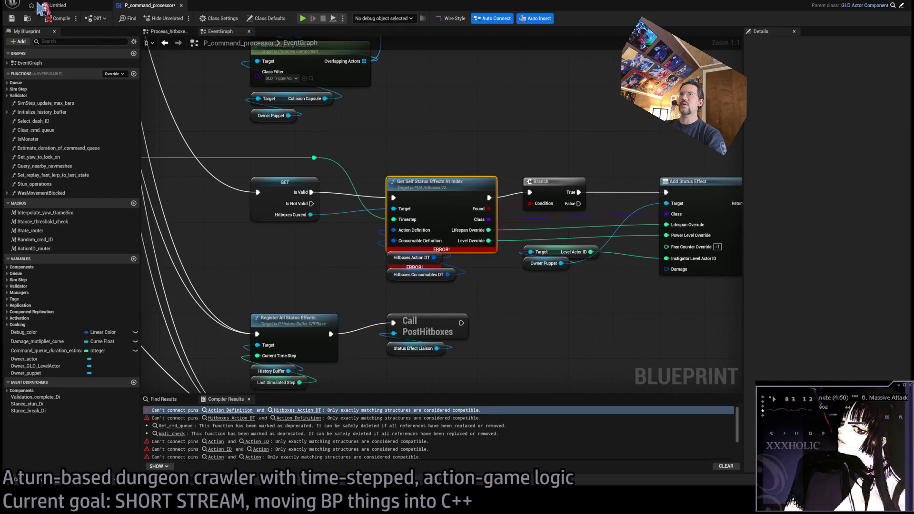
Step: Recompile P_command_processor and close the EventGraph and Process_hitboxes graph tabs
left_click(65, 21)
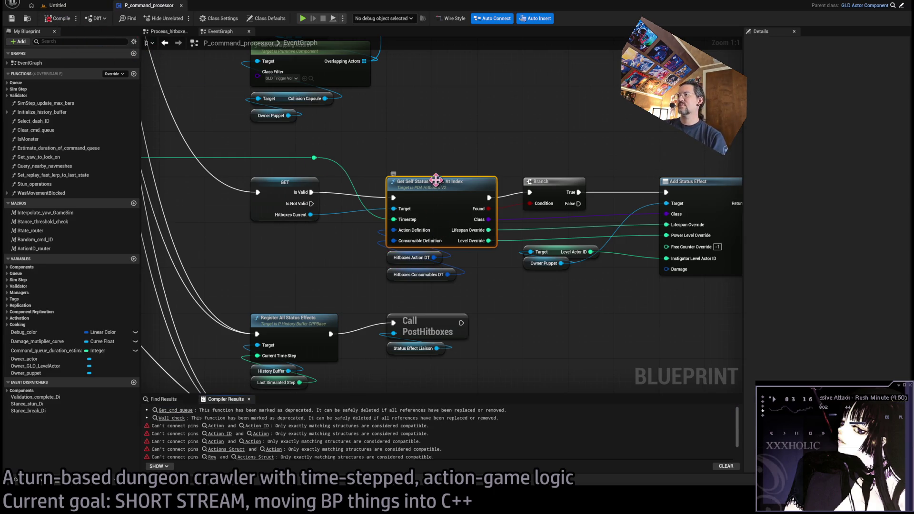
scroll(415, 277, "down", 3)
scroll(416, 277, "down", 3)
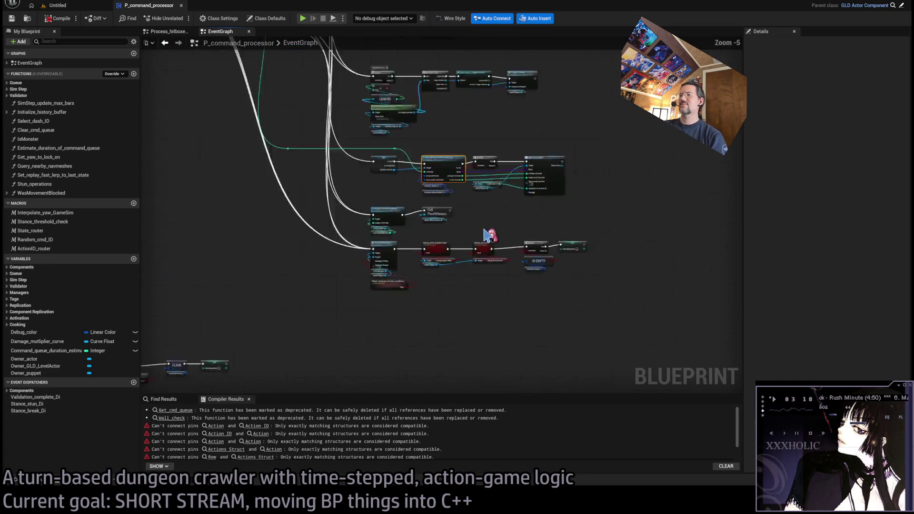
scroll(415, 280, "down", 5)
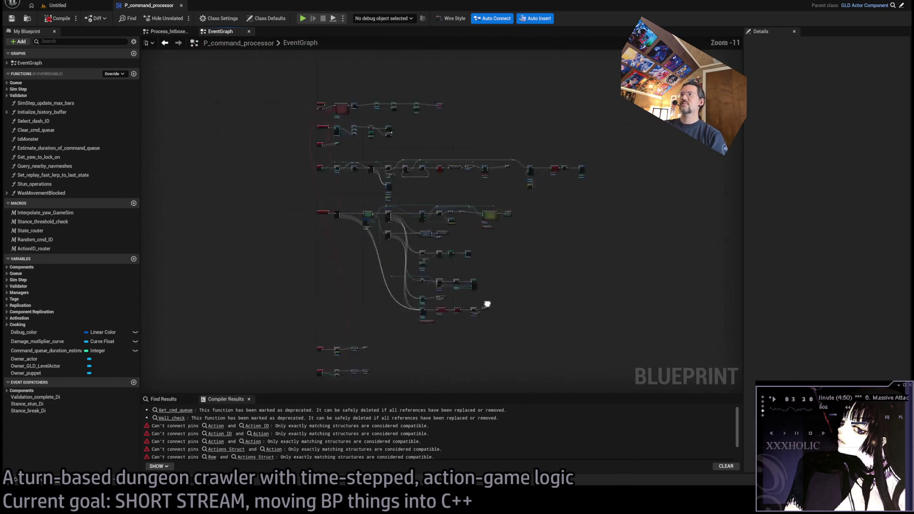
middle_click(219, 33)
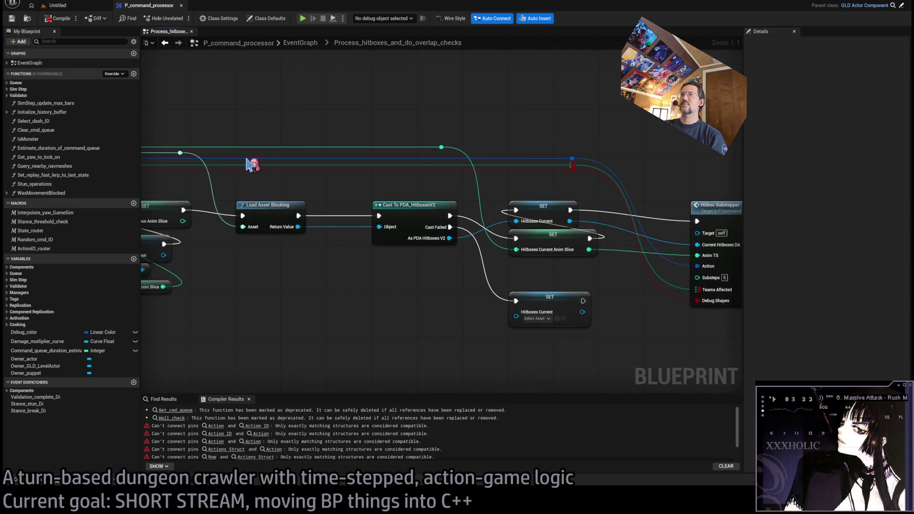
middle_click(175, 33)
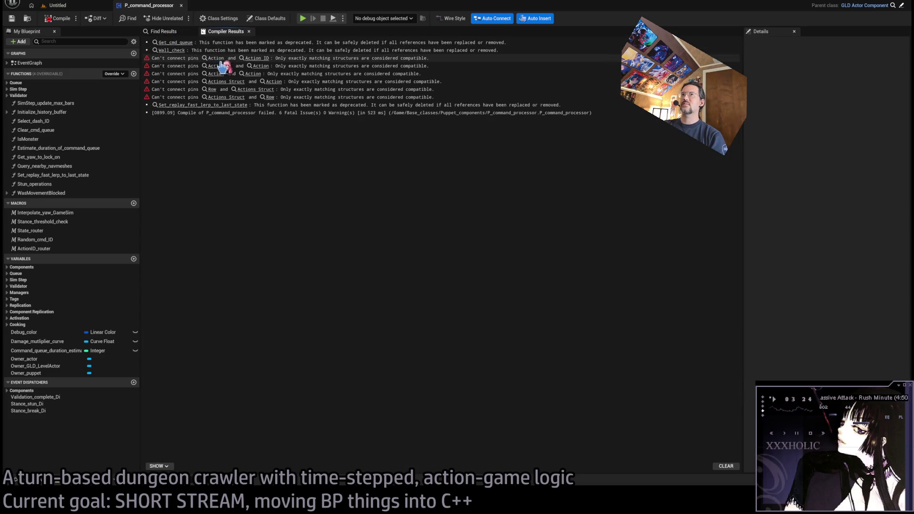
Step: Go to the Hitbox_substepper error, inspect its loop and sphere-trace nodes, and open the To damage function
left_click(216, 57)
left_click_drag(526, 293, 398, 291)
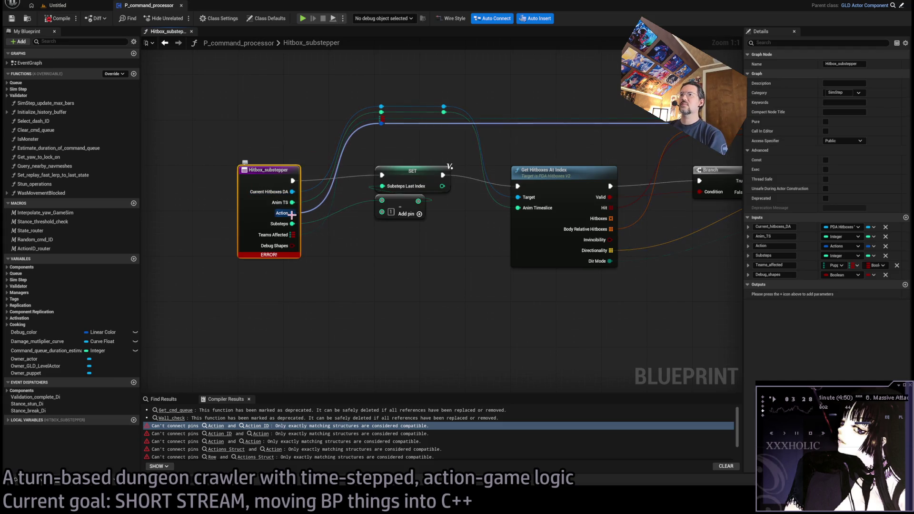
left_click(500, 215)
left_click(268, 211)
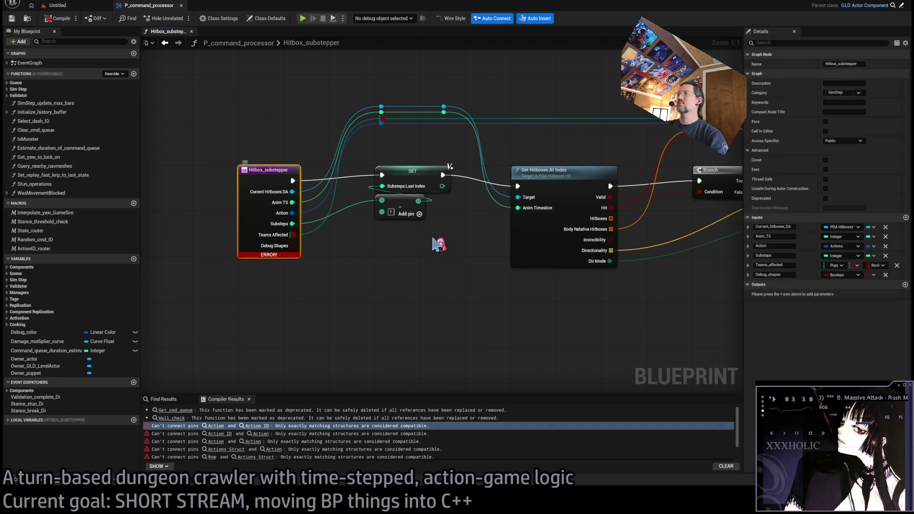
mouse_move(628, 281)
left_mouse_down()
mouse_move(320, 271)
mouse_move(166, 291)
left_mouse_up()
mouse_move(465, 292)
left_mouse_down()
mouse_move(371, 302)
mouse_move(174, 292)
left_mouse_up()
mouse_move(244, 292)
left_mouse_down()
mouse_move(453, 292)
mouse_move(406, 312)
left_mouse_up()
scroll(634, 286, "down", 3)
scroll(633, 286, "down", 5)
scroll(522, 269, "up", 8)
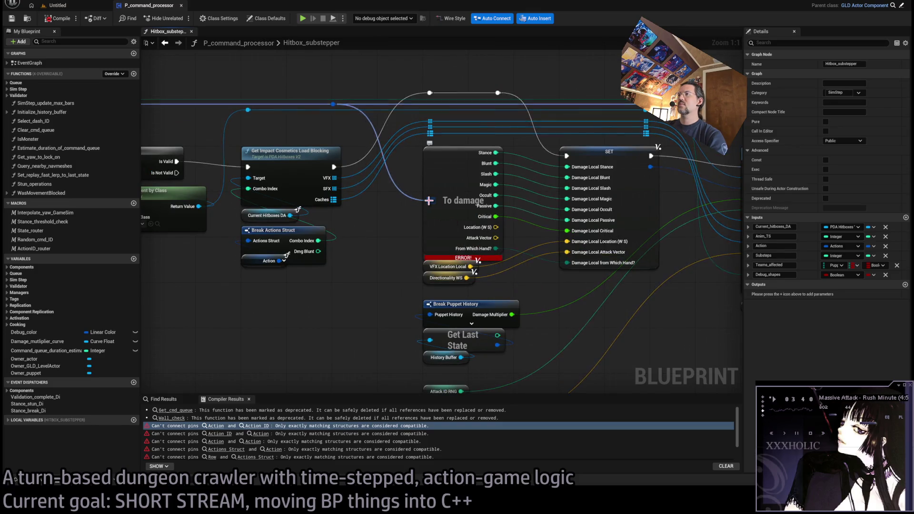
double_click(443, 181)
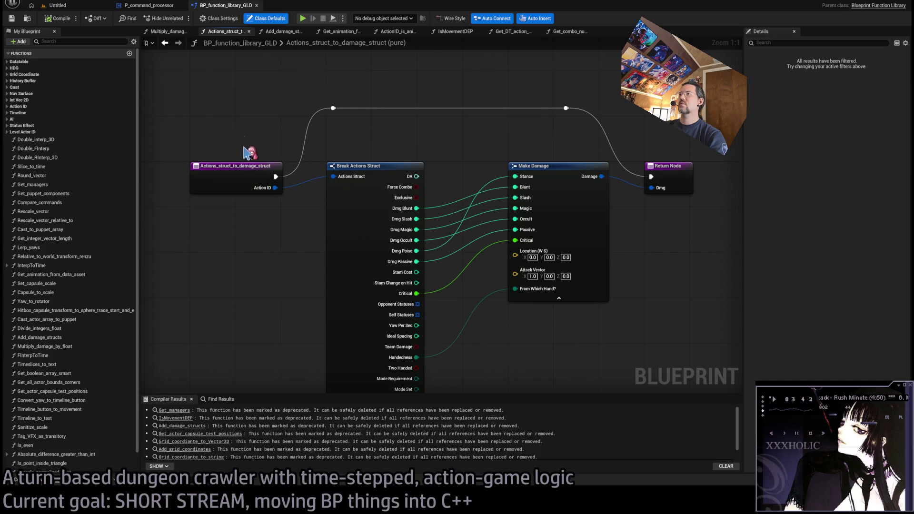
Step: Add a trial Break Actions node from the Action ID input, then delete it
left_click(262, 179)
left_click_drag(292, 253, 302, 188)
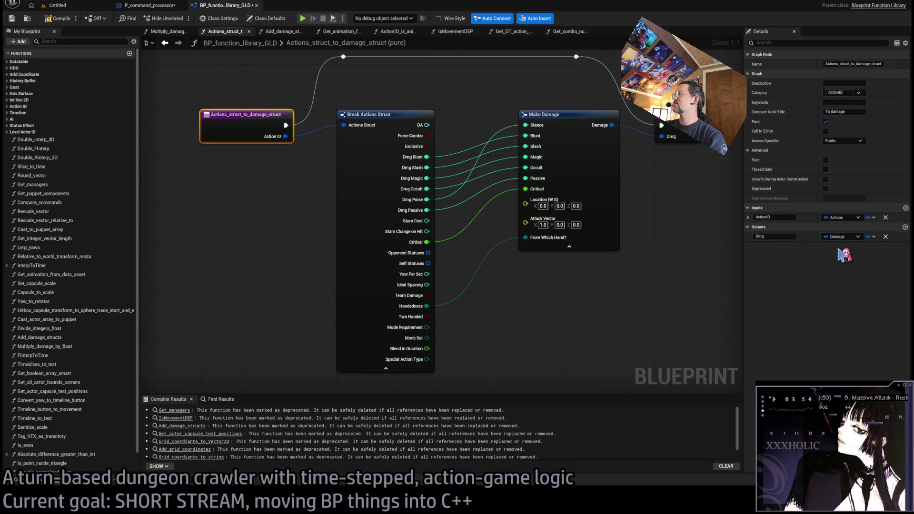
left_click_drag(284, 137, 491, 331)
left_click(848, 371)
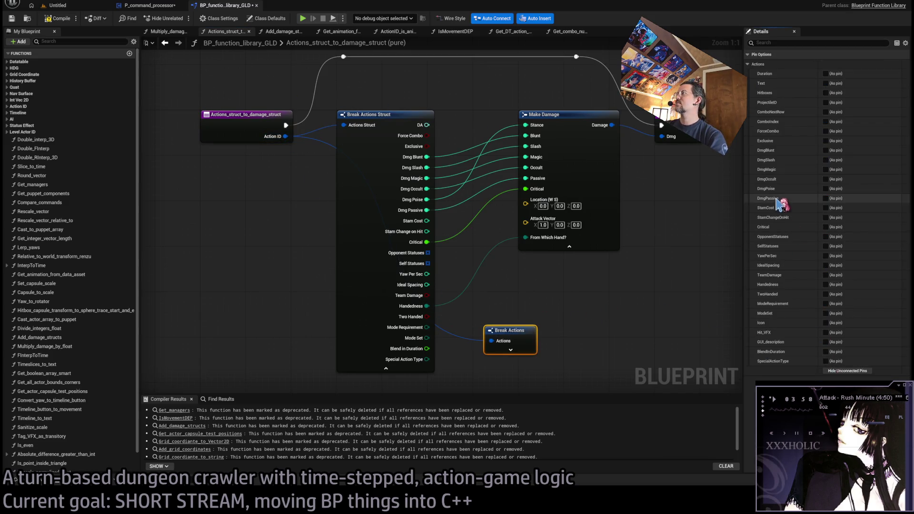
left_click(511, 350)
left_click_drag(656, 333, 706, 192)
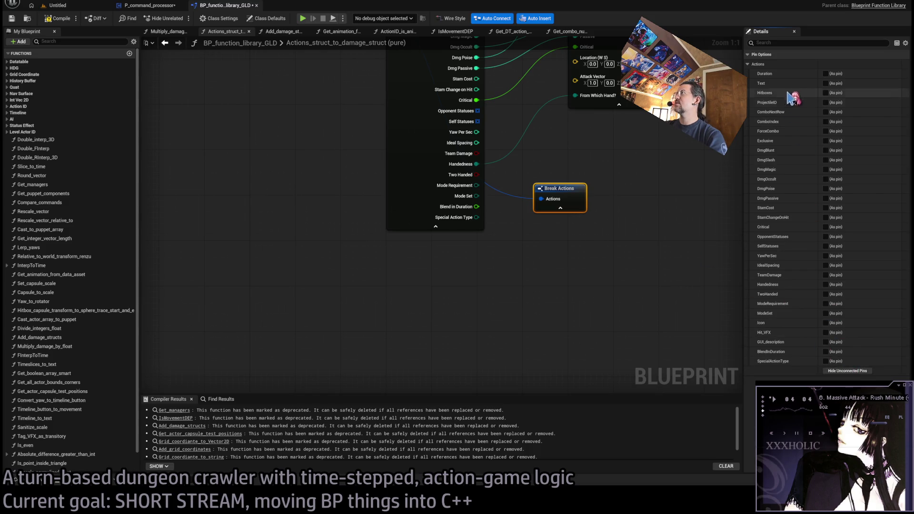
left_click_drag(565, 196, 471, 334)
key("Delete")
Step: Add a wired Break Actions node from Action ID beside Break Actions Struct and connect Dmg Blunt
mouse_move(249, 134)
left_mouse_down()
mouse_move(410, 219)
mouse_move(484, 322)
left_mouse_up()
left_click(491, 331)
mouse_move(536, 239)
left_mouse_down()
mouse_move(469, 246)
mouse_move(469, 219)
mouse_move(453, 242)
left_mouse_up()
mouse_move(339, 89)
left_mouse_down()
mouse_move(458, 292)
mouse_move(462, 327)
mouse_move(453, 343)
mouse_move(441, 341)
left_mouse_up()
scroll(509, 279, "down", 2)
left_click_drag(509, 281, 535, 278)
mouse_move(464, 248)
left_mouse_down()
mouse_move(441, 248)
mouse_move(302, 147)
left_mouse_up()
Step: Connect Dmg Magic, Dmg Occult, Dmg Passive, Critical and Handedness (From Which Hand?) from Break Actions
mouse_move(407, 140)
left_mouse_down()
mouse_move(351, 194)
mouse_move(322, 239)
left_mouse_up()
mouse_move(408, 147)
left_mouse_down()
mouse_move(370, 199)
mouse_move(322, 239)
left_mouse_up()
left_click_drag(408, 155, 322, 247)
mouse_move(408, 172)
left_mouse_down()
mouse_move(339, 265)
mouse_move(326, 255)
left_mouse_up()
mouse_move(409, 172)
left_mouse_down()
mouse_move(399, 205)
mouse_move(322, 263)
left_mouse_up()
left_click_drag(408, 195, 323, 288)
mouse_move(408, 244)
left_mouse_down()
mouse_move(359, 326)
mouse_move(343, 339)
mouse_move(323, 336)
left_mouse_up()
Step: Delete the old Break Actions Struct, hide unconnected pins, place Break Actions, and close the function library
left_click(382, 247)
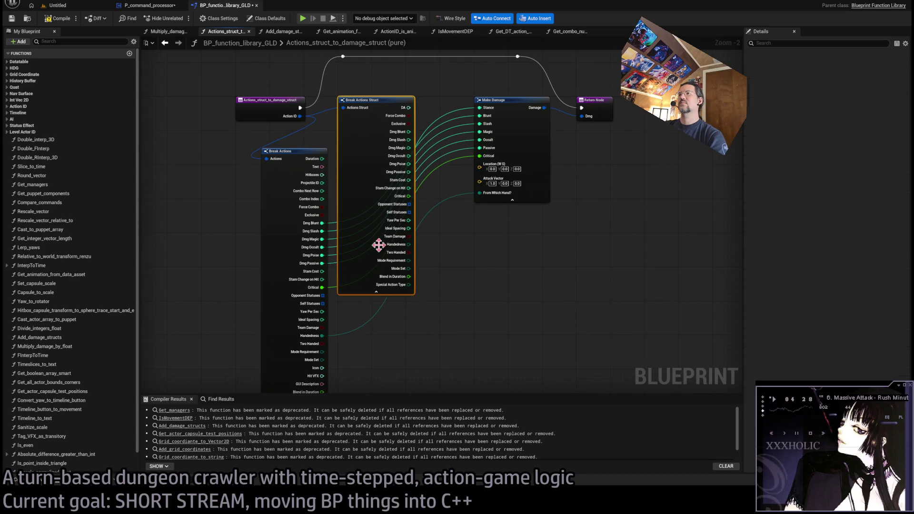
key("Delete")
left_click(848, 371)
mouse_move(285, 153)
left_mouse_down()
mouse_move(381, 105)
mouse_move(365, 109)
left_mouse_up()
left_click(430, 245)
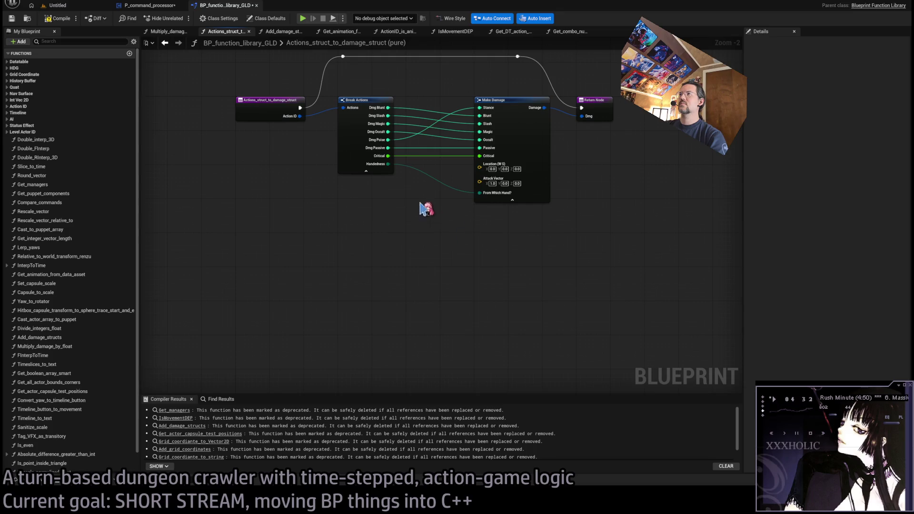
left_click_drag(446, 200, 428, 232)
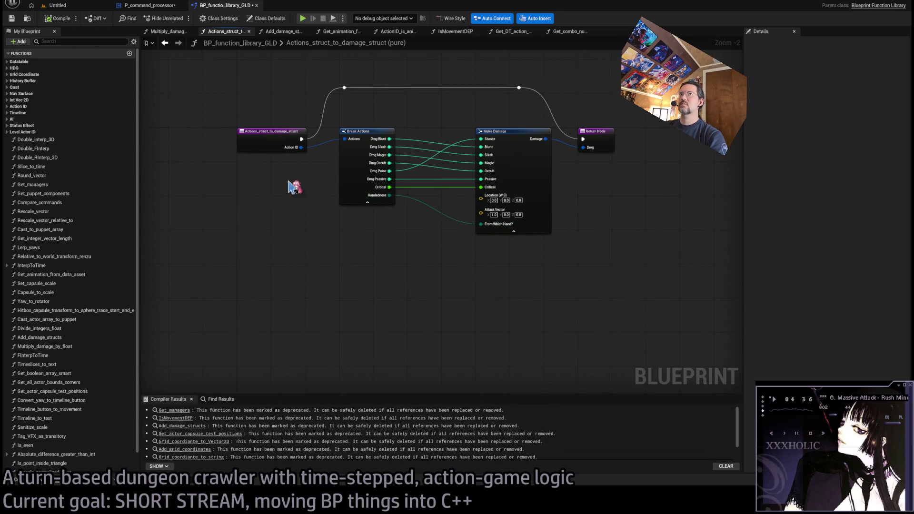
middle_click(228, 7)
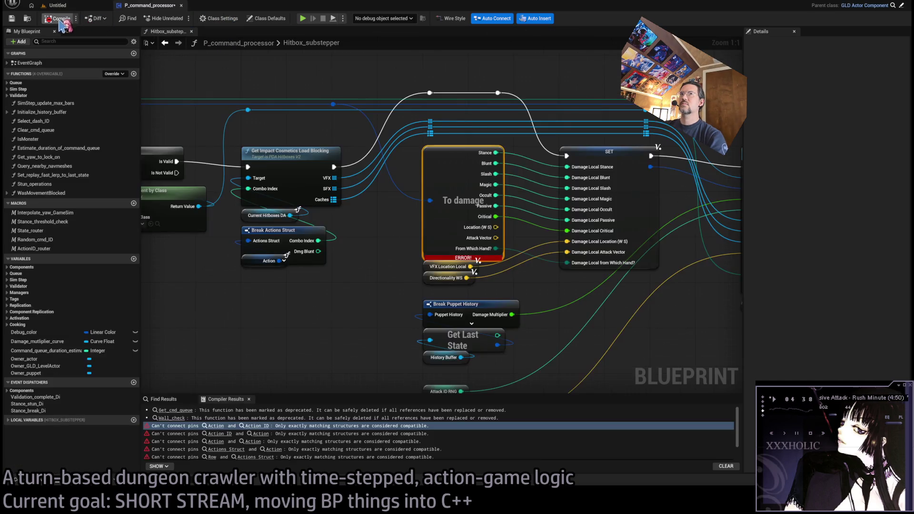
Step: In the For Each Loop section, add Break Actions exposing only Opponent Statuses and rewire it
mouse_move(542, 291)
left_mouse_down()
mouse_move(445, 262)
mouse_move(539, 275)
mouse_move(212, 265)
left_mouse_up()
left_click_drag(320, 279, 432, 240)
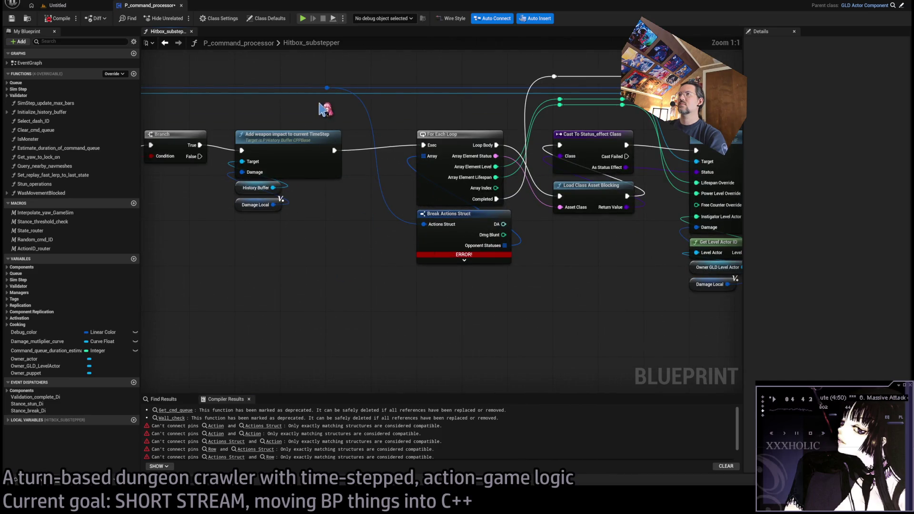
mouse_move(327, 87)
left_mouse_down()
mouse_move(359, 201)
mouse_move(421, 333)
left_mouse_up()
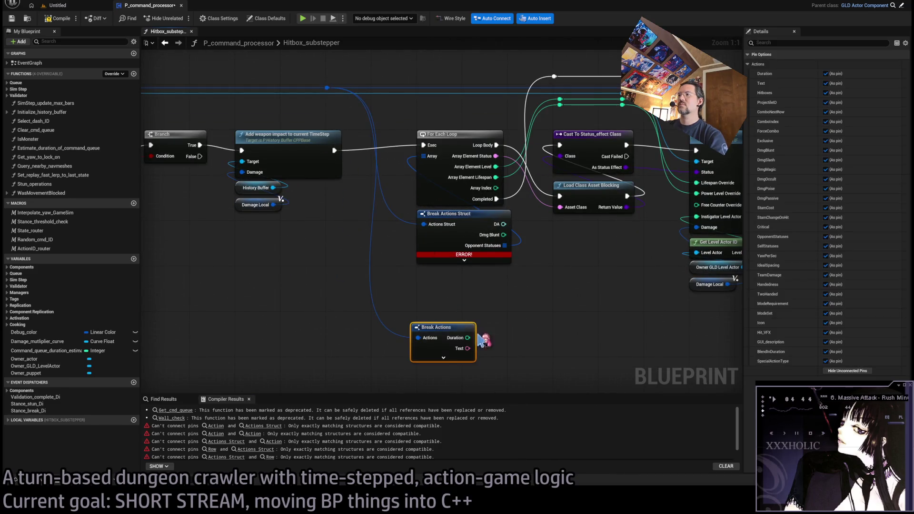
left_click_drag(506, 335, 466, 312)
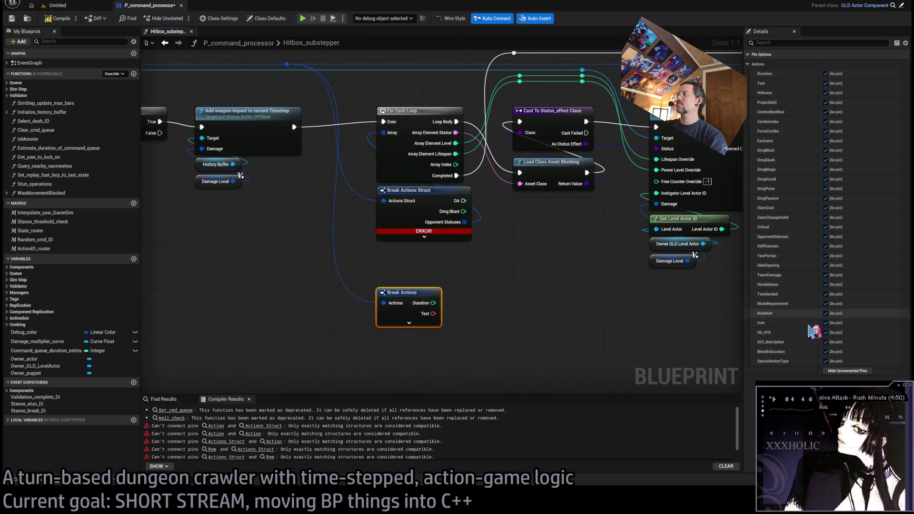
left_click(843, 372)
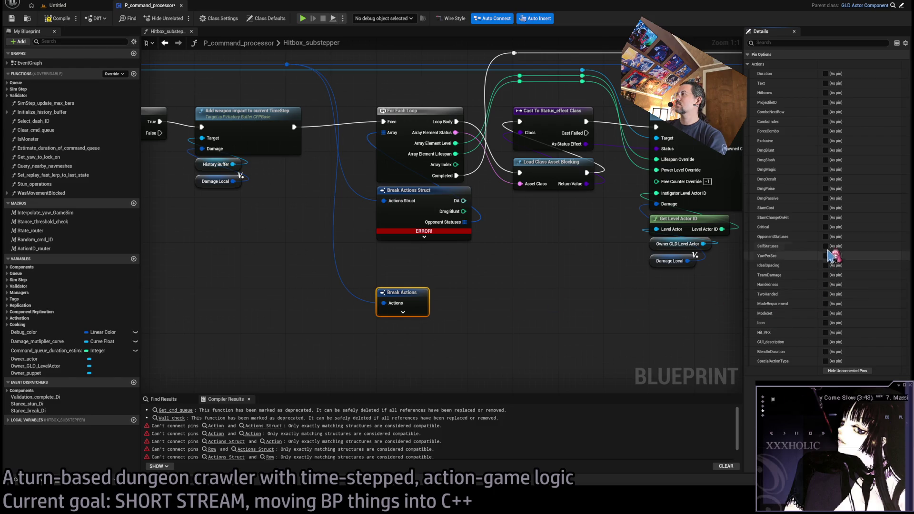
left_click(826, 236)
mouse_move(465, 222)
left_mouse_down()
mouse_move(452, 302)
mouse_move(403, 244)
mouse_move(403, 205)
left_mouse_up()
Step: Delete the errored Break Actions Struct node and locate the Apply Stamina Change On Hit call
left_click(409, 191)
key("Delete")
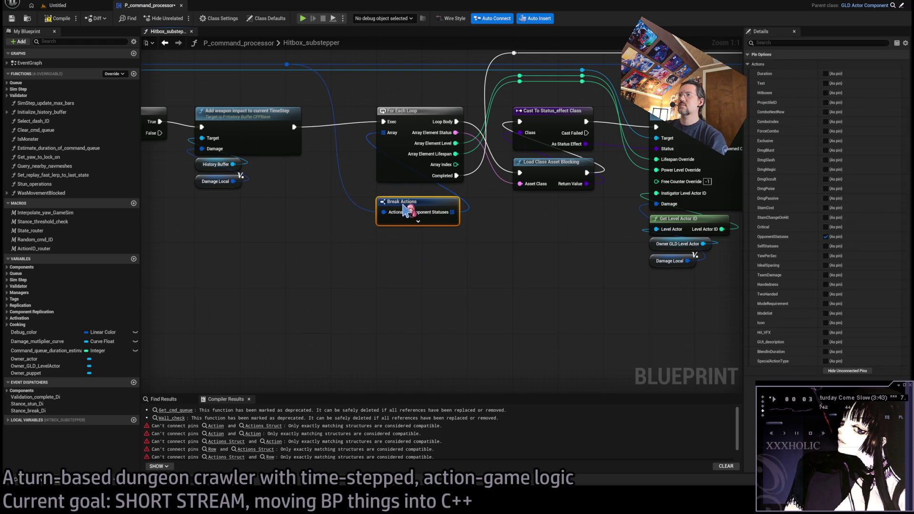
scroll(484, 300, "down", 3)
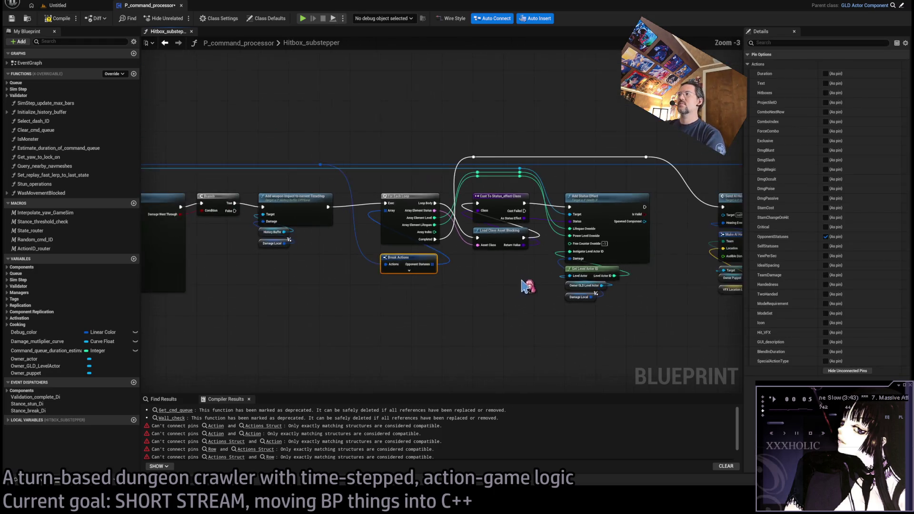
scroll(560, 168, "up", 3)
left_click(548, 193)
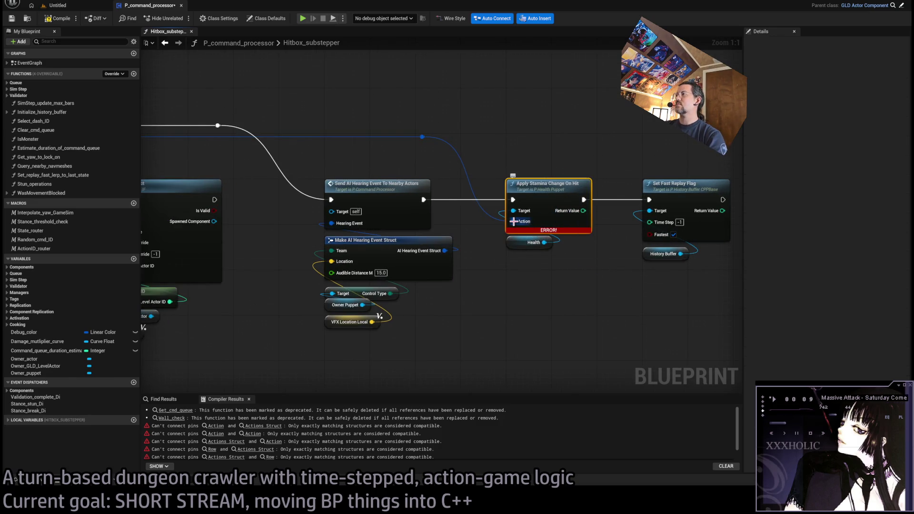
left_click(549, 172)
Step: In Apply_stamina_change_on_hit, set the Action input to Actions and feed StamChangeOnHit from Break Actions
double_click(554, 193)
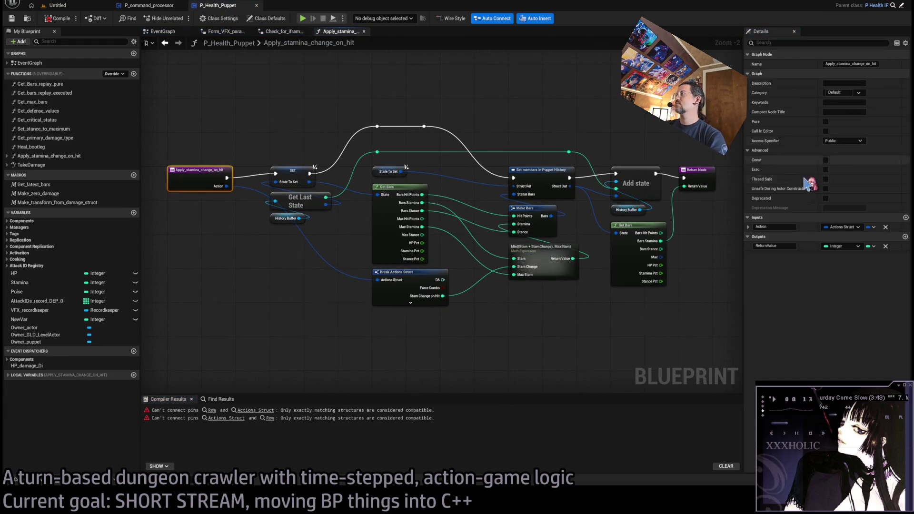
left_click(842, 227)
left_click(836, 272)
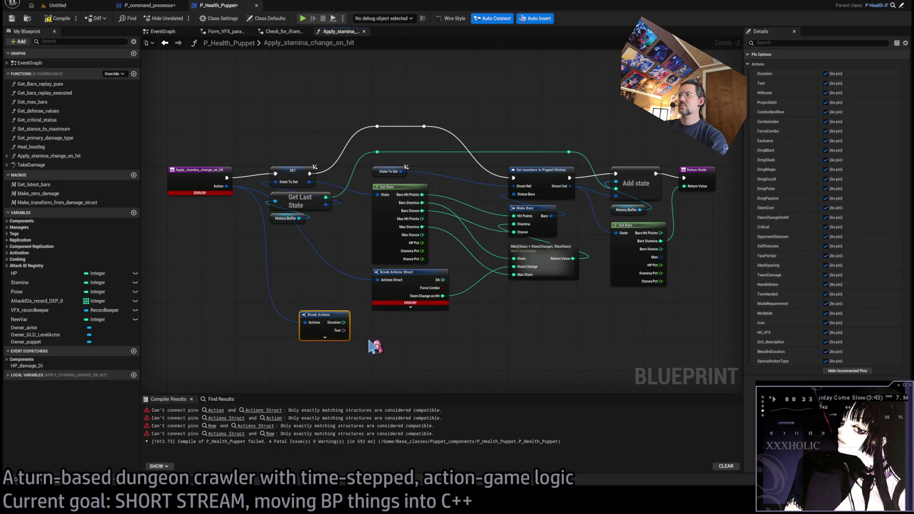
left_click(848, 372)
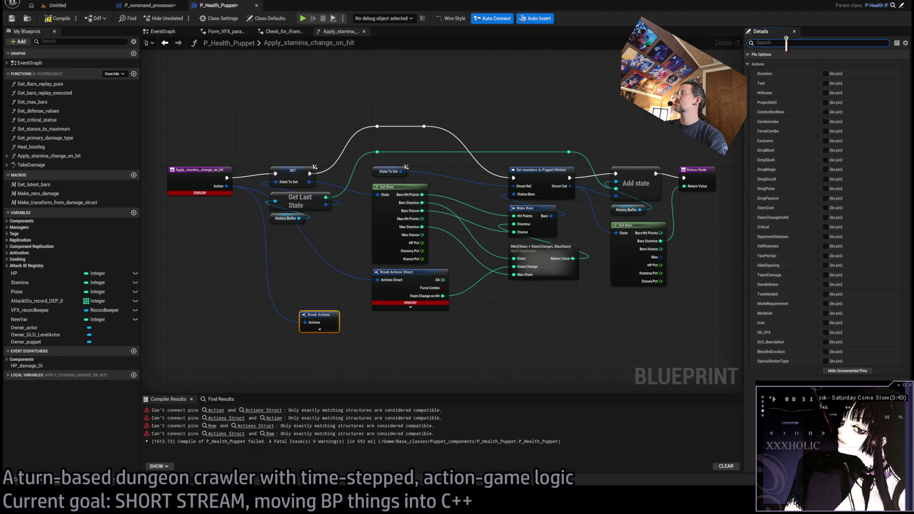
left_click(826, 218)
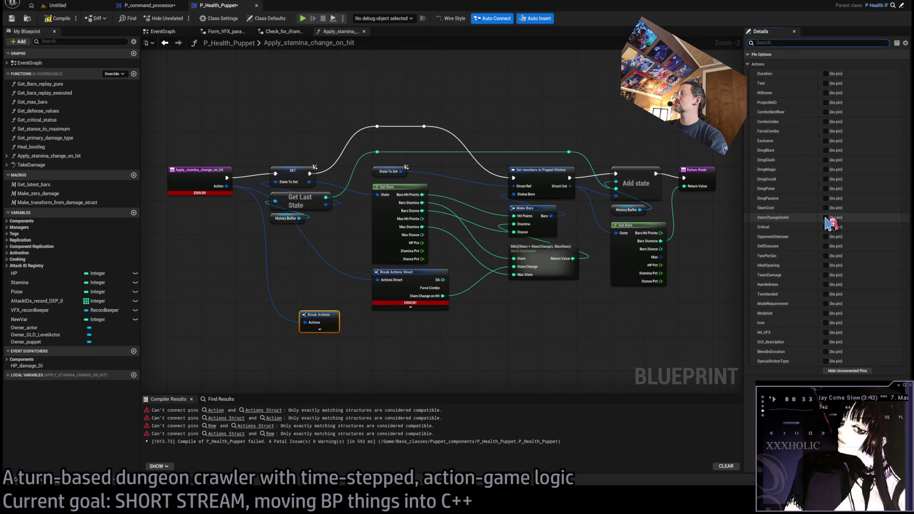
left_click_drag(443, 296, 361, 323)
left_click_drag(464, 319, 408, 285)
key("Delete")
left_click_drag(350, 329, 422, 286)
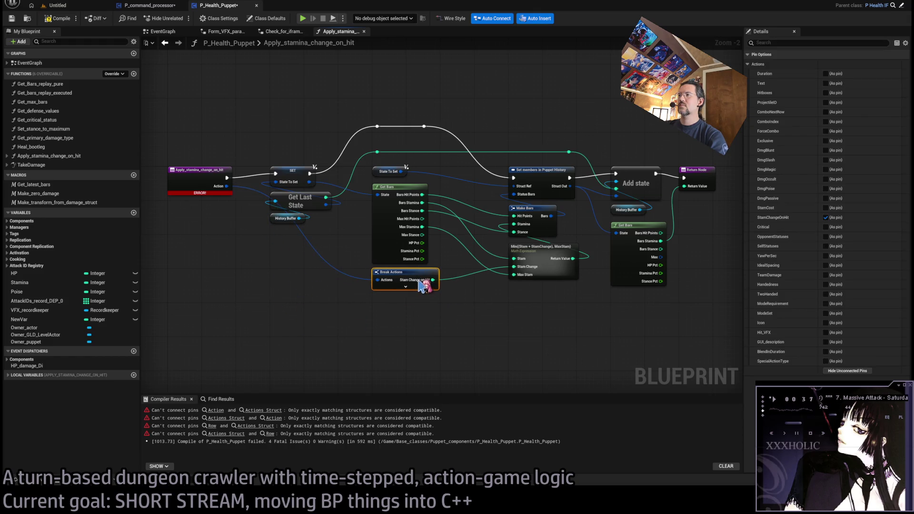
Step: Fix the Row error with a Break Actions node exposing only Hitboxes, then recompile P_Health_Puppet
left_click(58, 19)
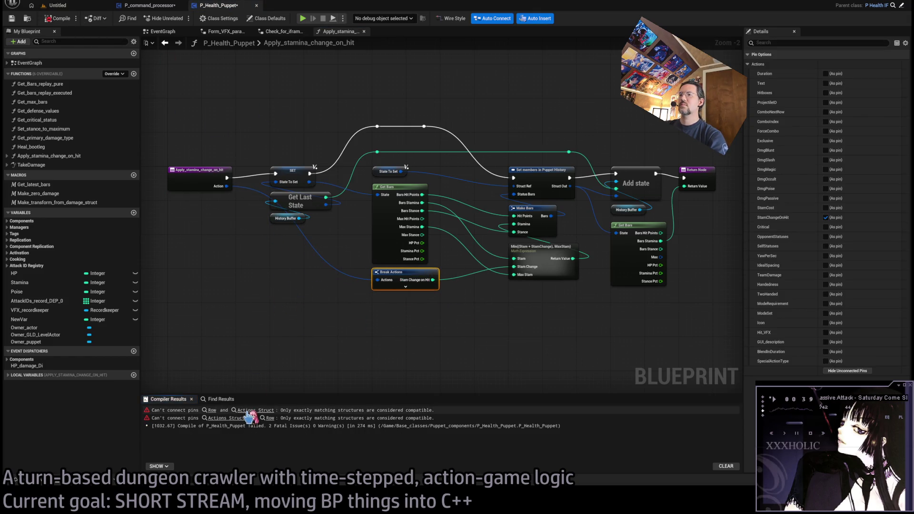
left_click(255, 410)
left_click_drag(268, 207, 448, 315)
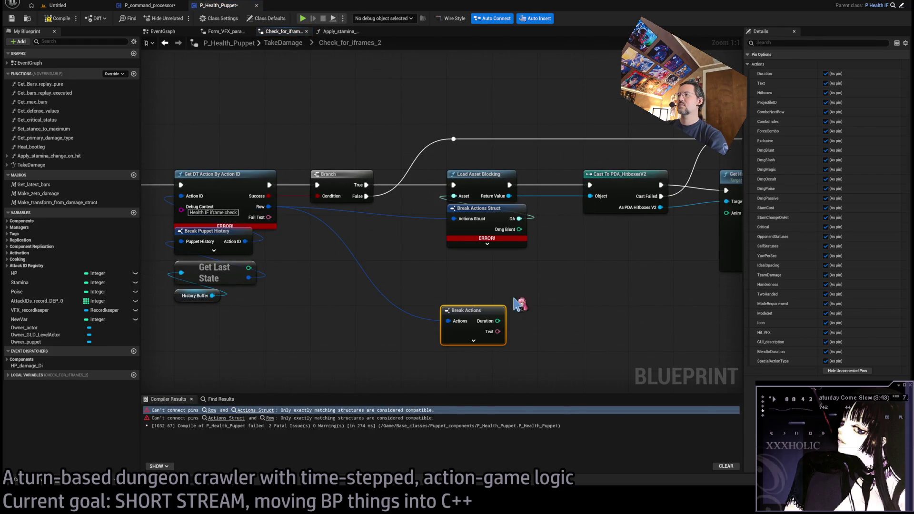
left_click(849, 371)
left_click(827, 93)
left_click(521, 222)
key("Delete")
left_click_drag(470, 317, 475, 223)
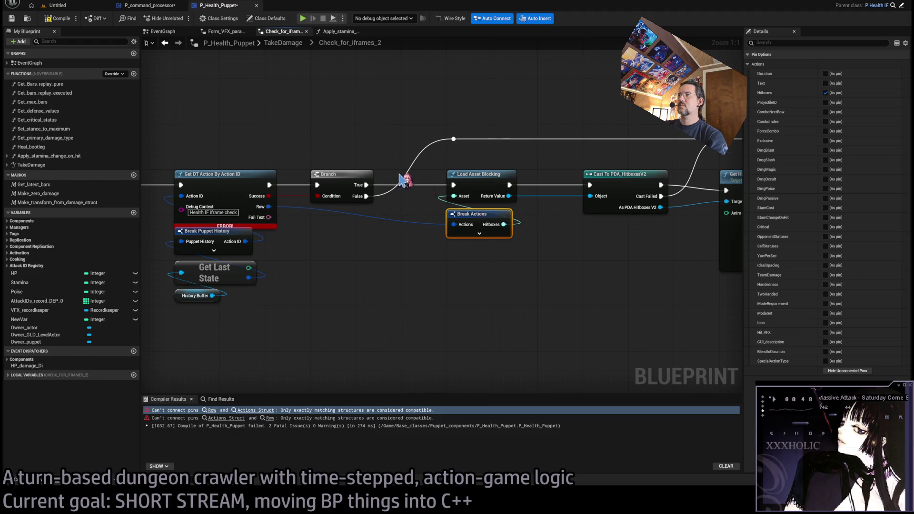
left_click(61, 21)
scroll(419, 310, "down", 4)
left_click(240, 69)
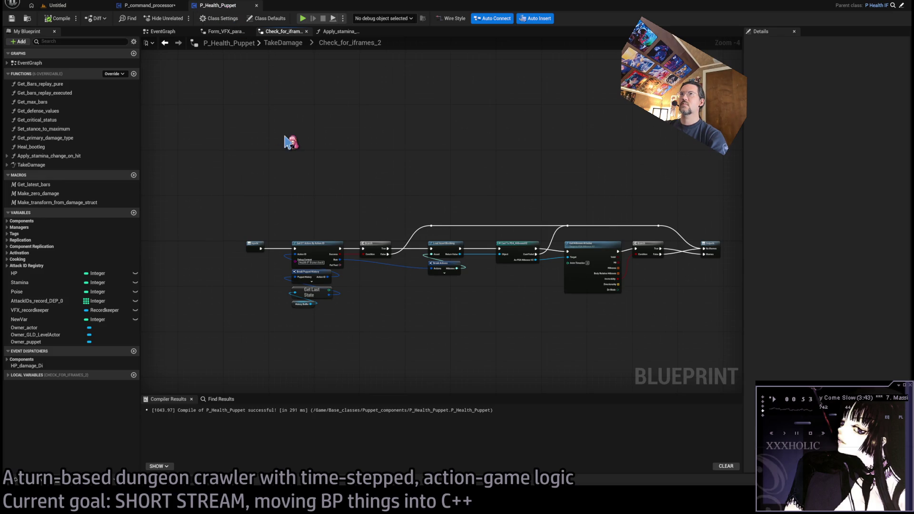
Step: Open P_Health_Destructible through asset search, compile it and close it
key("ctrl+p")
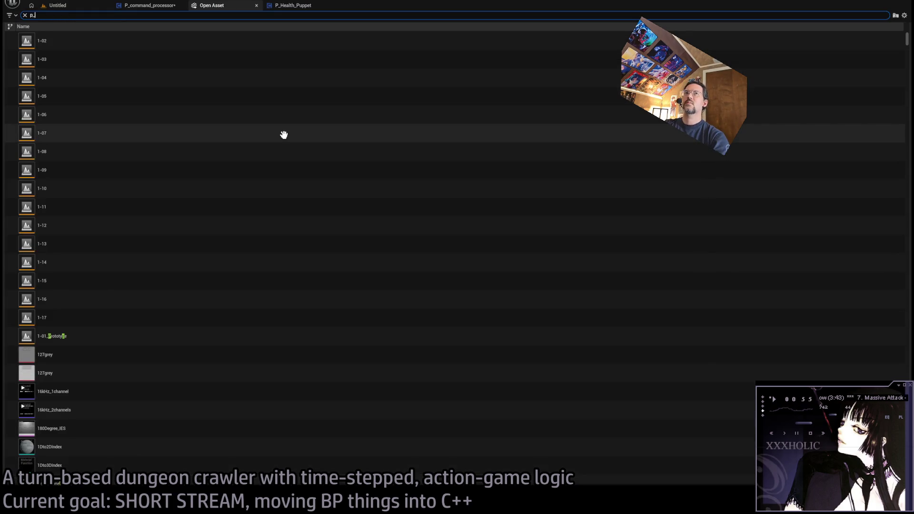
type("health")
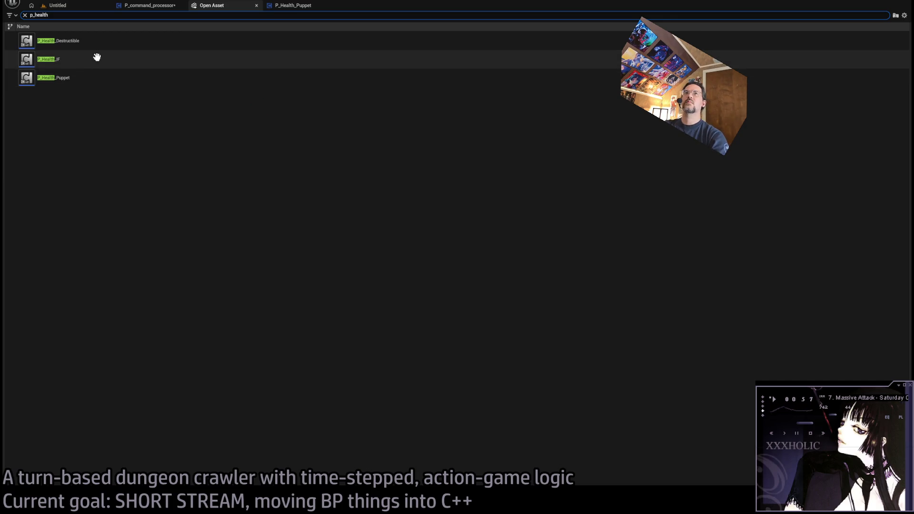
double_click(100, 41)
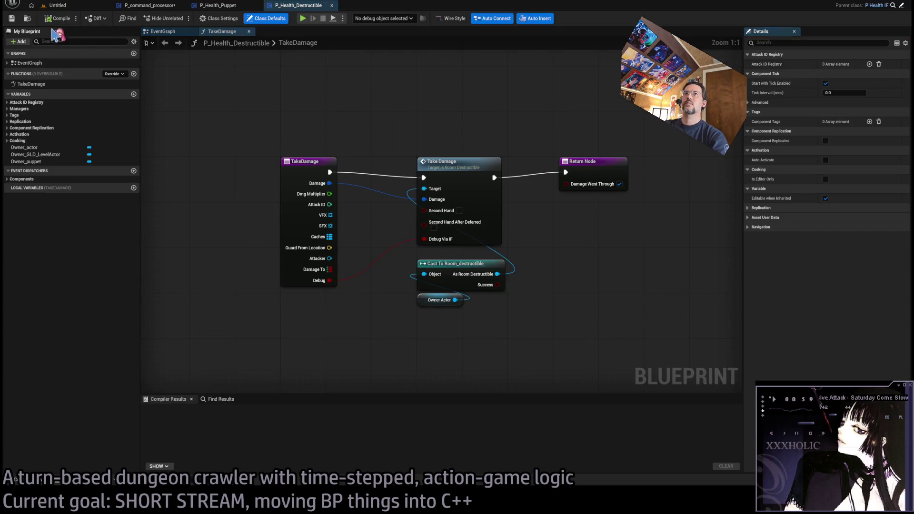
left_click(71, 22)
left_click(332, 5)
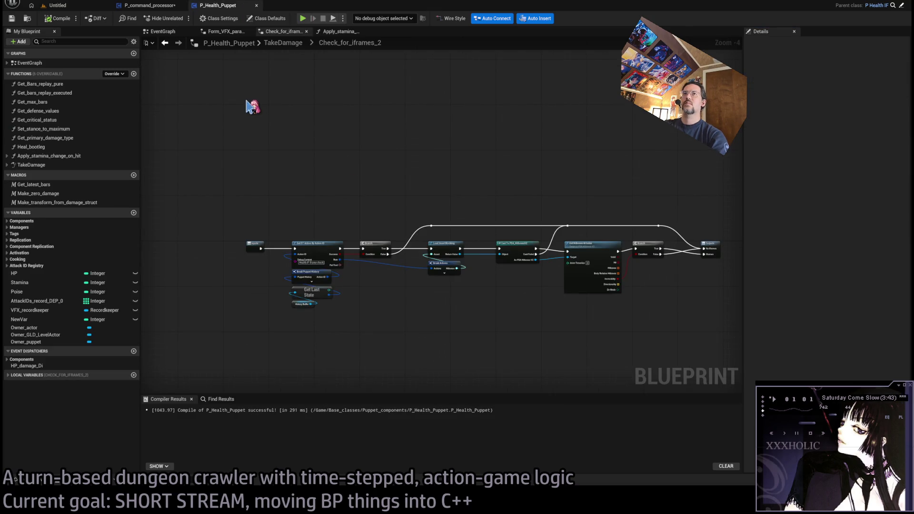
Step: Open P_Health_IF through asset search, then return to the P_command_processor editor
key("ctrl+p")
type("p_hea")
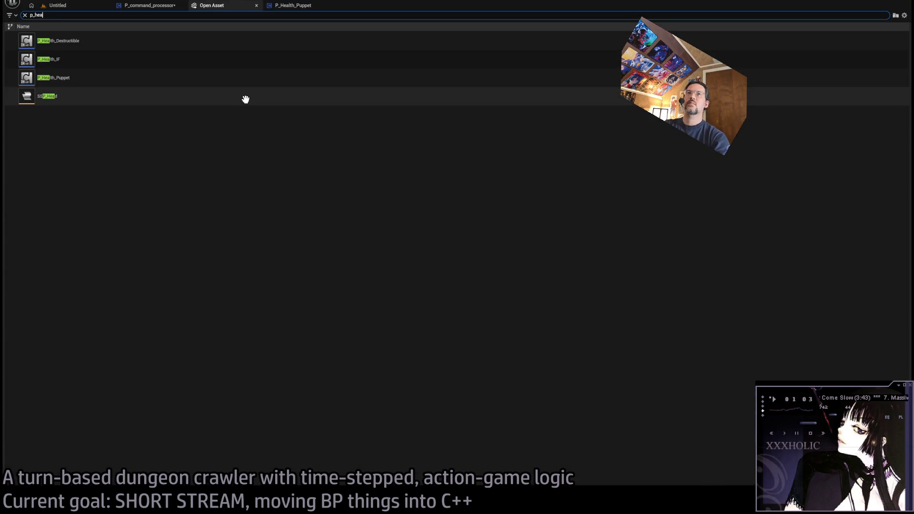
double_click(90, 60)
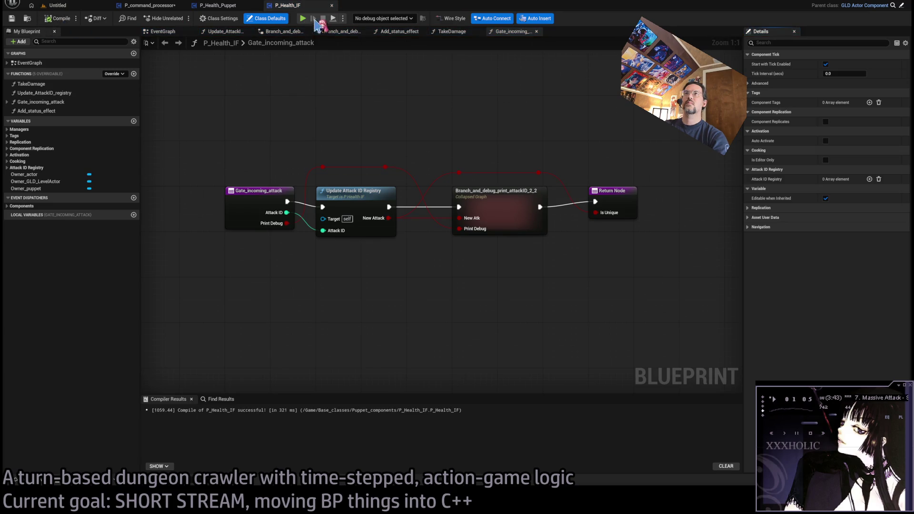
left_click(218, 6)
left_click(152, 7)
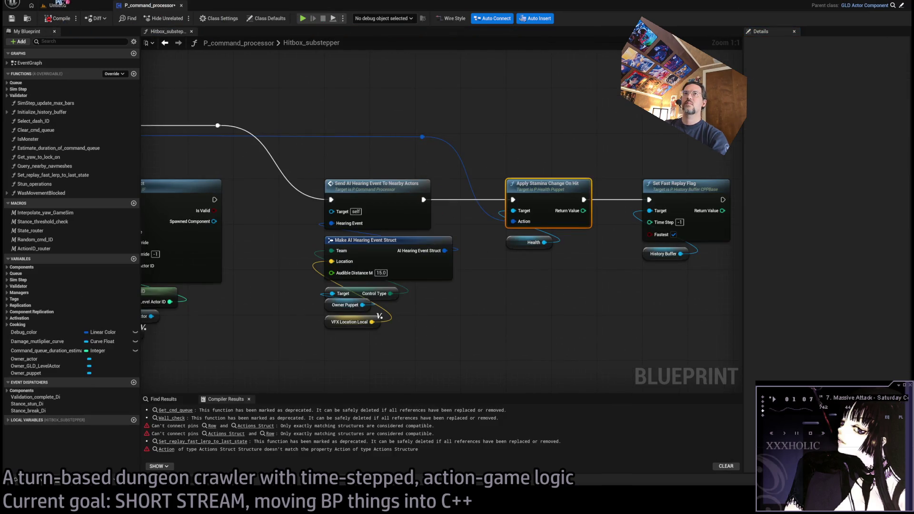
Step: Feed Combo Index from a Break Actions node off Row, delete Break Actions Struct, and recompile P_command_processor
left_click(57, 19)
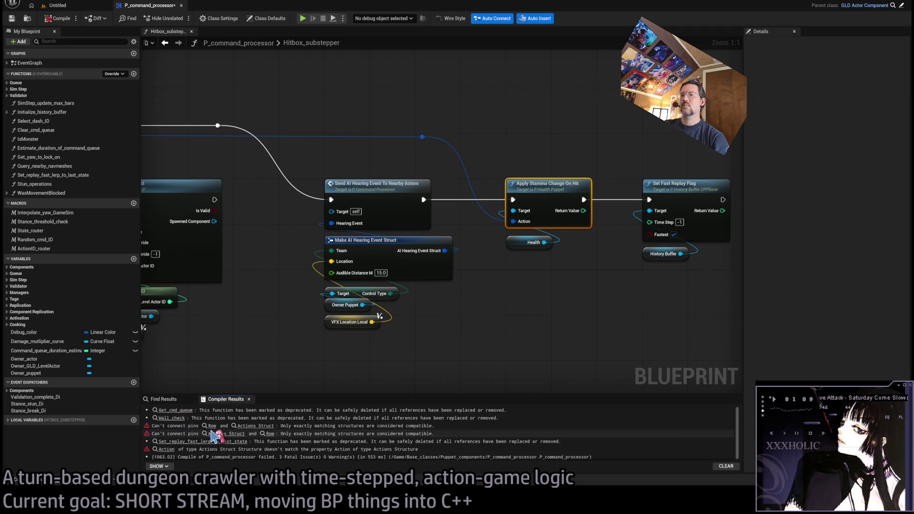
left_click(266, 426)
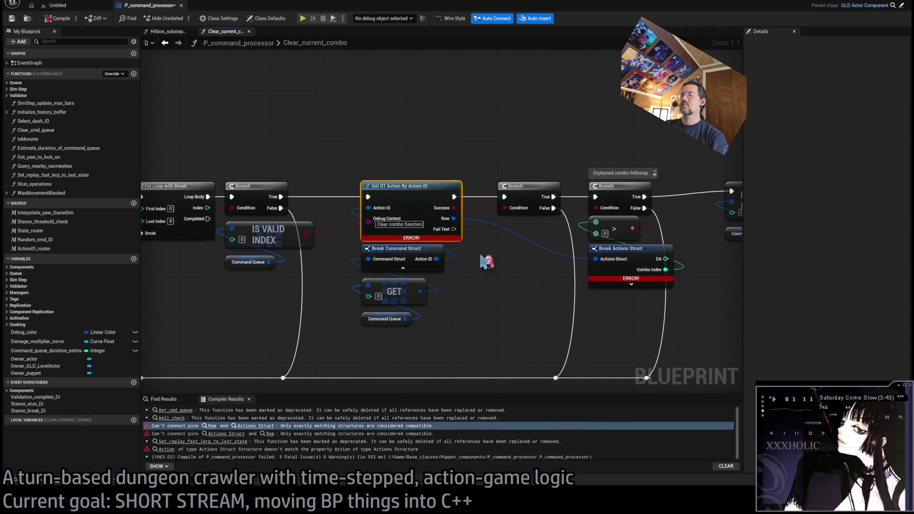
mouse_move(350, 191)
left_mouse_down()
mouse_move(423, 280)
mouse_move(480, 316)
left_mouse_up()
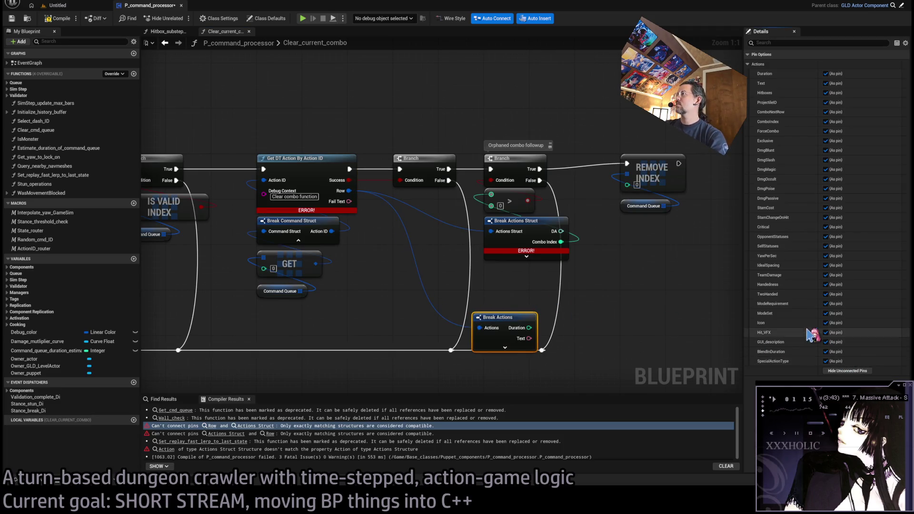
left_click(847, 371)
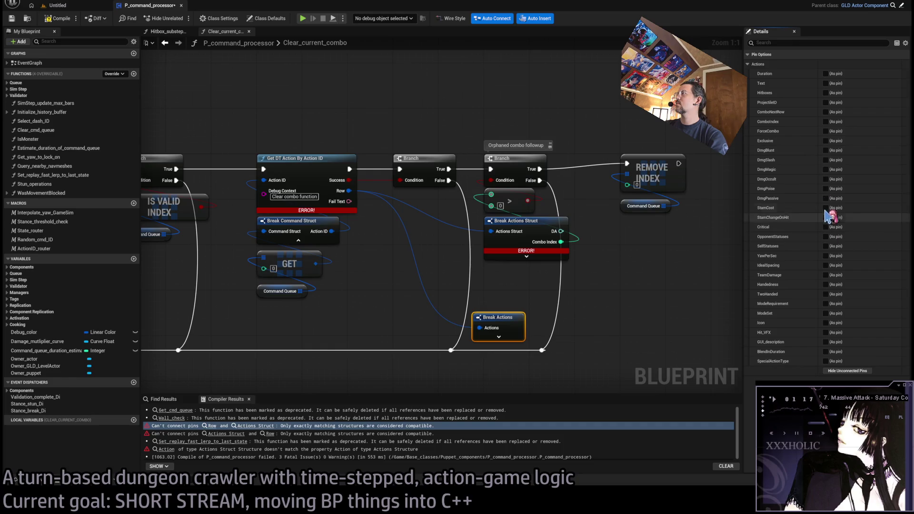
left_click(826, 122)
mouse_move(561, 242)
left_mouse_down()
mouse_move(537, 327)
mouse_move(524, 233)
left_mouse_up()
key("Delete")
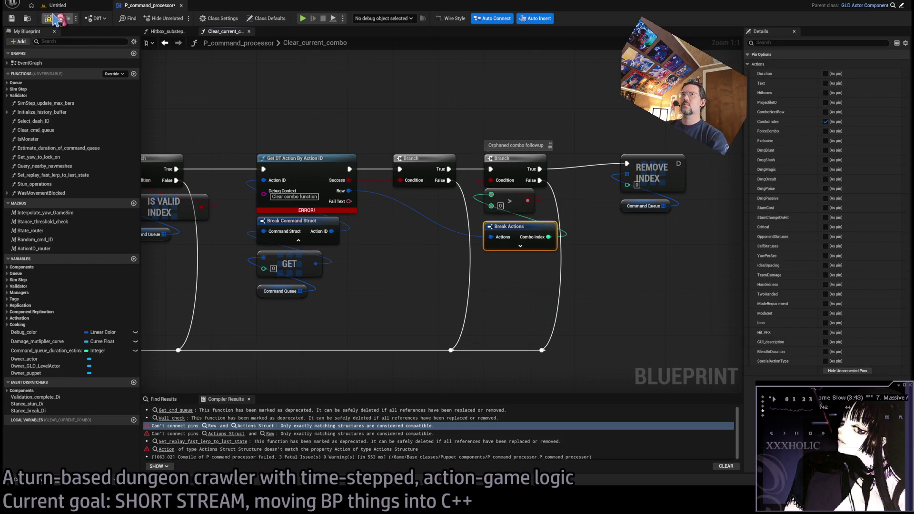
key("F7")
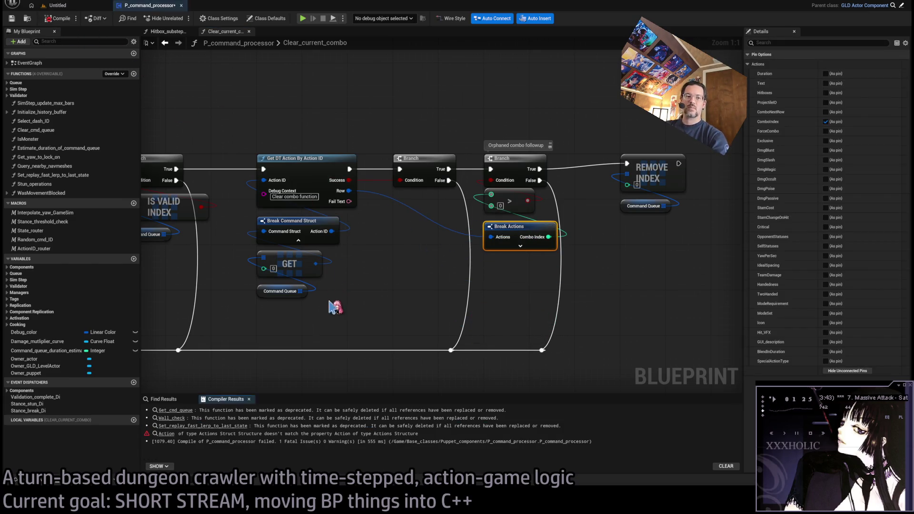
left_click(166, 434)
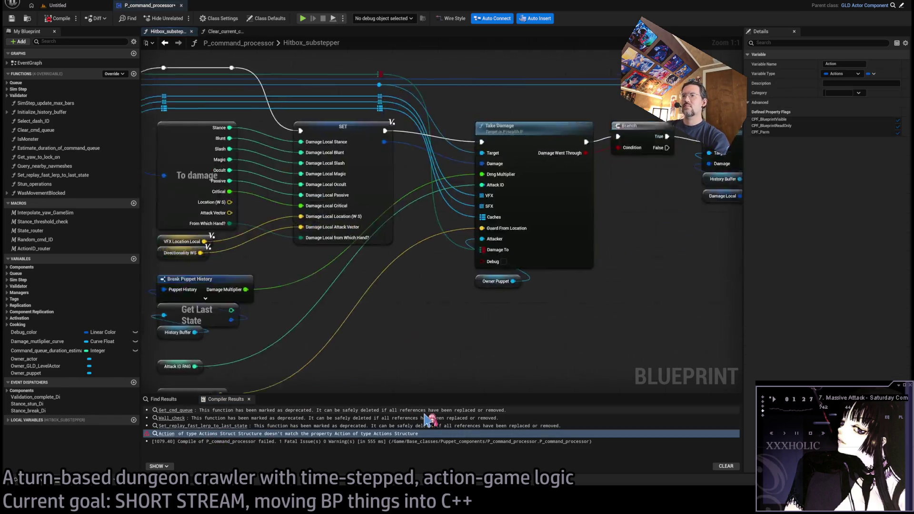
Step: Wire a new Break Actions node's ComboIndex into Get Impact Cosmetics, delete the old struct node, and recompile
left_click_drag(456, 210, 476, 311)
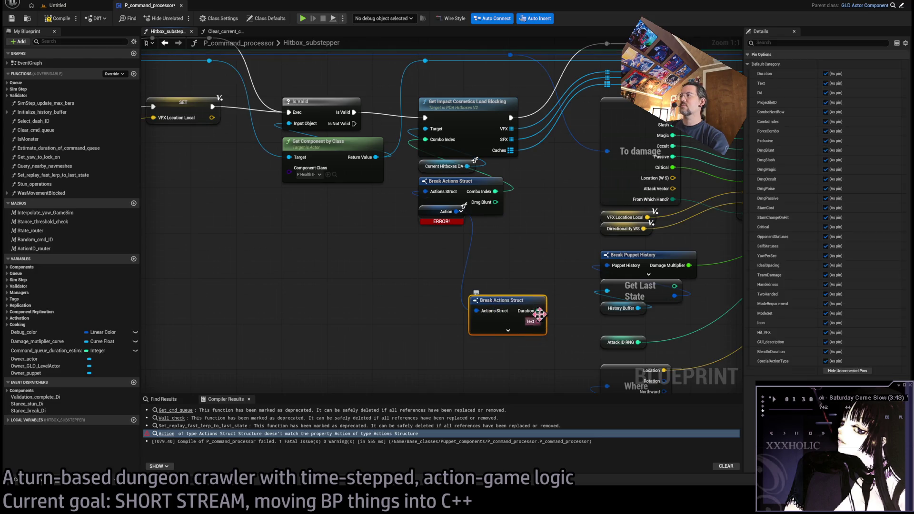
left_click(852, 371)
left_click(826, 121)
left_click_drag(547, 311, 425, 139)
left_click(495, 186)
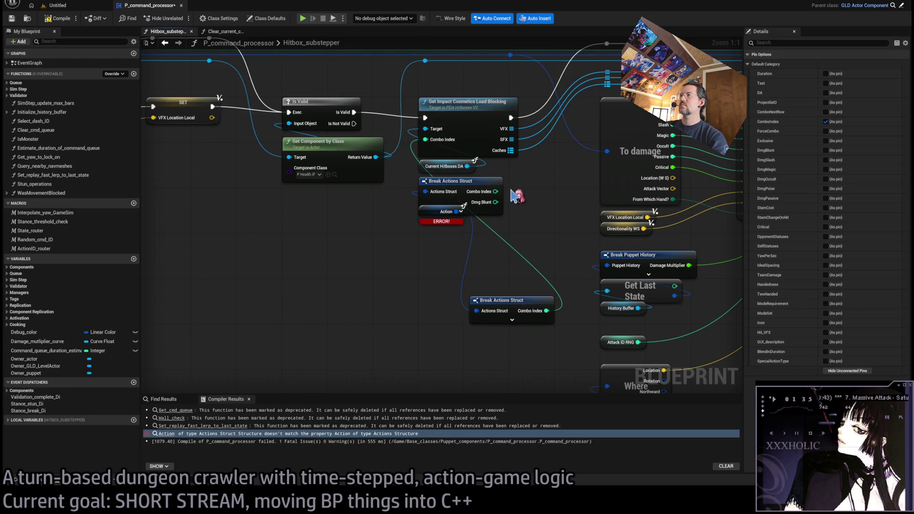
key("Delete")
left_click_drag(500, 301, 448, 184)
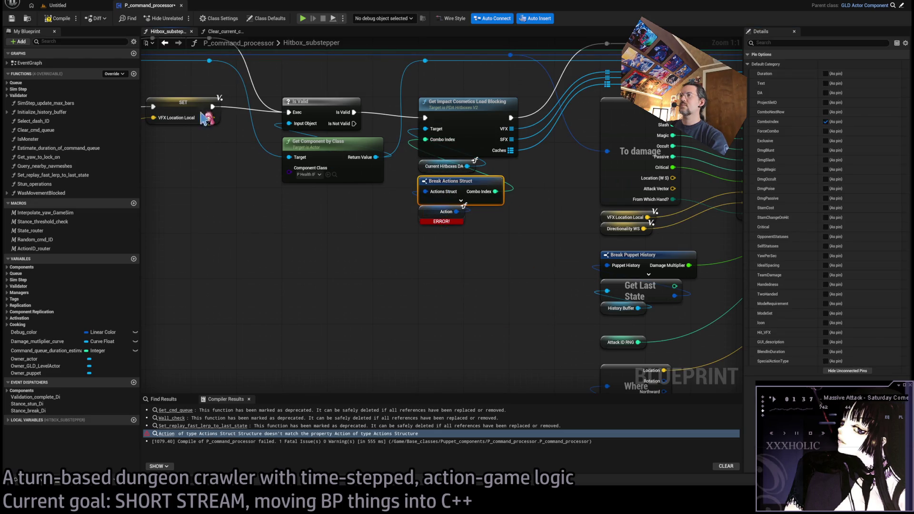
left_click(57, 18)
Step: Locate the node still causing the error and restore a clean Action variable node
scroll(404, 275, "down", 3)
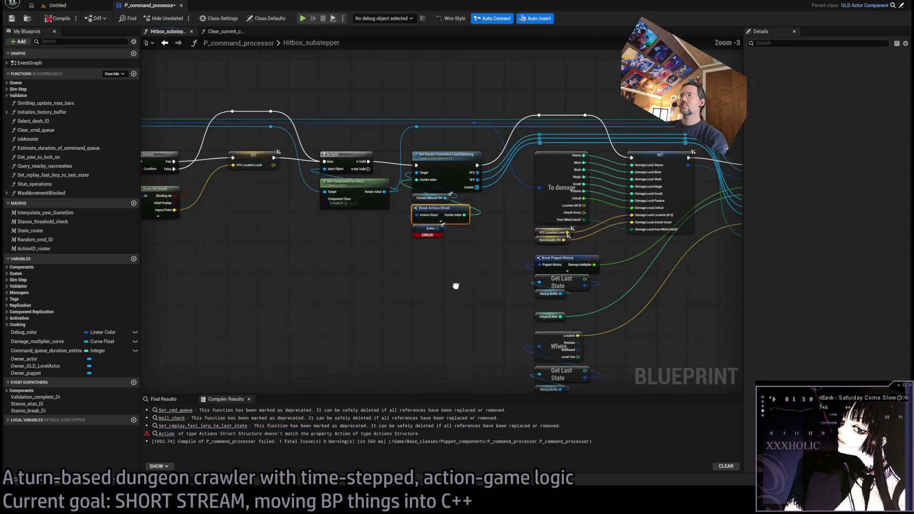
left_click_drag(463, 287, 310, 264)
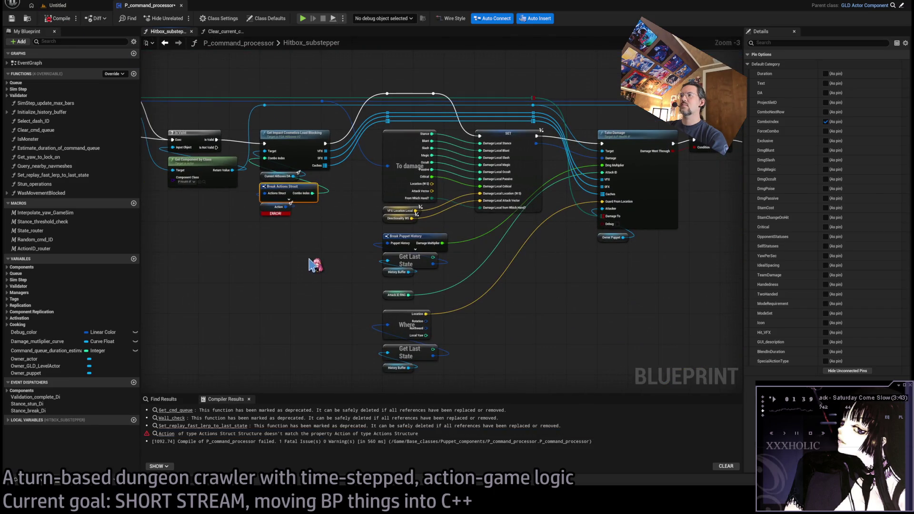
left_click(168, 434)
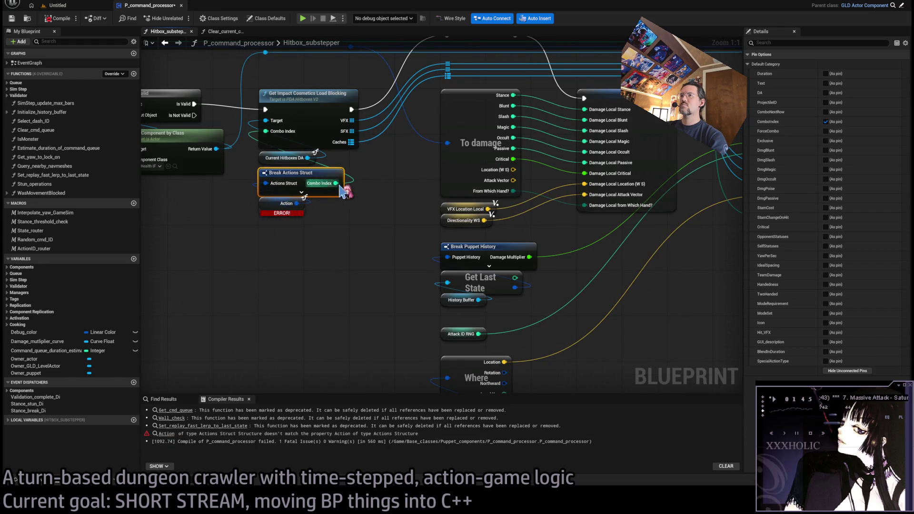
left_click_drag(339, 216, 327, 278)
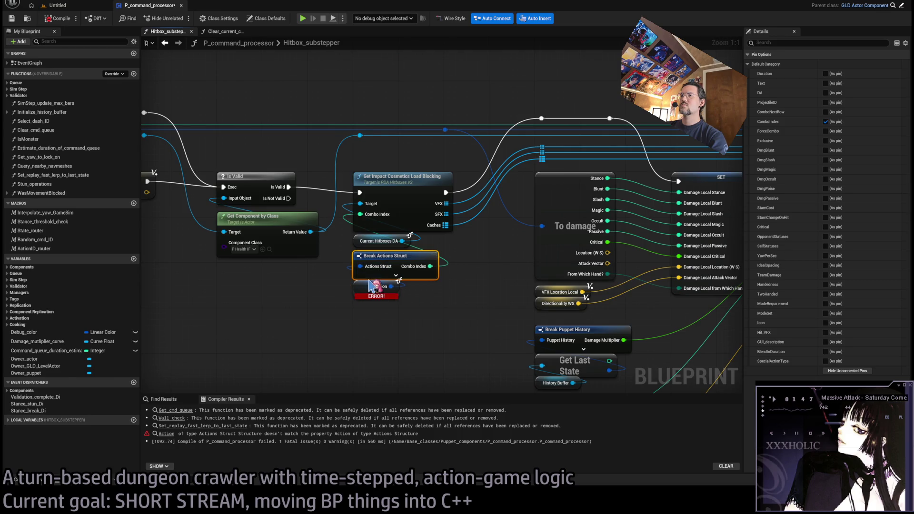
left_click(394, 295)
left_click_drag(416, 310, 505, 298)
key("Delete")
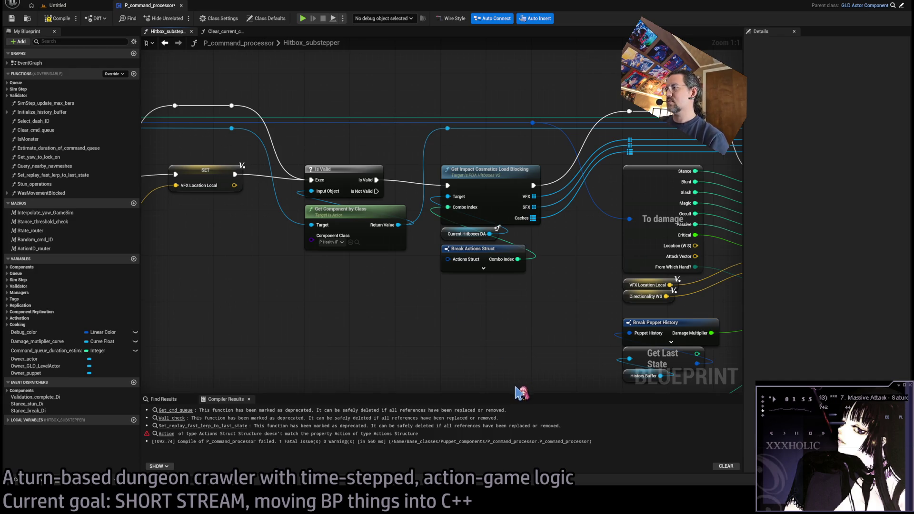
key("ctrl+z")
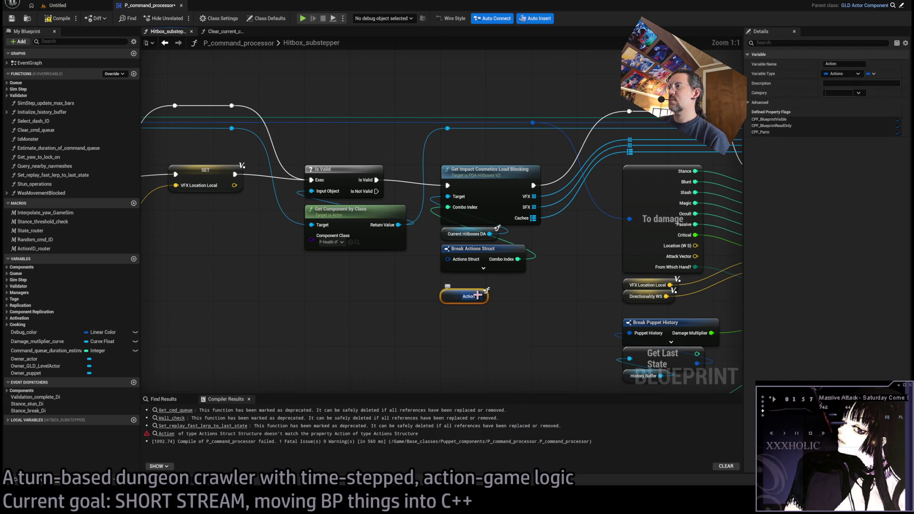
left_click(514, 327)
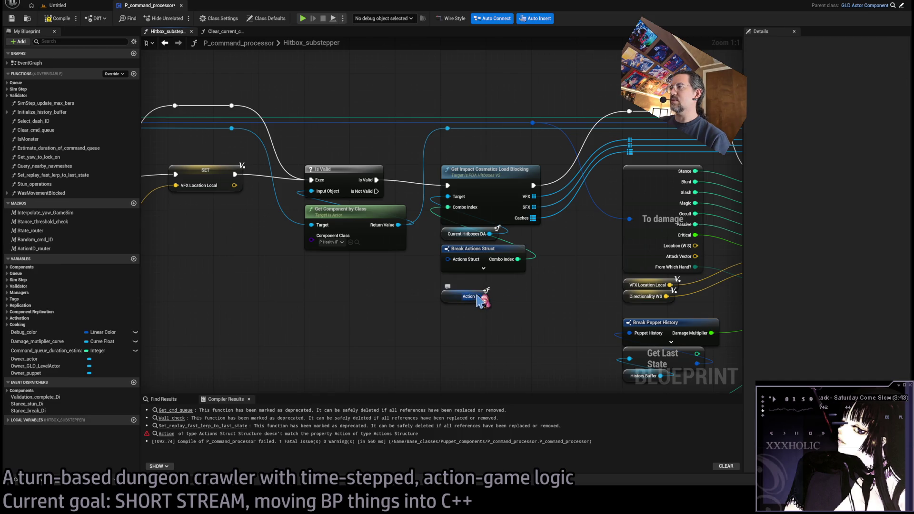
Step: Rebuild Break Actions with only ComboIndex wired to Get Impact Cosmetics, replacing the struct node, and recompile successfully
left_click_drag(479, 296, 508, 314)
left_click(846, 371)
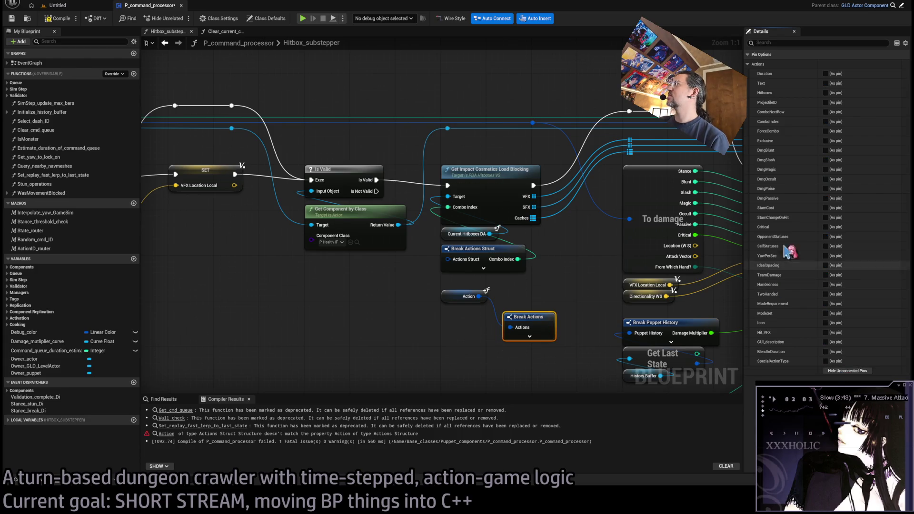
left_click(827, 122)
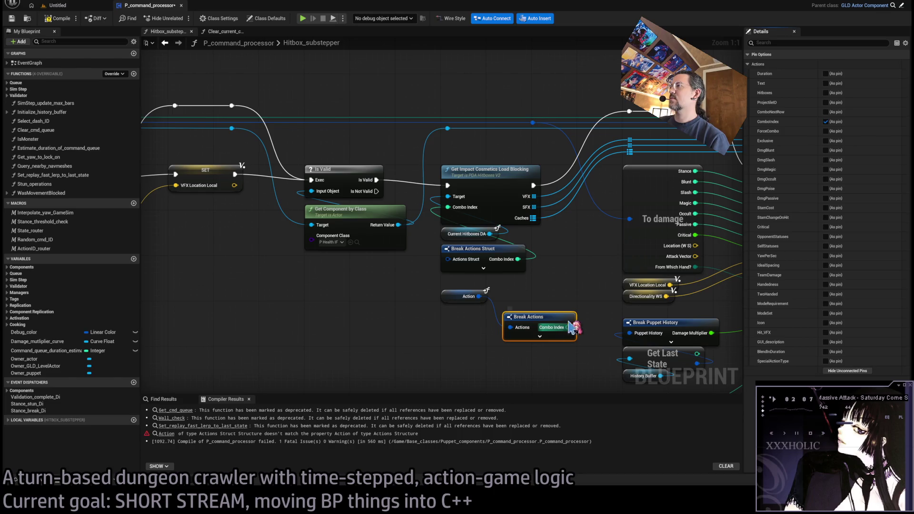
left_click_drag(568, 327, 448, 207)
left_click(517, 259)
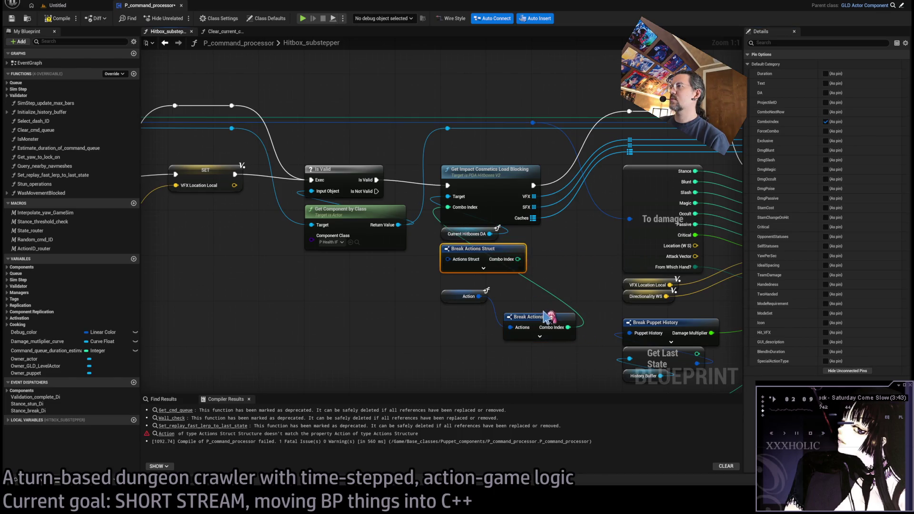
key("Delete")
left_click_drag(528, 317, 466, 260)
key("F7")
Step: Close the P_command_processor editor and search assets for 'pu'
scroll(369, 307, "down", 4)
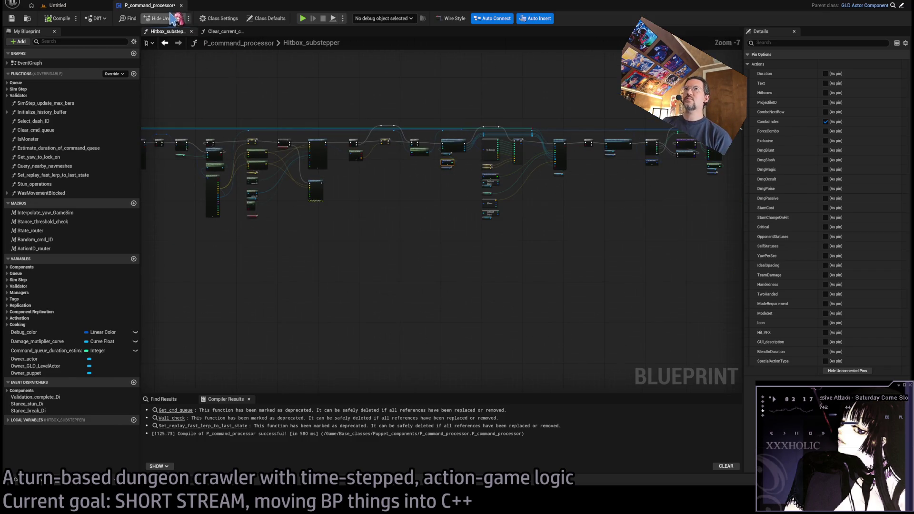
key("ctrl+w")
key("ctrl+p")
type("puppet")
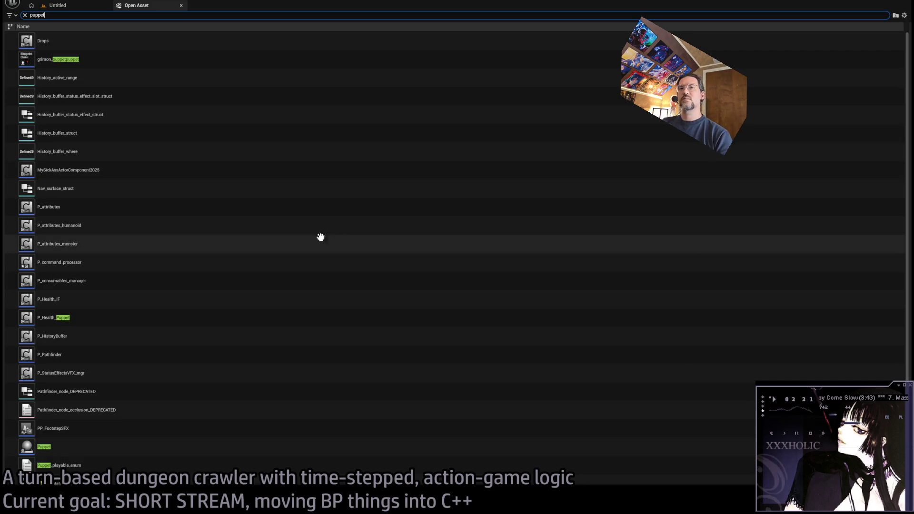
Step: Open the Puppet Blueprint from the search results, closing the extra asset search
left_click(58, 450)
double_click(58, 450)
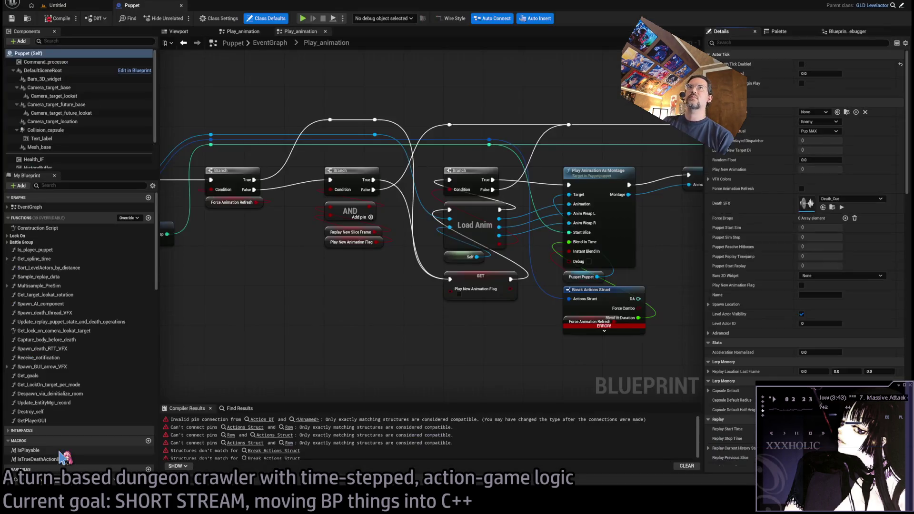
key("ctrl+p")
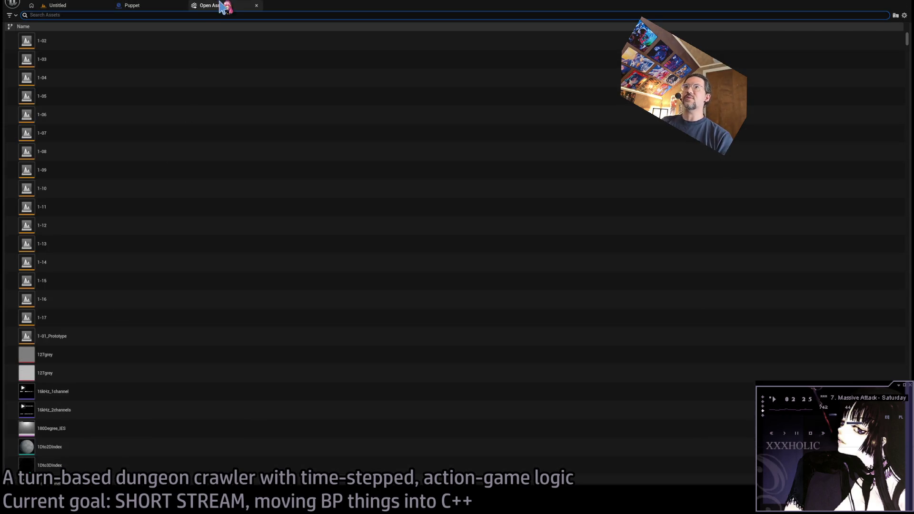
middle_click(224, 6)
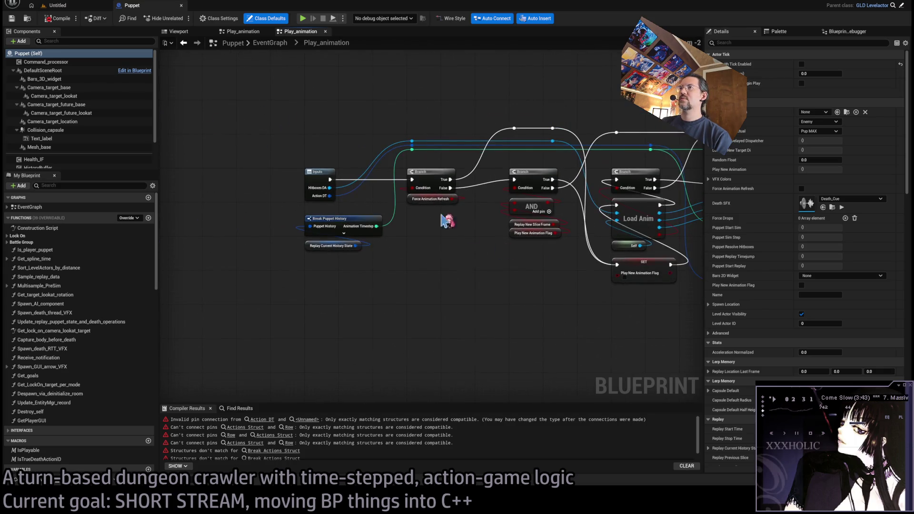
Step: Feed Play_animation's Blend in Time from Break Actions' BlendInDuration, delete the old struct node, and jump to the Action DT error
left_click(326, 192)
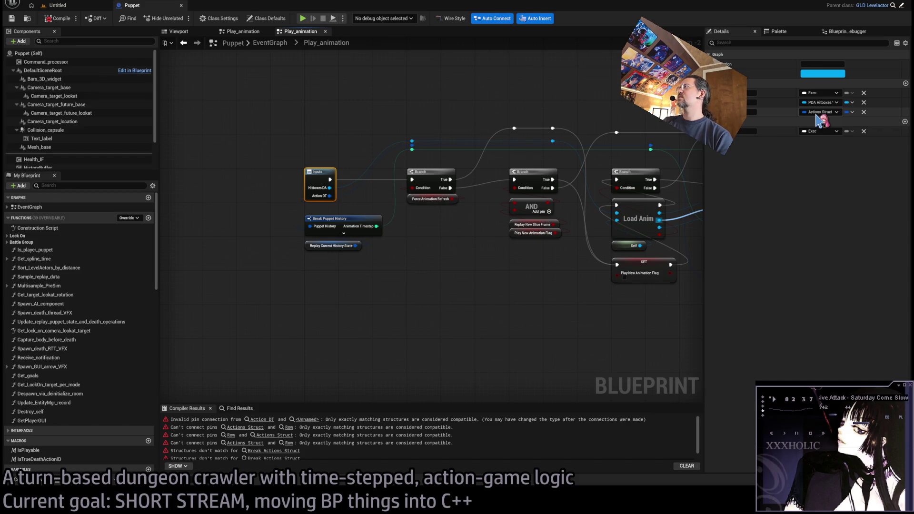
mouse_move(492, 300)
left_mouse_down()
mouse_move(370, 300)
mouse_move(440, 230)
left_mouse_up()
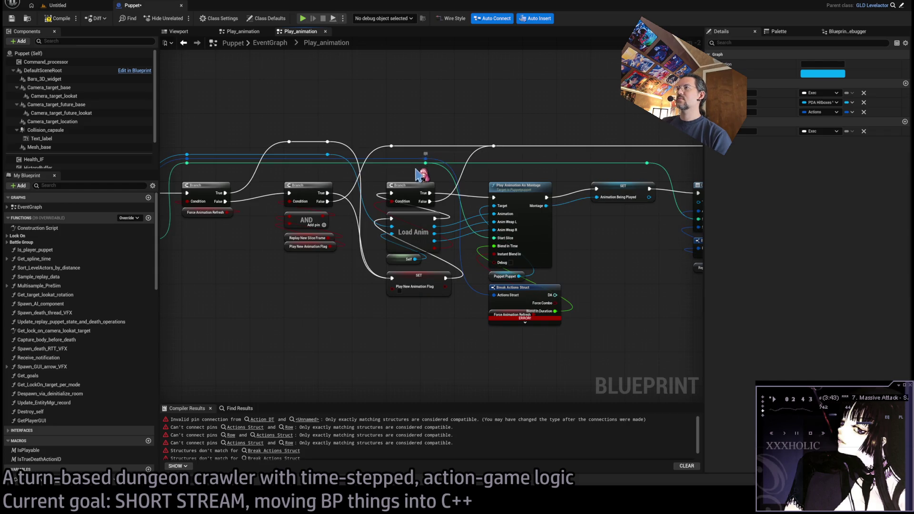
left_click_drag(426, 162, 496, 373)
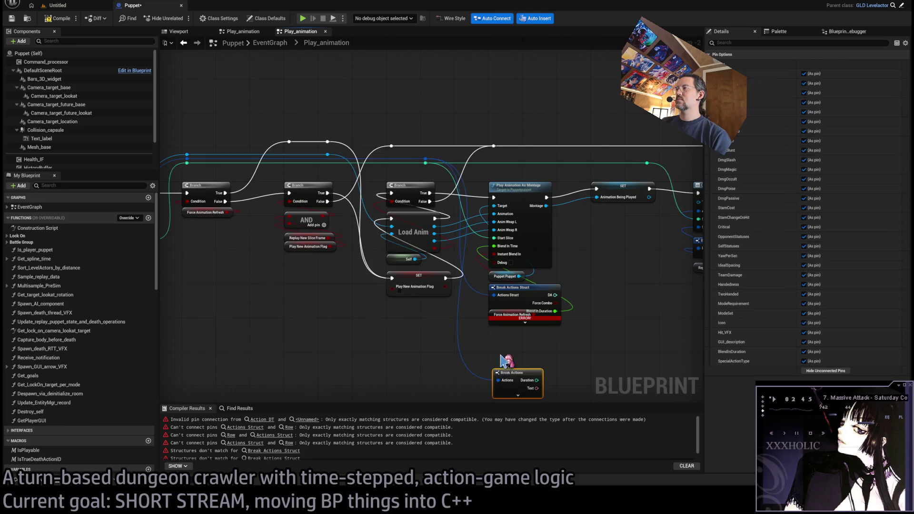
left_click(804, 342)
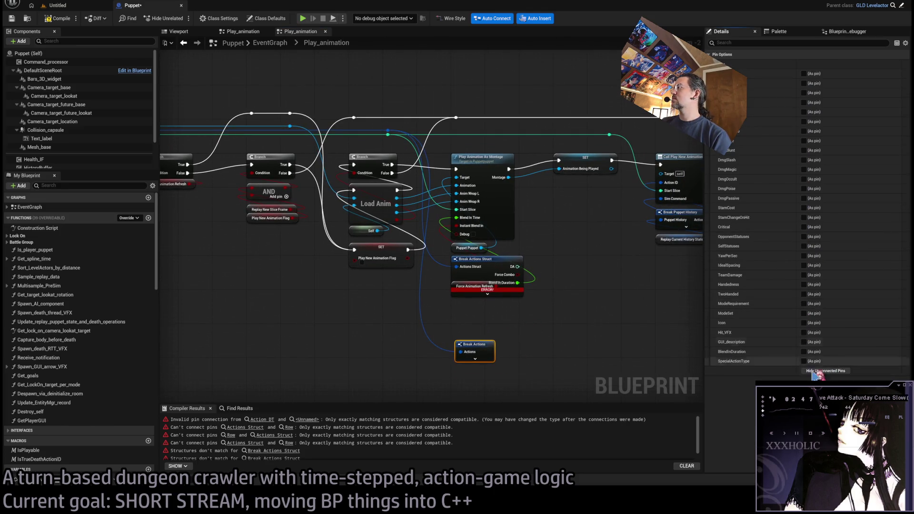
left_click(804, 353)
mouse_move(517, 281)
left_mouse_down()
mouse_move(512, 352)
mouse_move(477, 306)
mouse_move(477, 260)
left_mouse_up()
left_click(486, 260)
key("Delete")
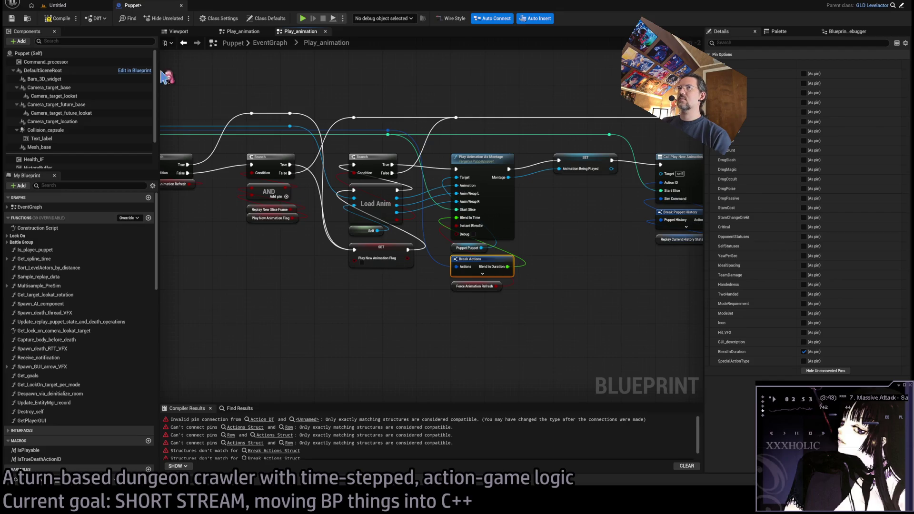
mouse_move(392, 276)
left_mouse_down()
mouse_move(459, 317)
mouse_move(635, 322)
mouse_move(467, 315)
mouse_move(423, 329)
mouse_move(383, 326)
left_mouse_up()
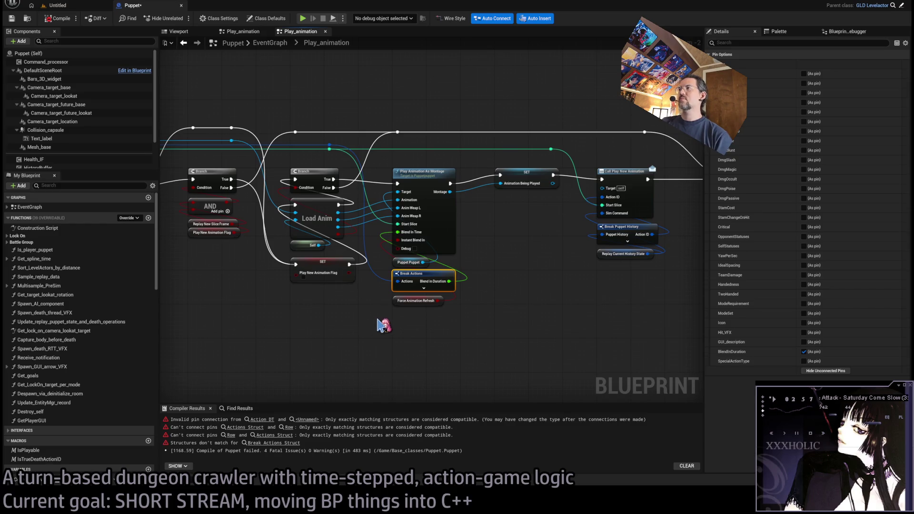
left_click(274, 421)
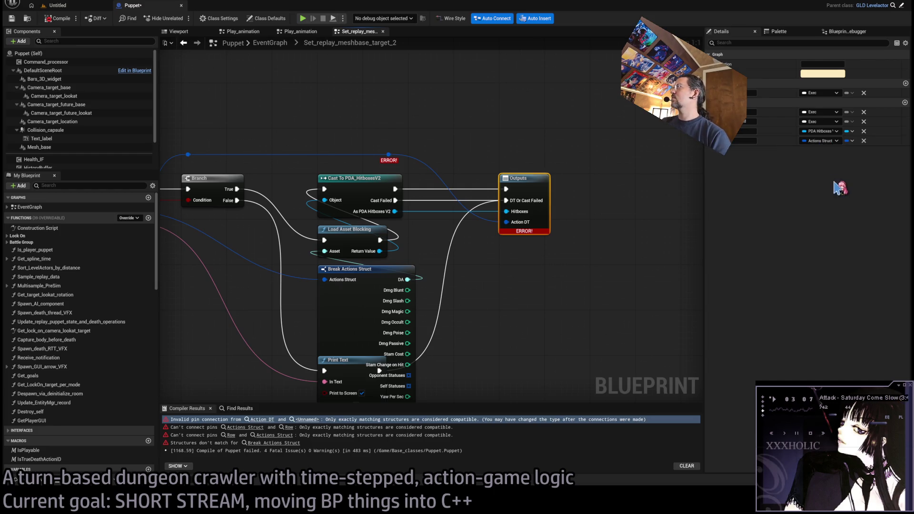
Step: Add a Break Actions node from Row showing only Hitboxes and wire it into Load Asset Blocking
mouse_move(427, 127)
left_mouse_down()
mouse_move(388, 265)
mouse_move(435, 261)
mouse_move(348, 189)
left_mouse_up()
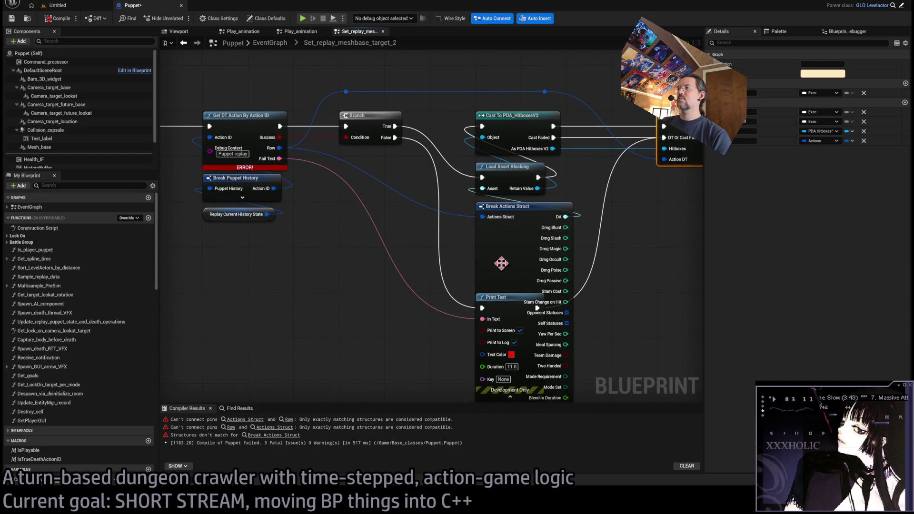
scroll(602, 260, "down", 2)
left_click_drag(546, 226, 413, 264)
mouse_move(362, 189)
left_mouse_down()
mouse_move(405, 134)
mouse_move(337, 287)
left_mouse_up()
left_click(371, 315)
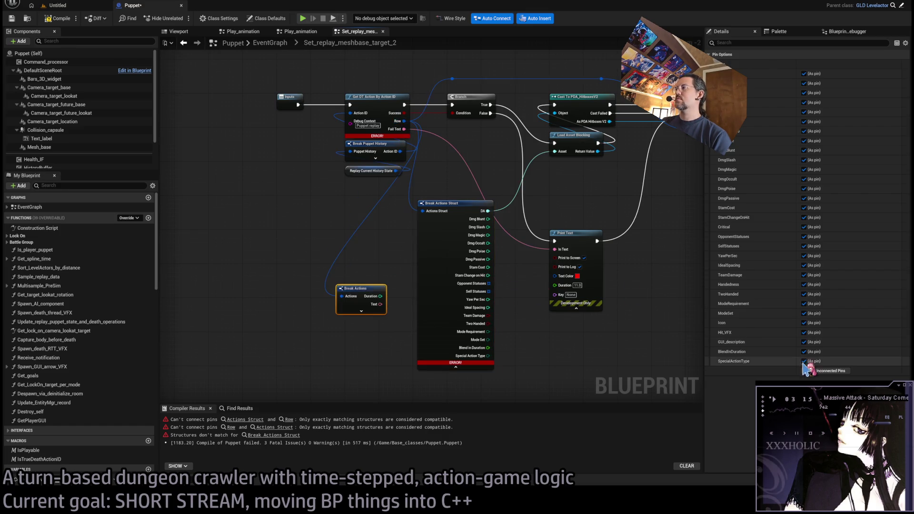
left_click(826, 371)
left_click(804, 92)
mouse_move(488, 211)
left_mouse_down()
mouse_move(380, 296)
mouse_move(502, 174)
mouse_move(571, 176)
left_mouse_up()
Step: Delete the old Break Actions Struct node and recompile Puppet successfully
left_click(456, 286)
key("Delete")
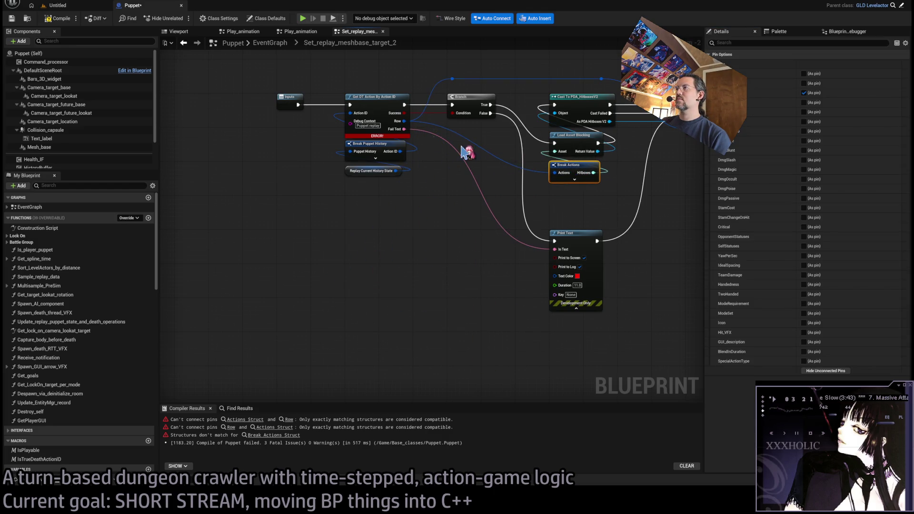
left_click(58, 18)
left_click_drag(435, 235, 294, 289)
left_click(193, 112)
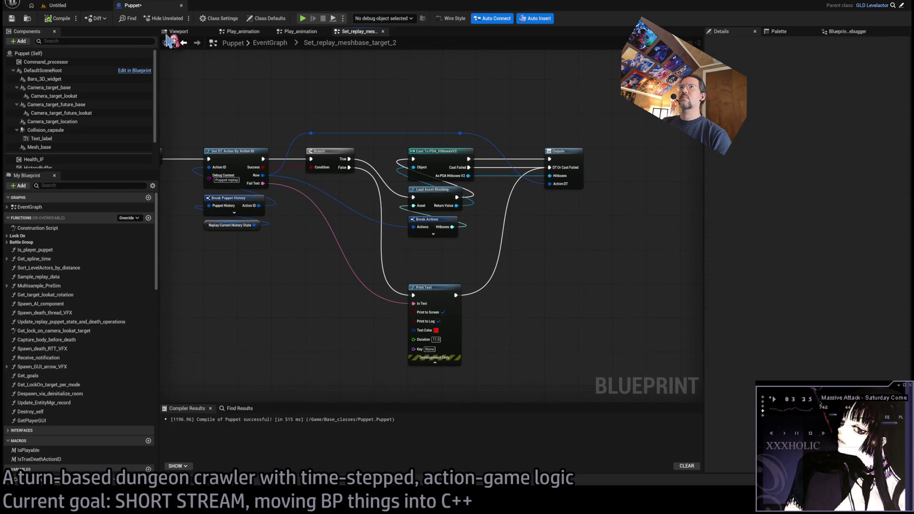
key("ctrl+p")
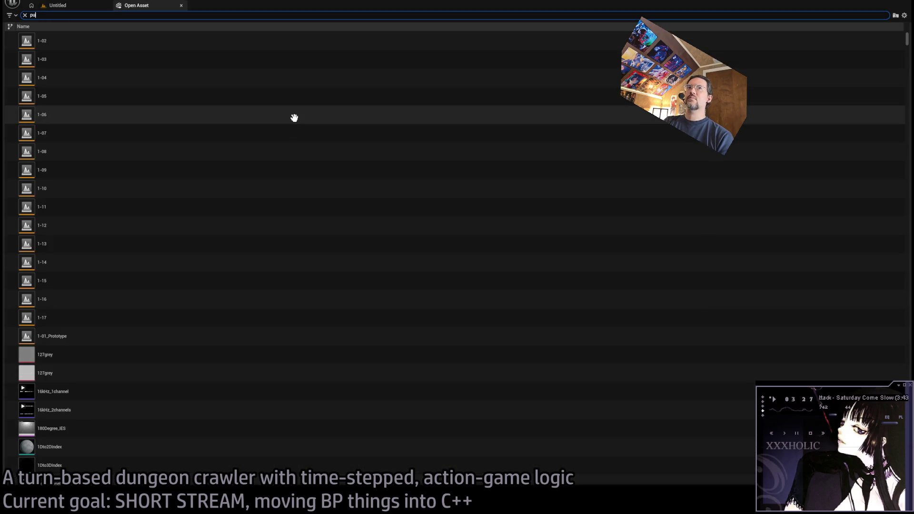
Step: Open the Humanoid Blueprint from a 'humanoid' search, compile it, and close its tab
type("humanoid")
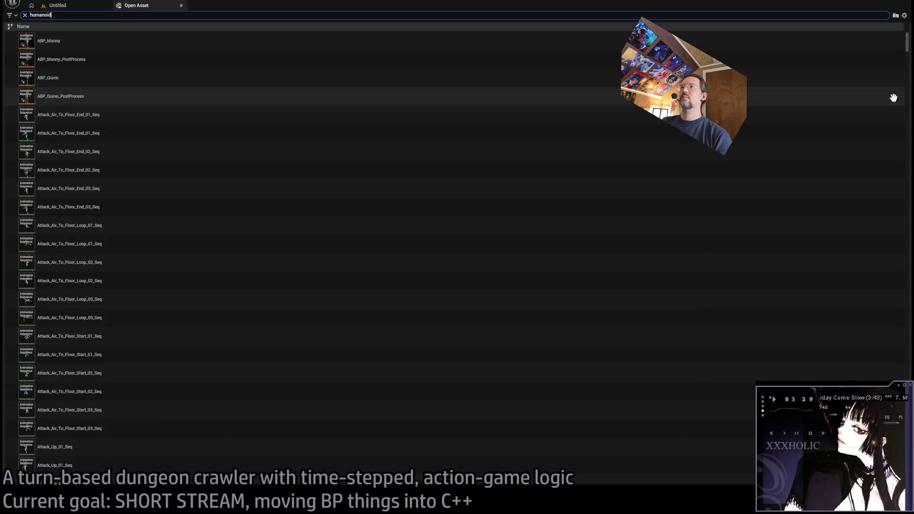
left_click_drag(905, 84, 908, 297)
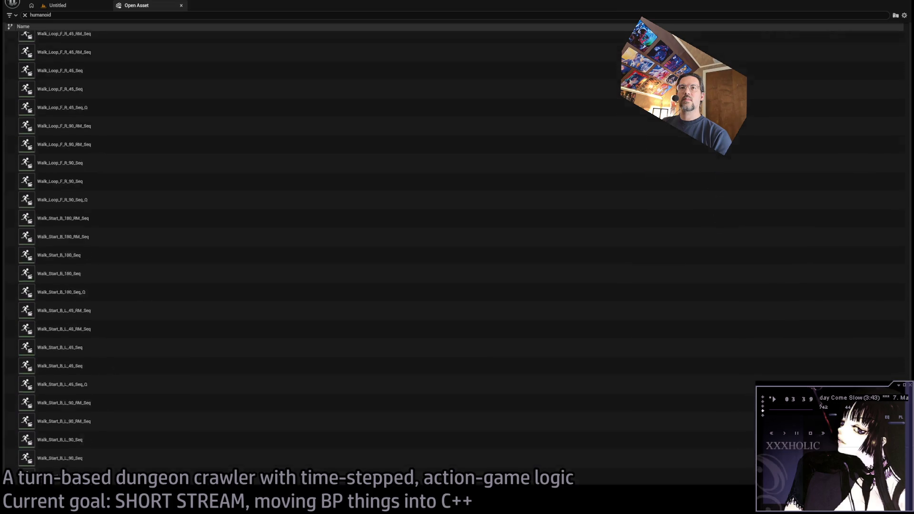
left_click_drag(898, 244, 904, 155)
left_click(118, 185)
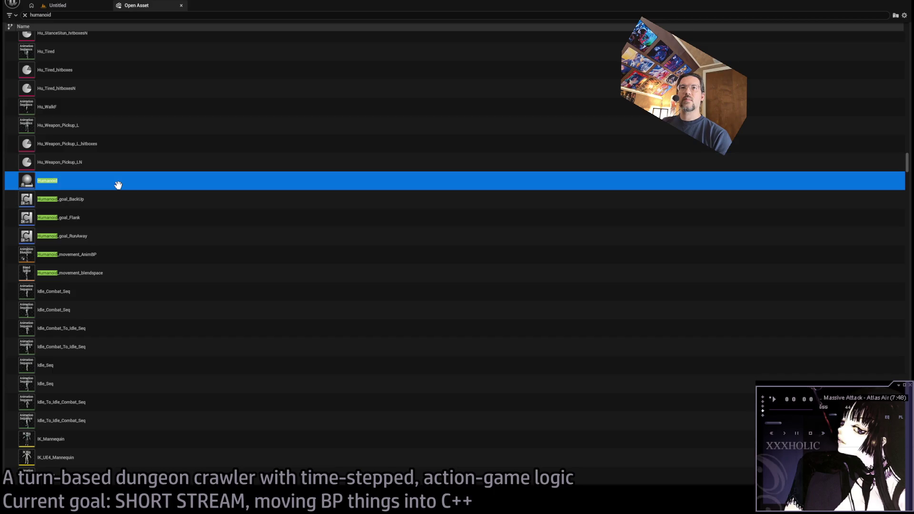
key("Return")
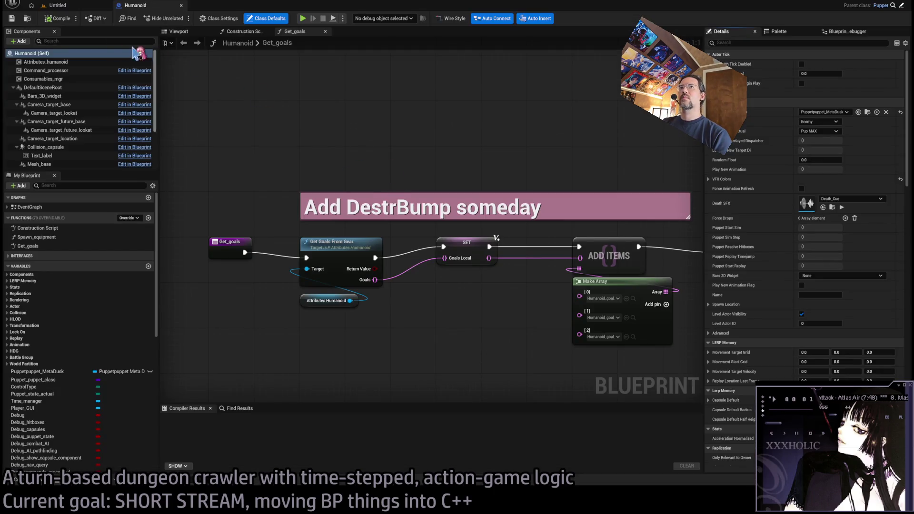
left_click(53, 20)
middle_click(143, 8)
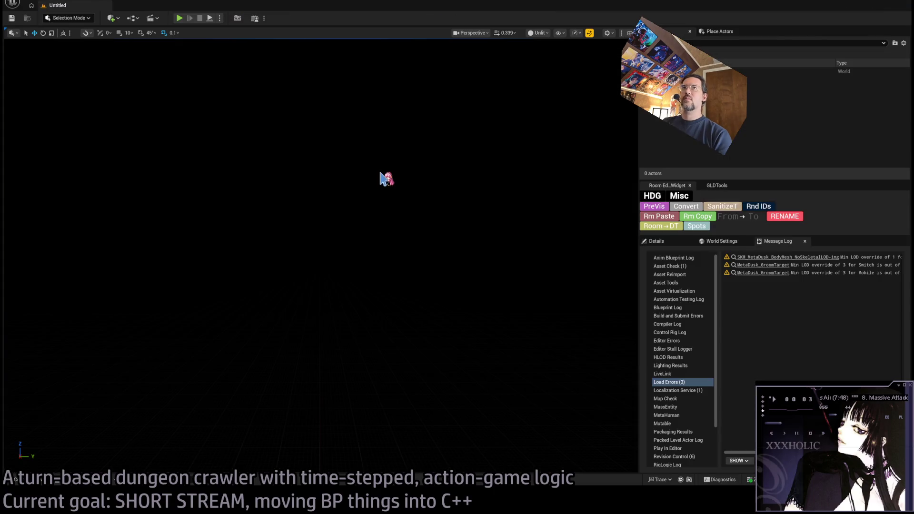
Step: Open the Monster Blueprint from an 'er' asset search
key("ctrl+p")
type("monster")
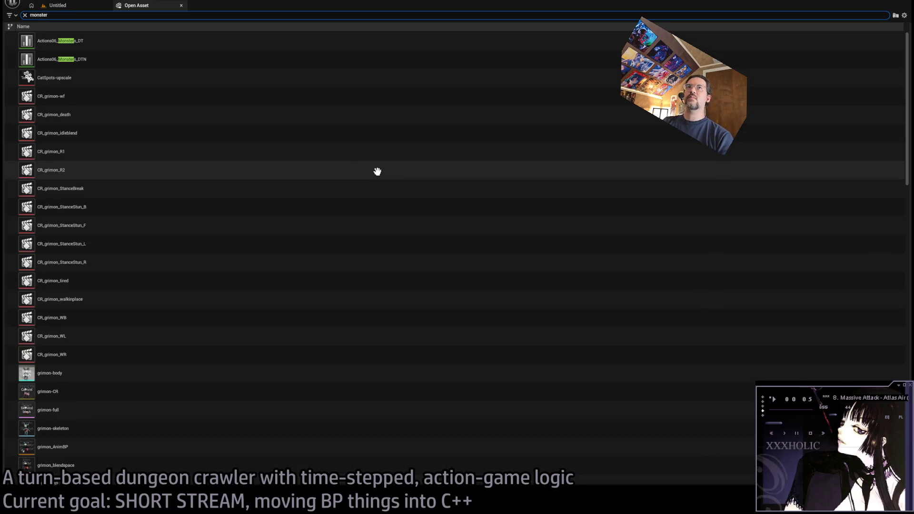
scroll(215, 210, "down", 5)
scroll(214, 224, "down", 6)
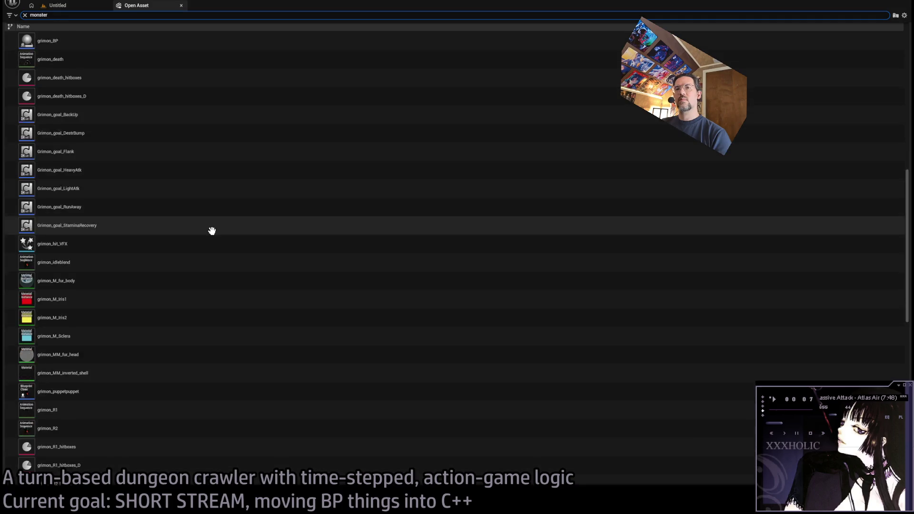
left_click_drag(907, 241, 908, 362)
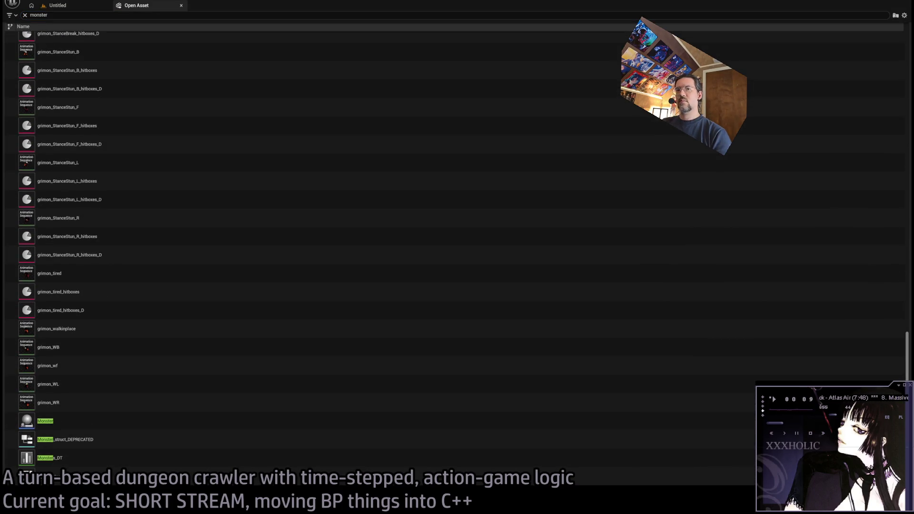
left_click(203, 426)
key("Return")
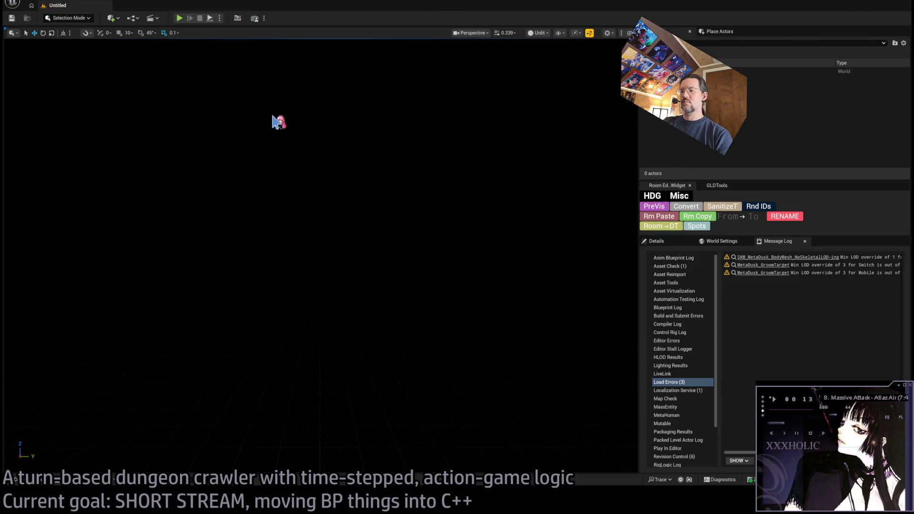
Step: Open the grimon_puppetpuppet and Puppetpuppet Blueprints via a 'puppetp' search
key("ctrl+p")
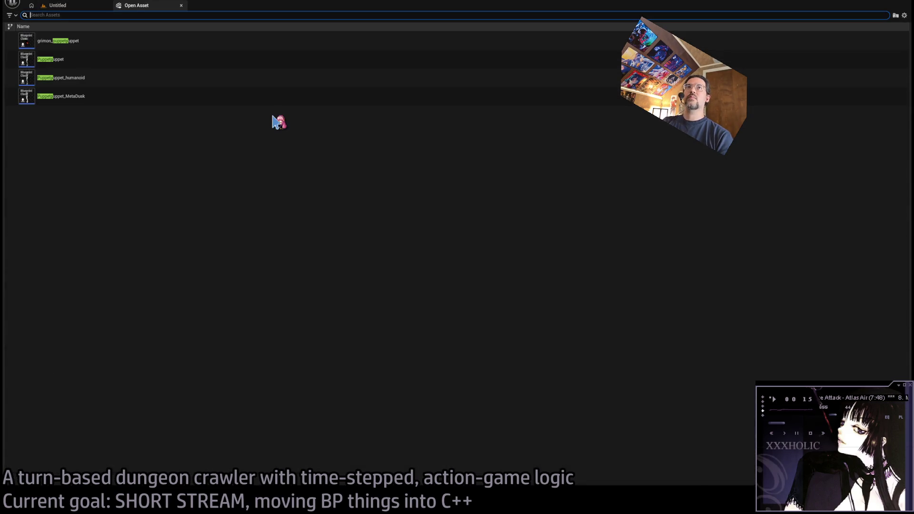
left_click(76, 45)
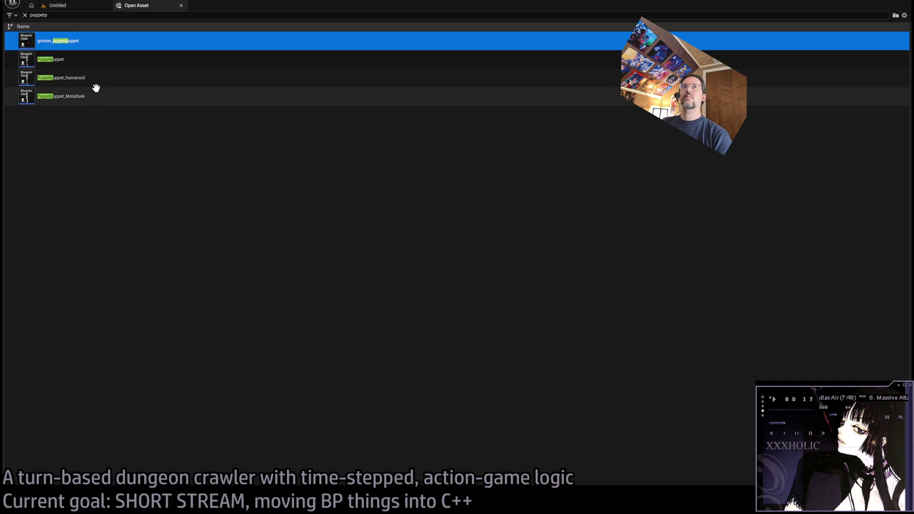
left_click(96, 96, "shift")
left_click_drag(61, 57, 64, 49)
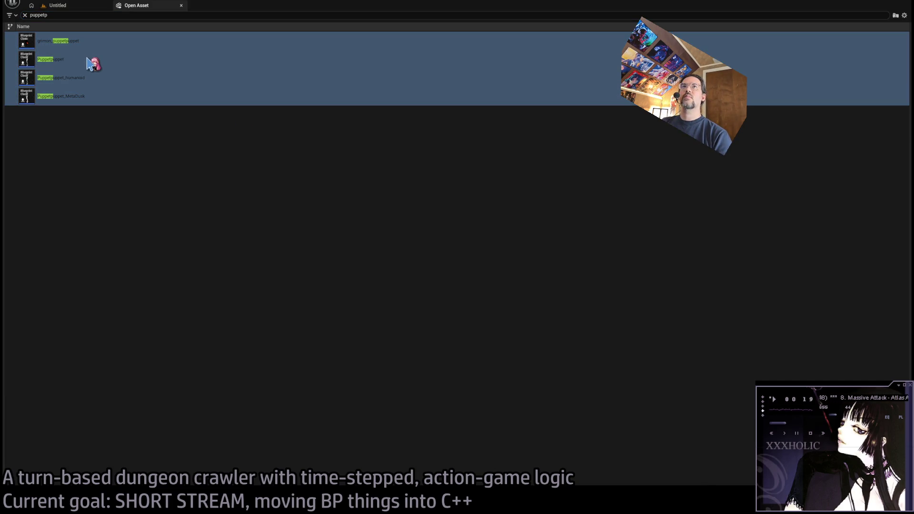
double_click(53, 40)
key("ctrl+p")
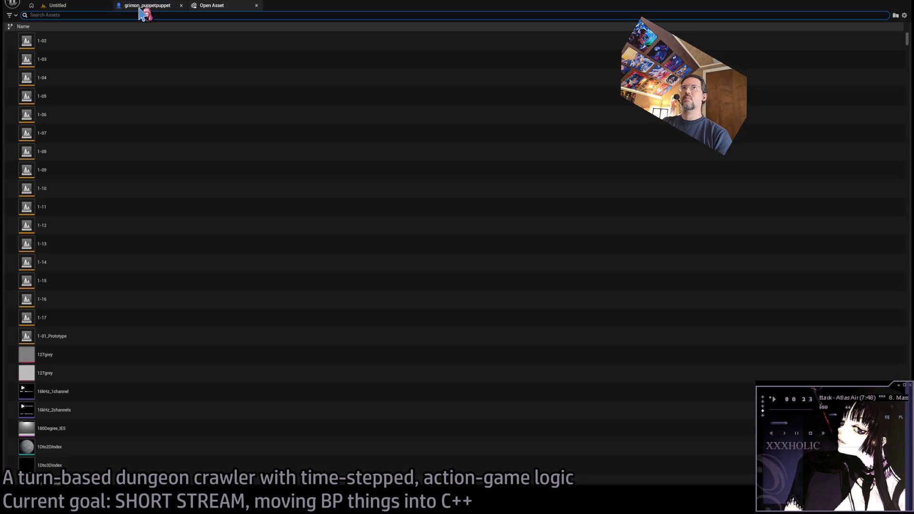
type("puppetp")
left_click(76, 58)
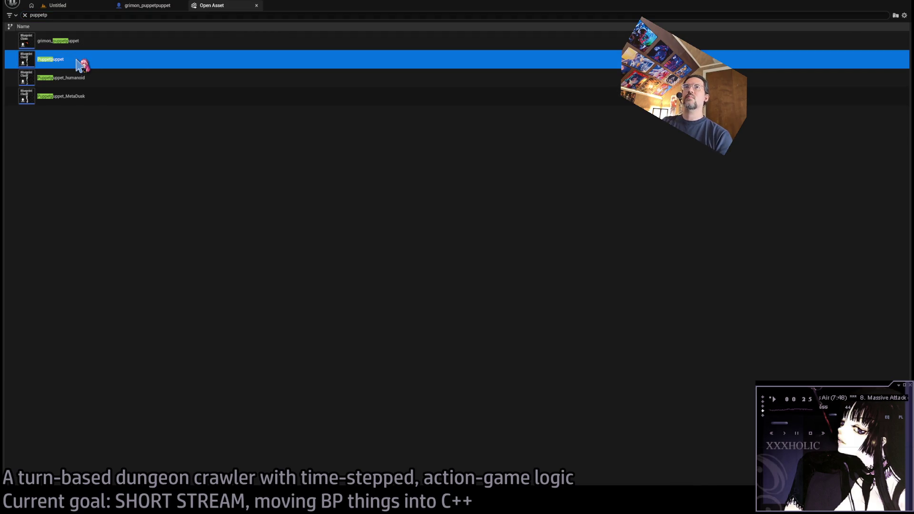
double_click(77, 61)
Step: Open the Puppetpuppet_humanoid and Puppetpuppet_MetaDusk Blueprints via 'puppetp' searches
key("ctrl+p")
type("puppetp")
left_click(74, 79)
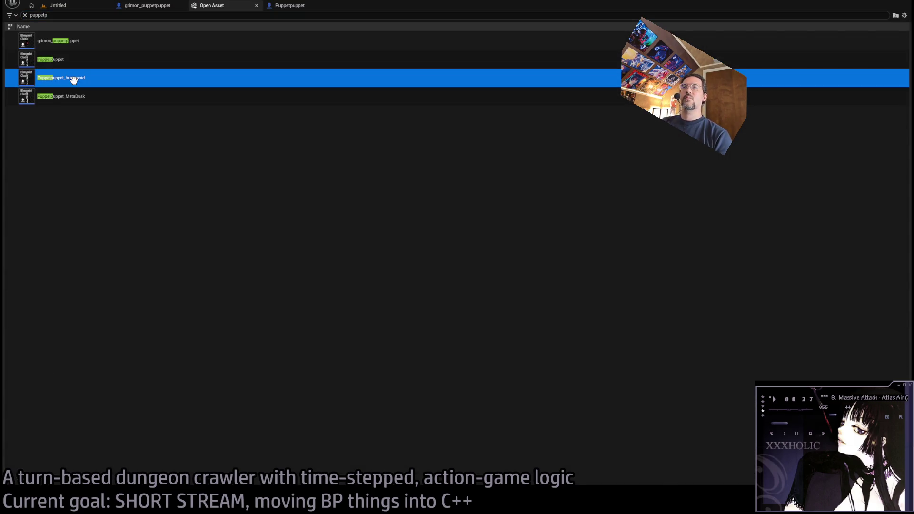
double_click(74, 79)
key("ctrl+p")
type("puppetp")
left_click(81, 101)
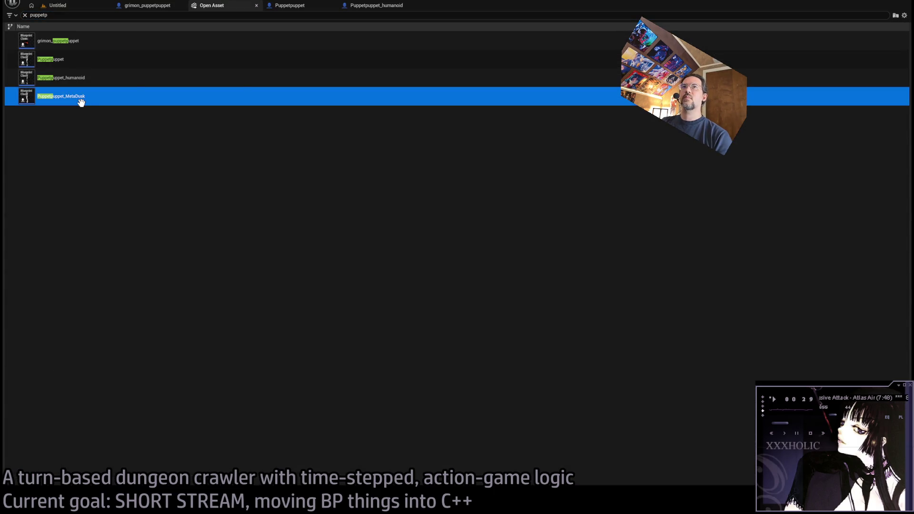
key("Return")
Step: Review Puppetpuppet, then close the Puppetpuppet, grimon_puppetpuppet and Puppetpuppet_humanoid tabs
left_click(301, 5)
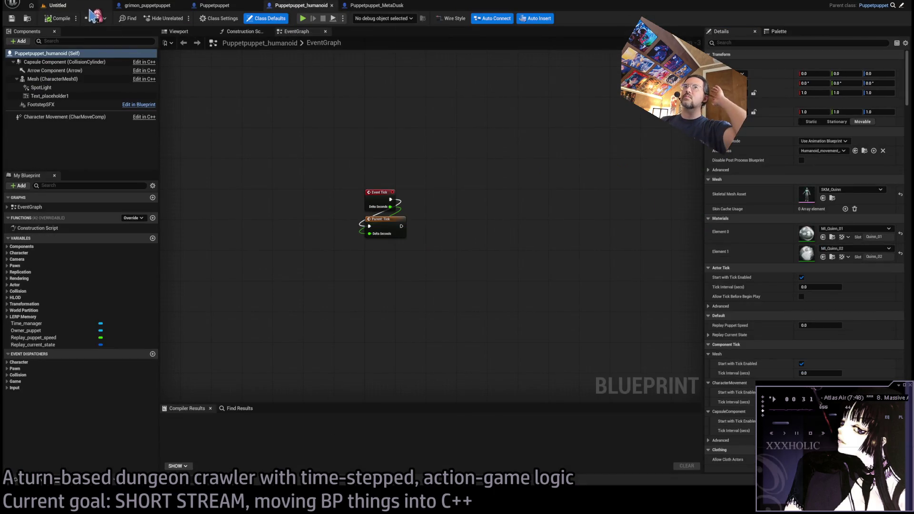
left_click(212, 8)
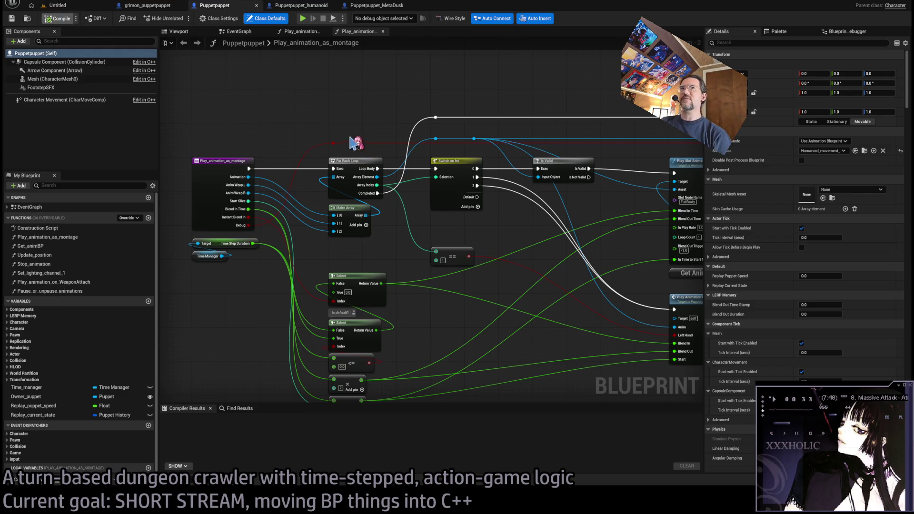
scroll(273, 134, "down", 4)
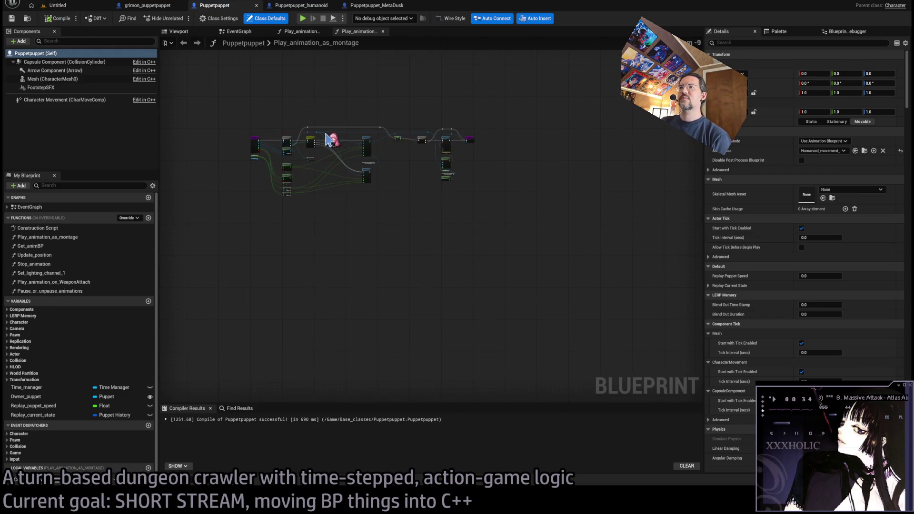
middle_click(228, 7)
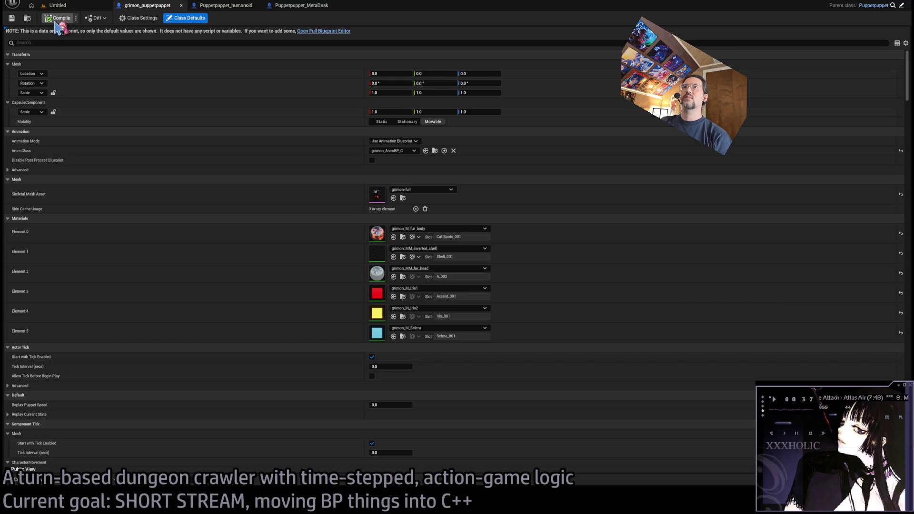
middle_click(164, 6)
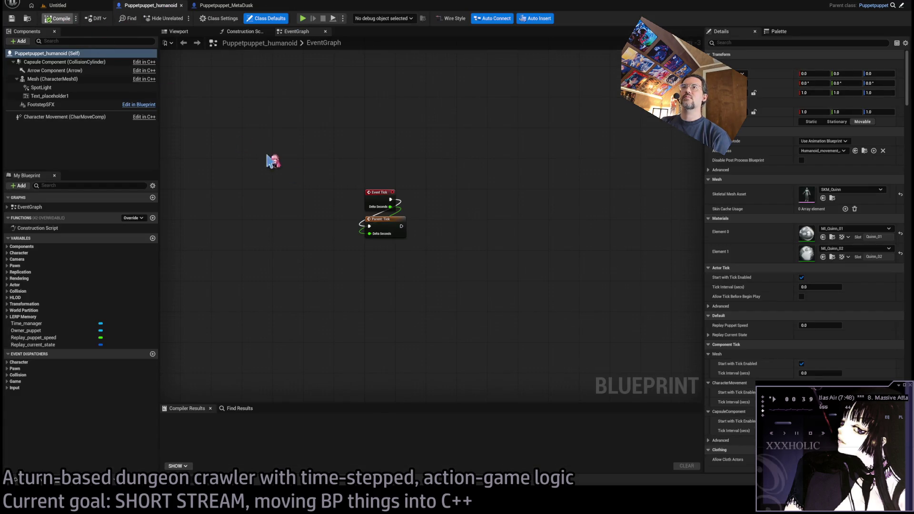
middle_click(143, 5)
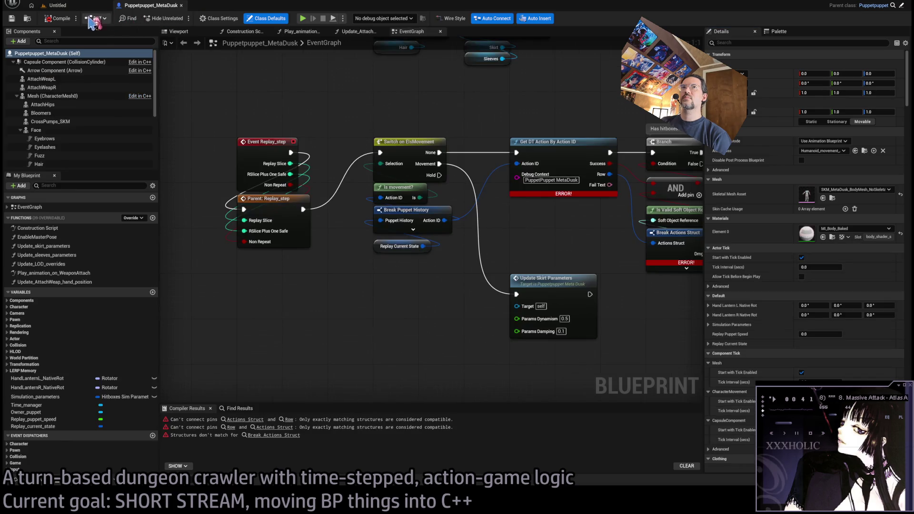
Step: Compile Puppetpuppet_MetaDusk to surface its errors and bring Branch and Load Asset into view
left_click(58, 18)
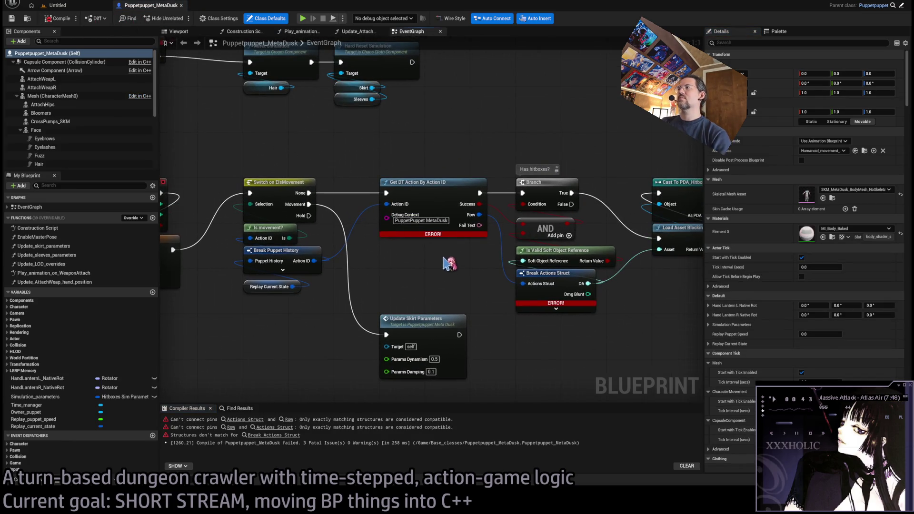
scroll(410, 228, "down", 2)
scroll(309, 210, "up", 1)
left_click_drag(500, 249, 362, 253)
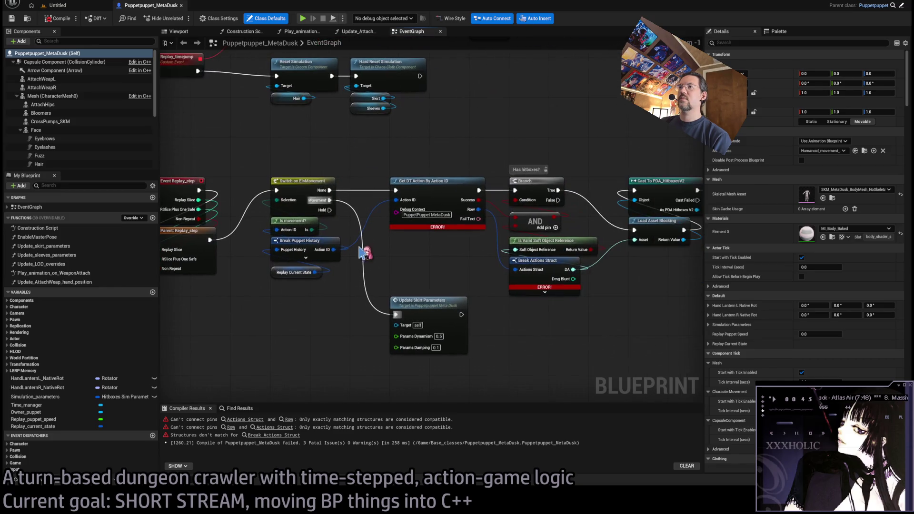
Step: Route the hitbox link through a Break Actions Hitboxes pin, delete the struct node, and save
mouse_move(460, 259)
left_mouse_down()
mouse_move(351, 198)
mouse_move(406, 339)
left_mouse_up()
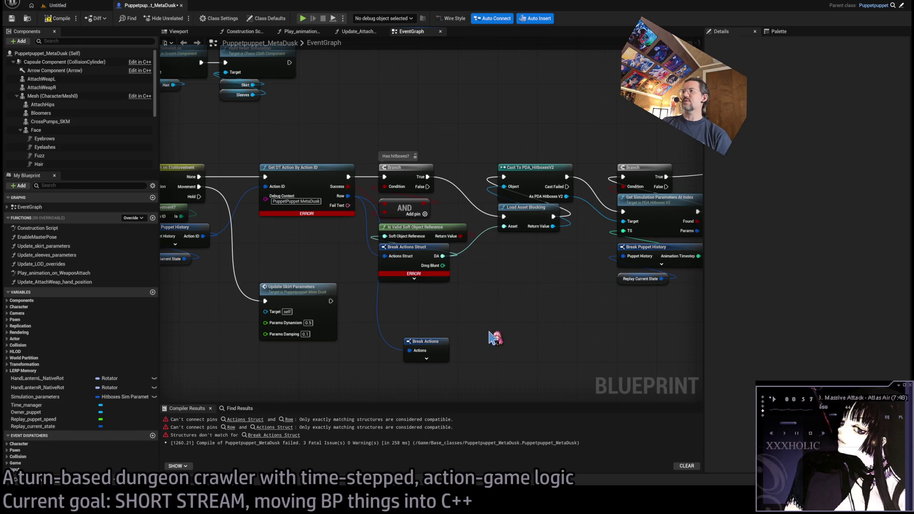
left_click(805, 93)
mouse_move(437, 259)
left_mouse_down()
mouse_move(454, 350)
mouse_move(405, 260)
left_mouse_up()
left_click(404, 247)
key("Delete")
left_click(481, 312)
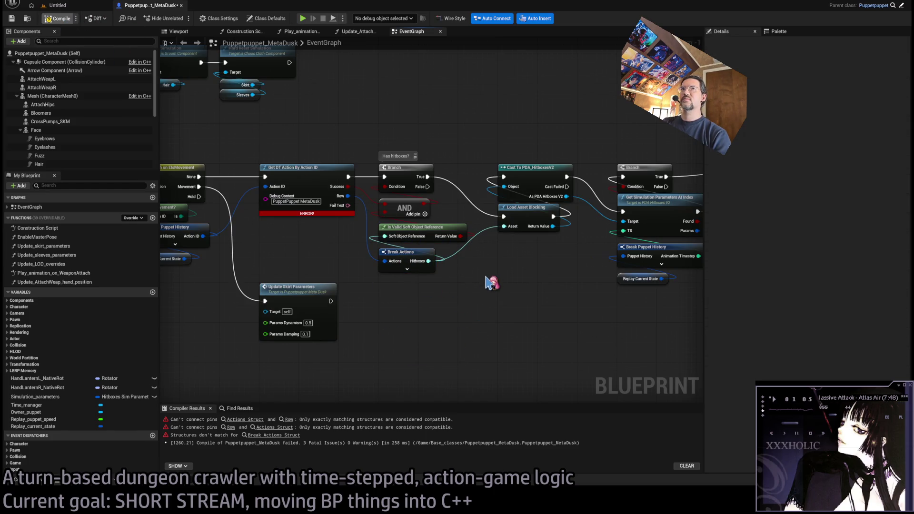
key("ctrl+s")
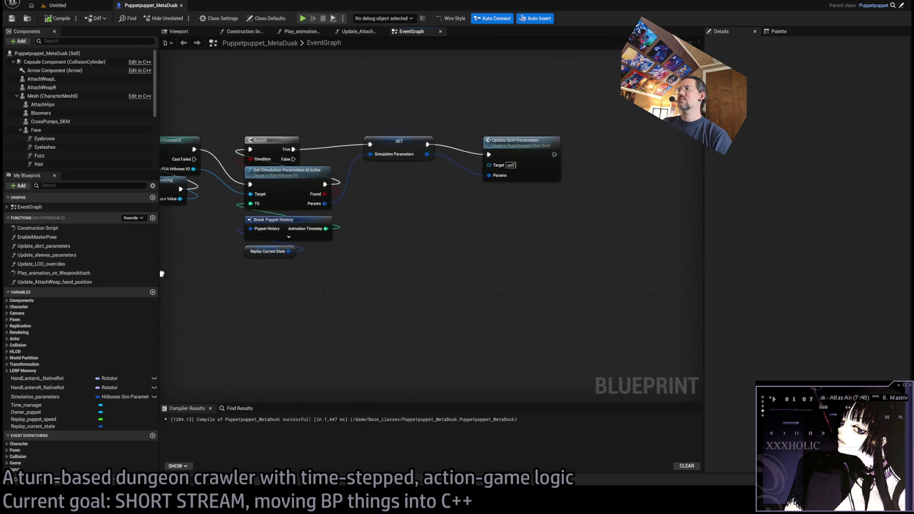
Step: Close MetaDusk, then open BPC_projectile_simulator from a 'project' search and compile it
middle_click(167, 6)
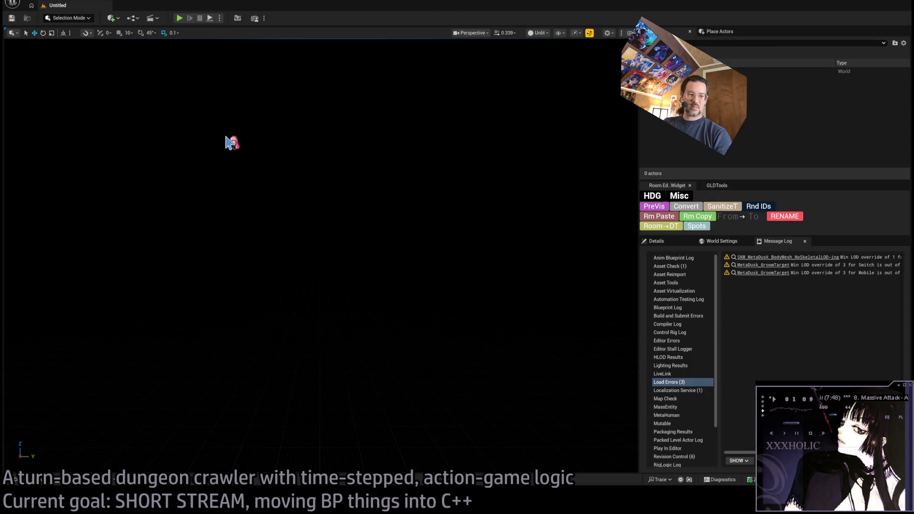
key("ctrl+p")
type("project")
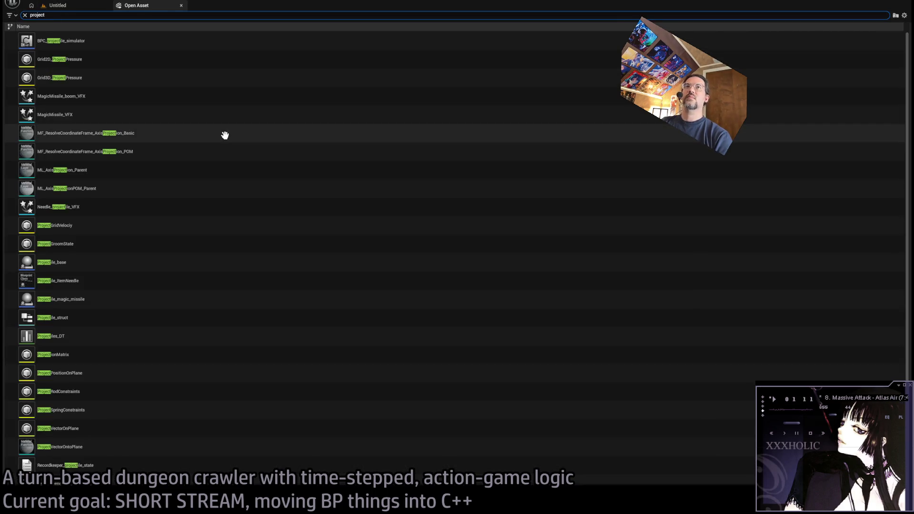
double_click(148, 40)
left_click(58, 18)
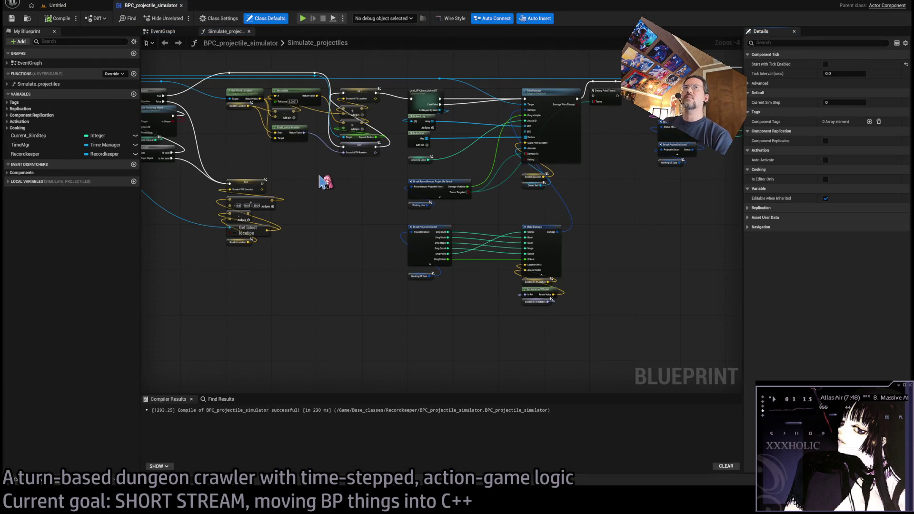
Step: Open Simkeeper and Recordkeeper from a 'record' search, close both, and switch to Player_GUI
key("ctrl+p")
type("recordk")
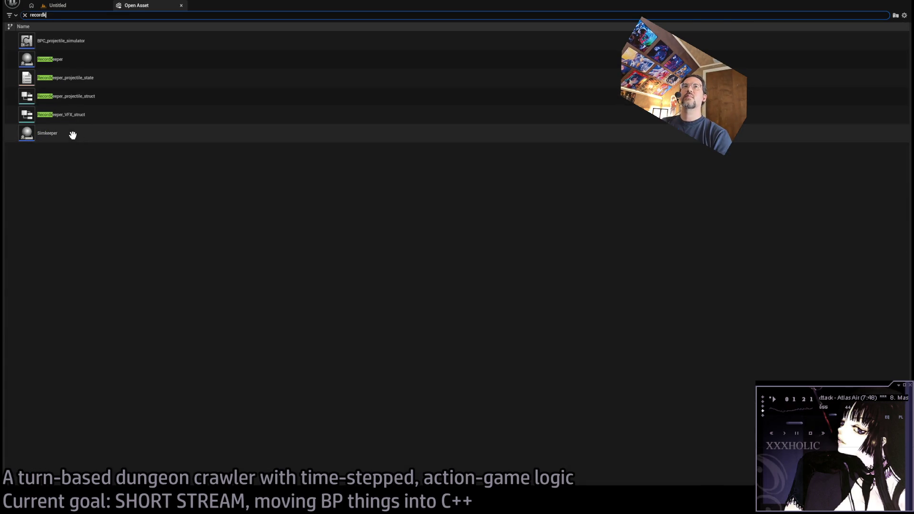
left_click(73, 135)
left_click(75, 60, "ctrl")
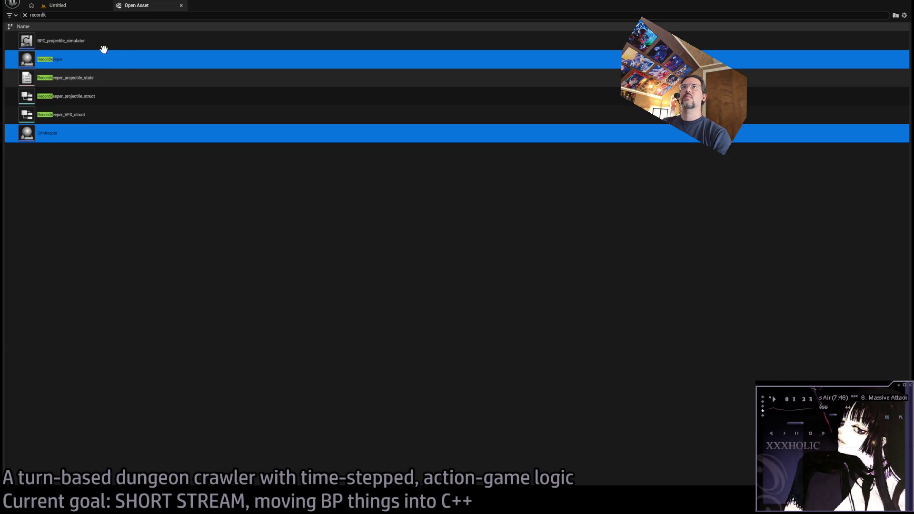
key("Return")
left_click(126, 9)
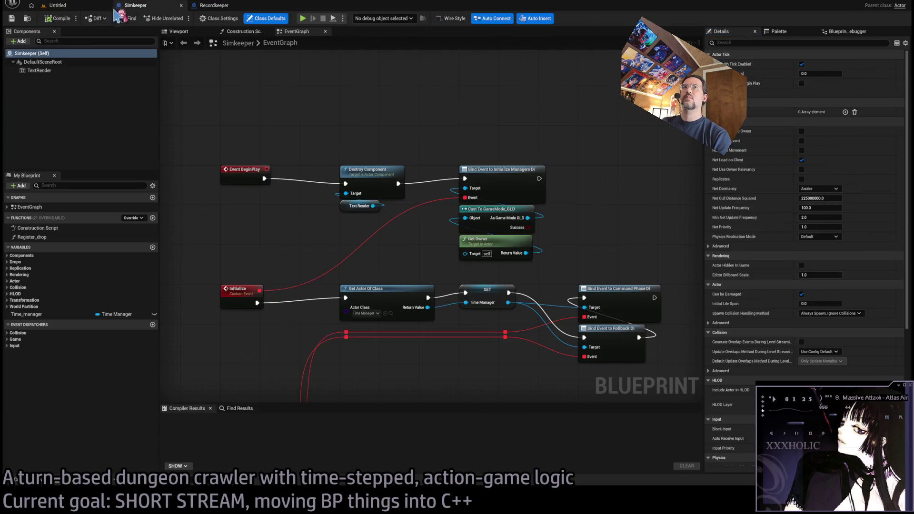
left_click(181, 5)
middle_click(106, 4)
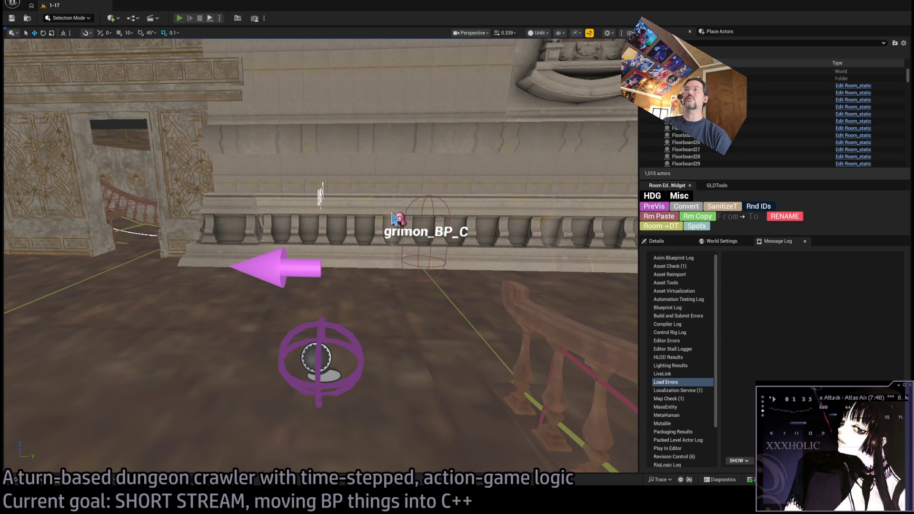
left_click(138, 5)
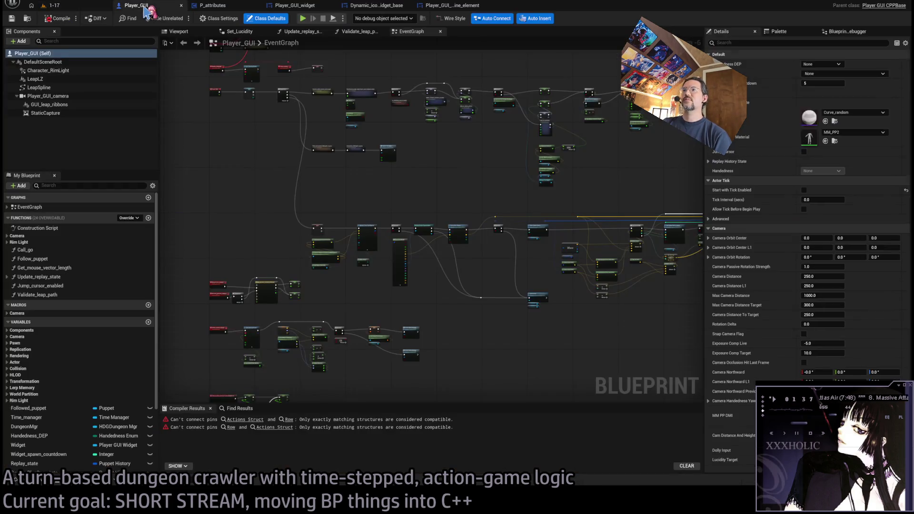
Step: Wire a Break Actions node's Handedness output into SET Handedness and delete the old struct node
left_click(245, 420)
scroll(336, 232, "up", 4)
left_click_drag(335, 115, 341, 273)
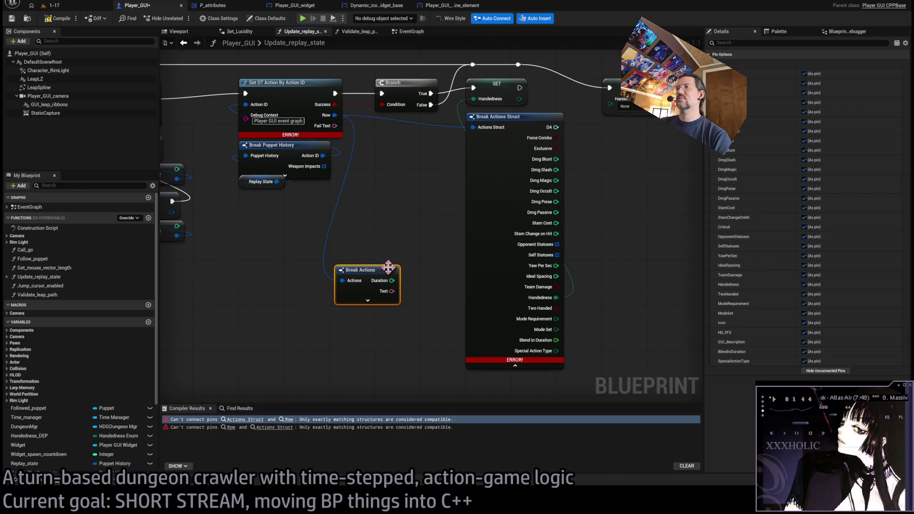
left_click(841, 373)
left_click(804, 285)
left_click_drag(474, 98, 419, 289)
left_click(490, 265)
key("Delete")
left_click_drag(365, 270, 497, 118)
Step: Compile Player_GUI successfully, close it, and compile P_attributes
left_click(58, 20)
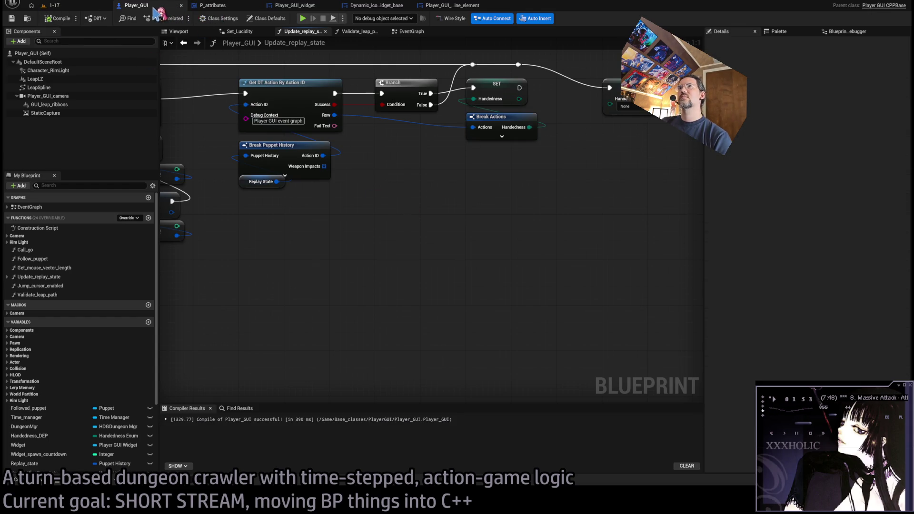
middle_click(155, 10)
left_click(59, 20)
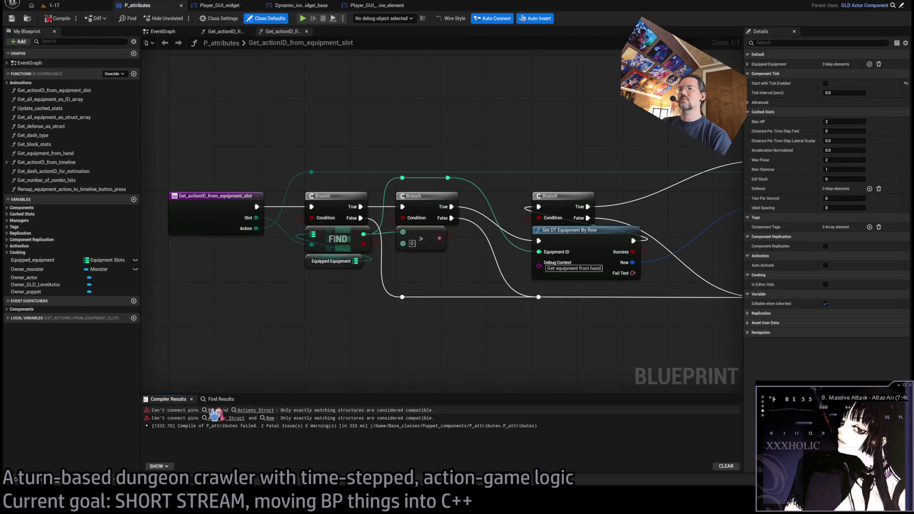
Step: Replace the Break Actions Struct with a Break Actions node whose ComboNextRow output feeds Row
left_click(213, 411)
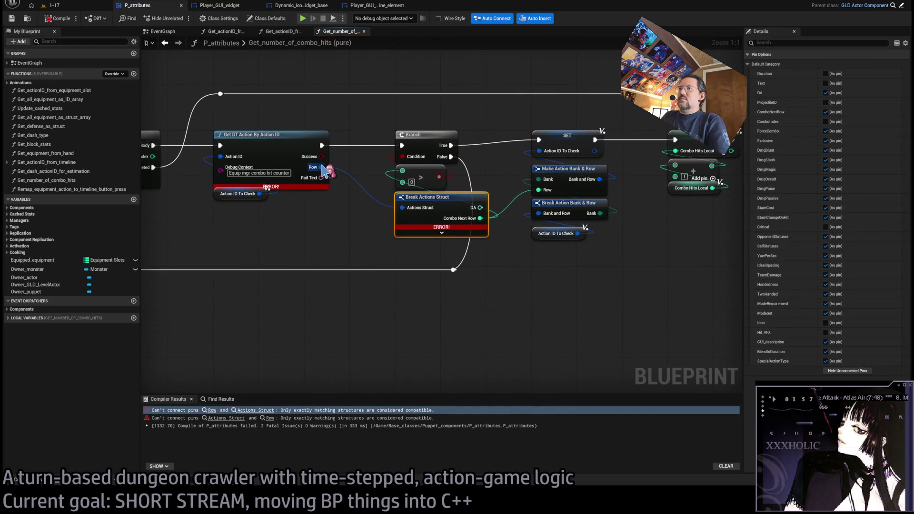
left_click_drag(324, 169, 375, 297)
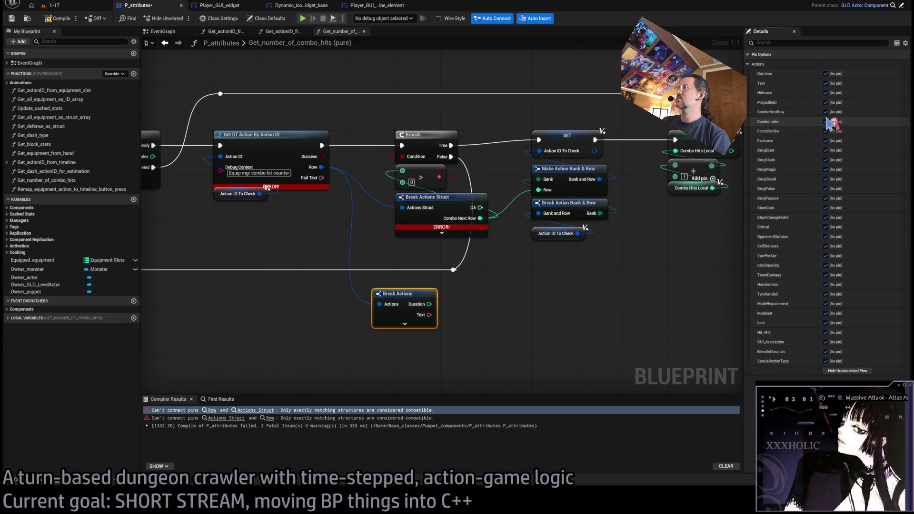
left_click(849, 371)
left_click(826, 112)
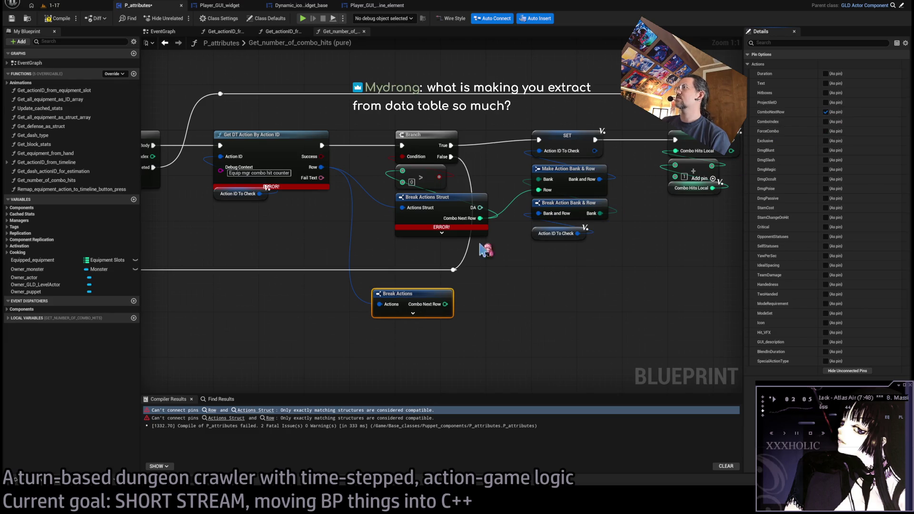
mouse_move(480, 218)
left_mouse_down()
mouse_move(500, 248)
mouse_move(447, 307)
mouse_move(430, 211)
left_mouse_up()
left_click(428, 197)
key("Delete")
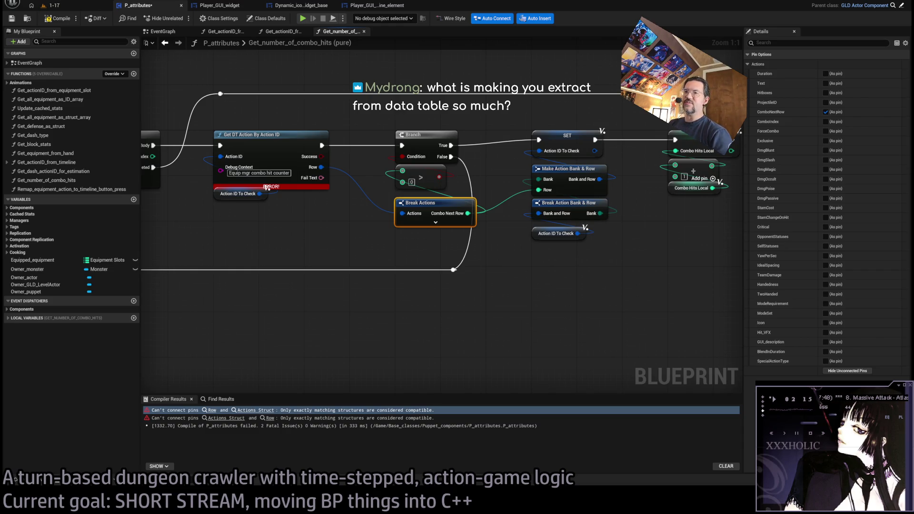
Step: Compile P_attributes successfully, then browse the RPG content folder from the 1-17 level editor
left_click(56, 18)
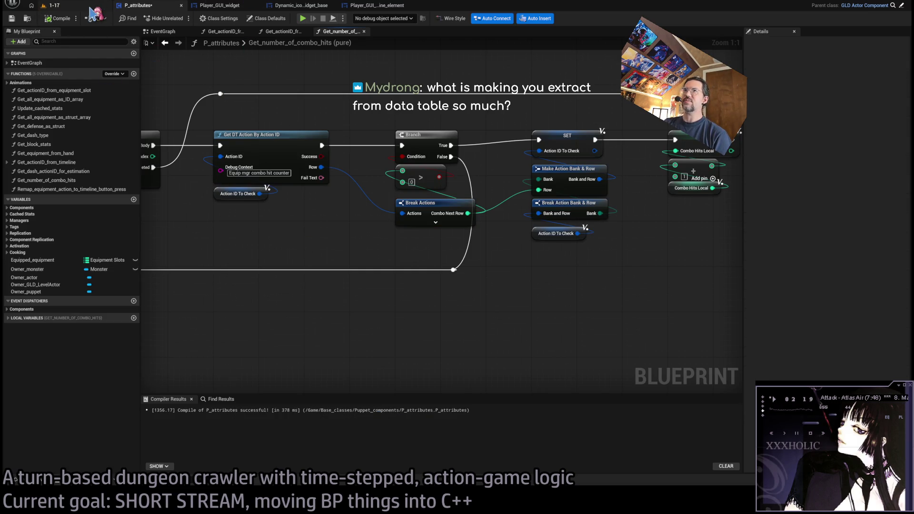
left_click(91, 7)
left_click(27, 481)
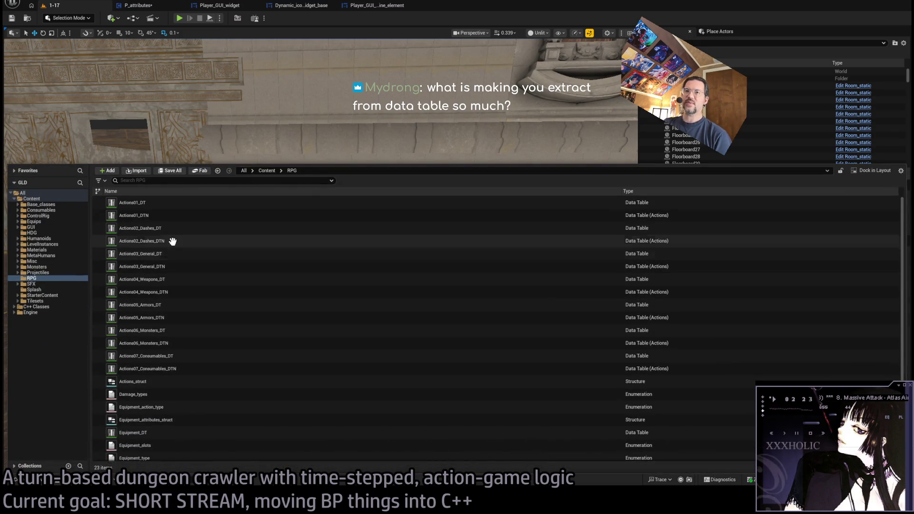
Step: Briefly check Actions03_General_DTN, then open Actions04_Weapons_DTN and view its RapierR1c row
double_click(161, 267)
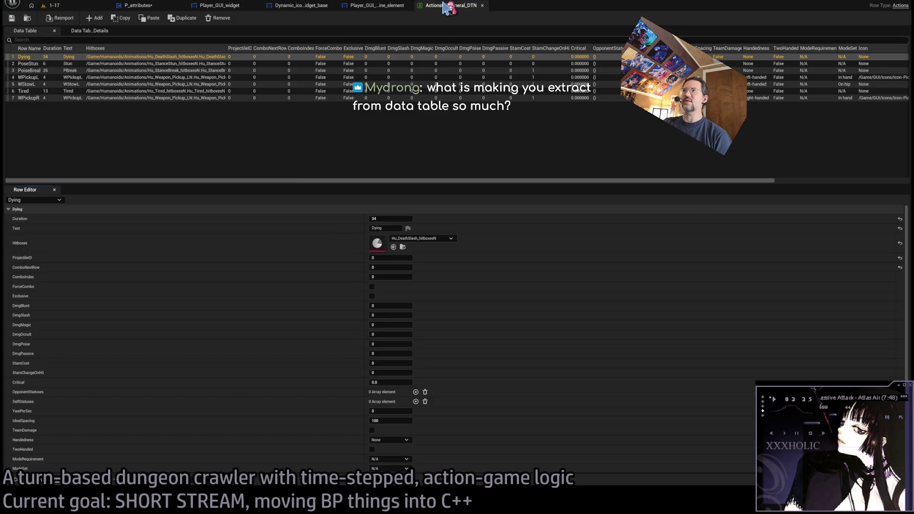
middle_click(447, 7)
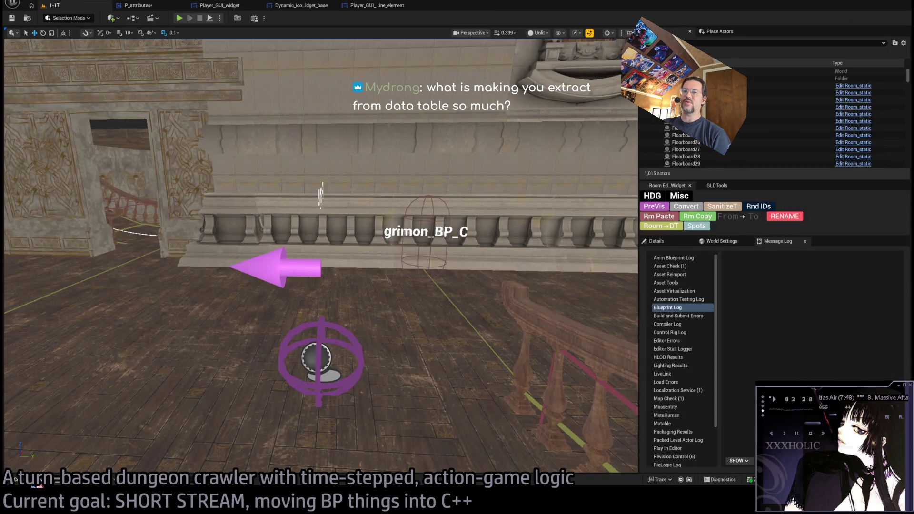
left_click(27, 480)
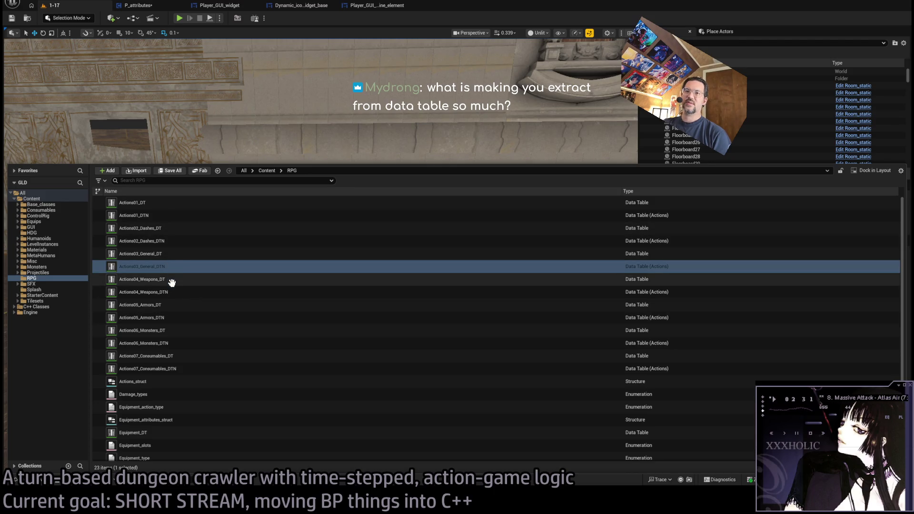
left_click(169, 256)
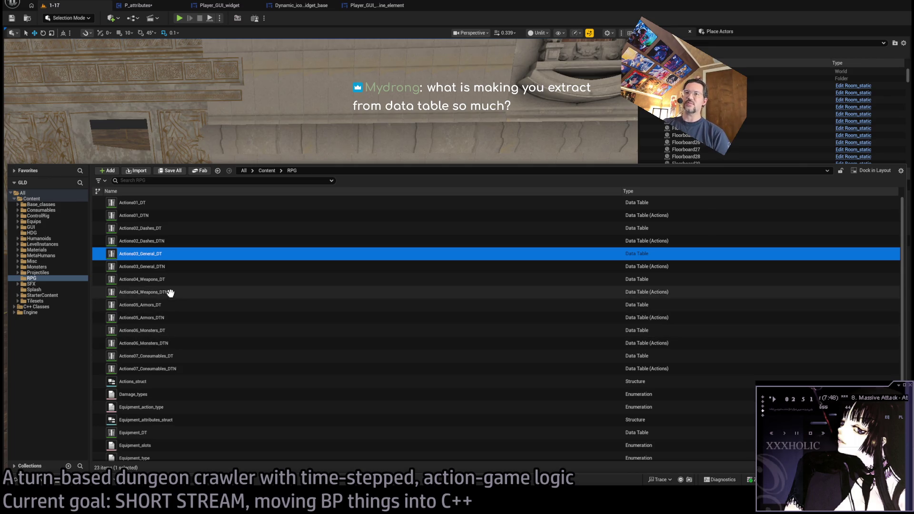
double_click(170, 293)
left_click(198, 70)
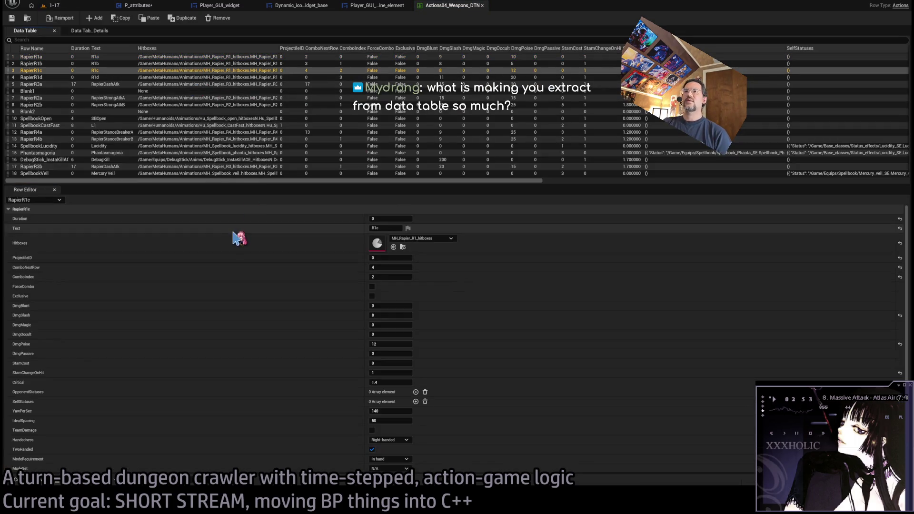
Step: Read RapierR1a's values, then RapierR1b's: ComboNextRow 3, DmgSlash 8, DmgPoise 5, Rapier_thrust VFX
scroll(614, 339, "down", 3)
scroll(527, 336, "up", 3)
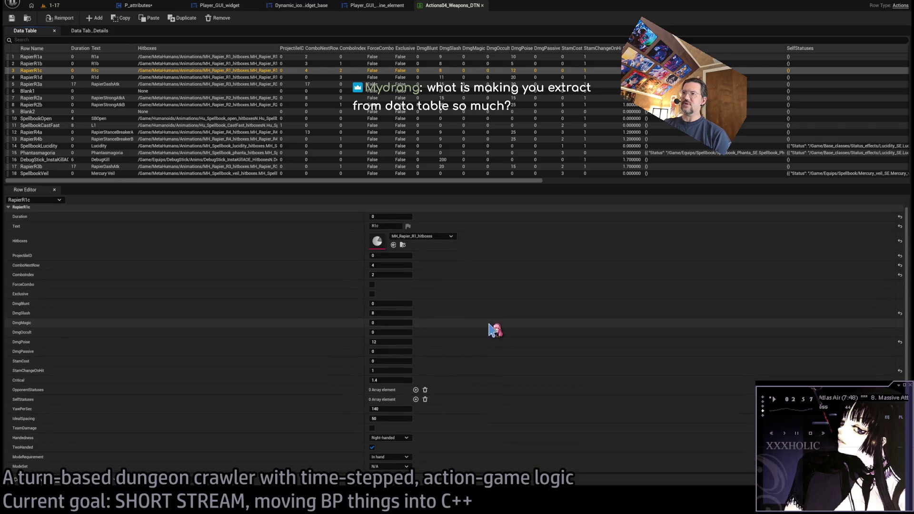
left_click(37, 58)
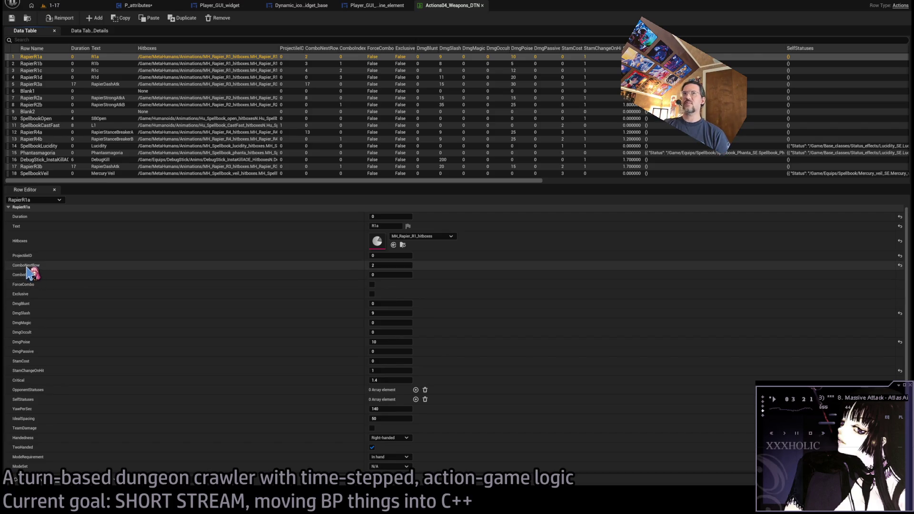
left_click(38, 64)
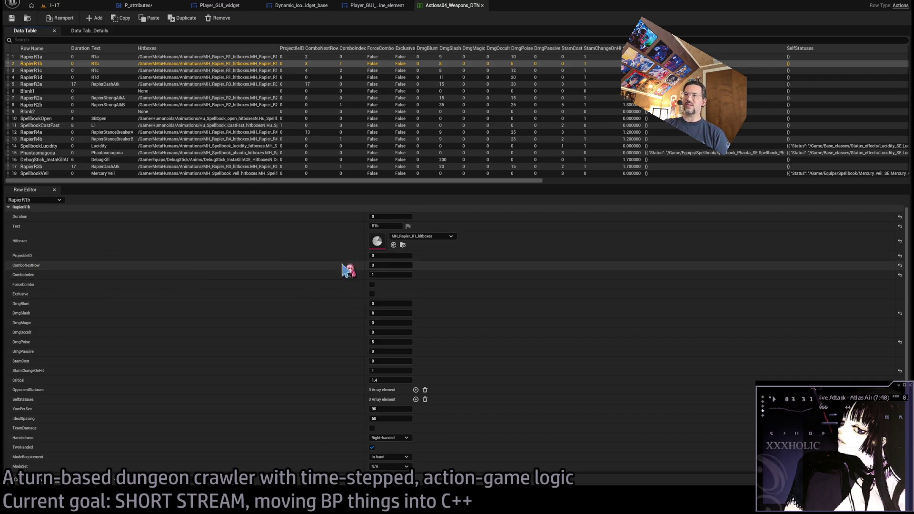
scroll(320, 317, "down", 3)
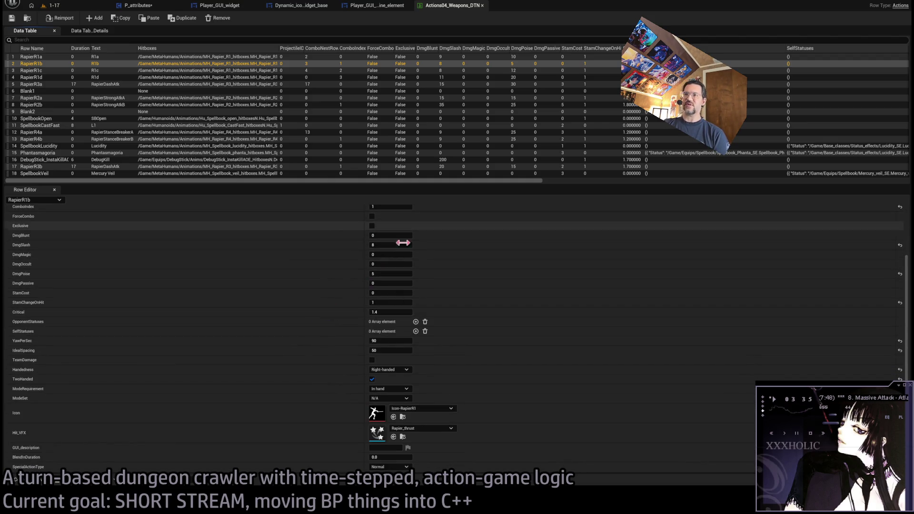
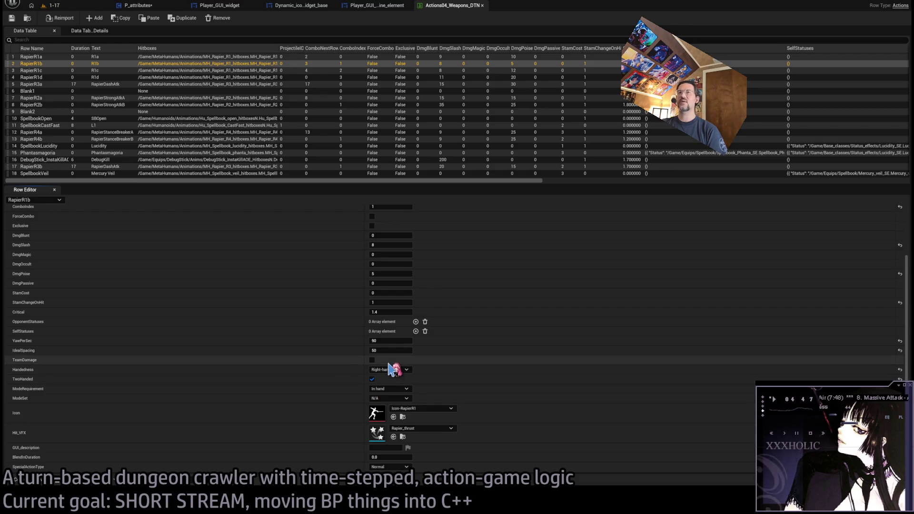
Step: Review the RapierR2b and RapierR1b rows, then hide Rider's build output and fold all structs
left_click(207, 105)
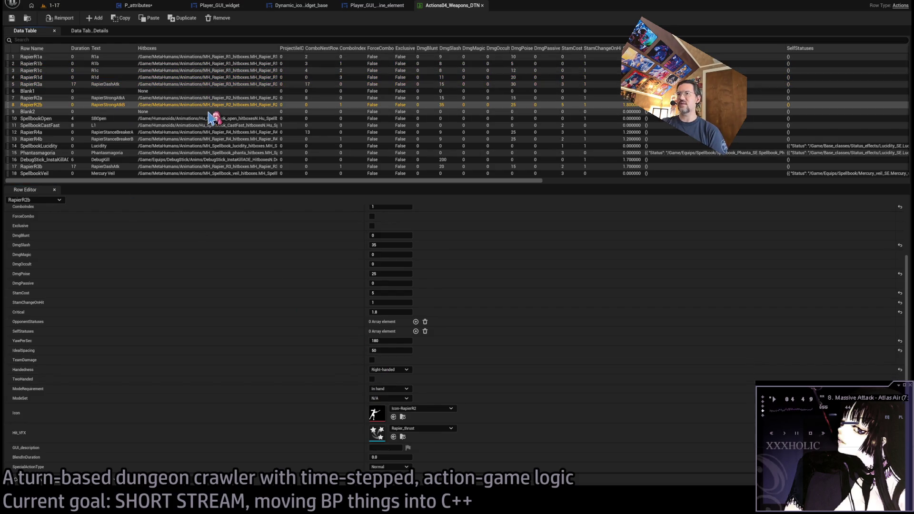
left_click(206, 64)
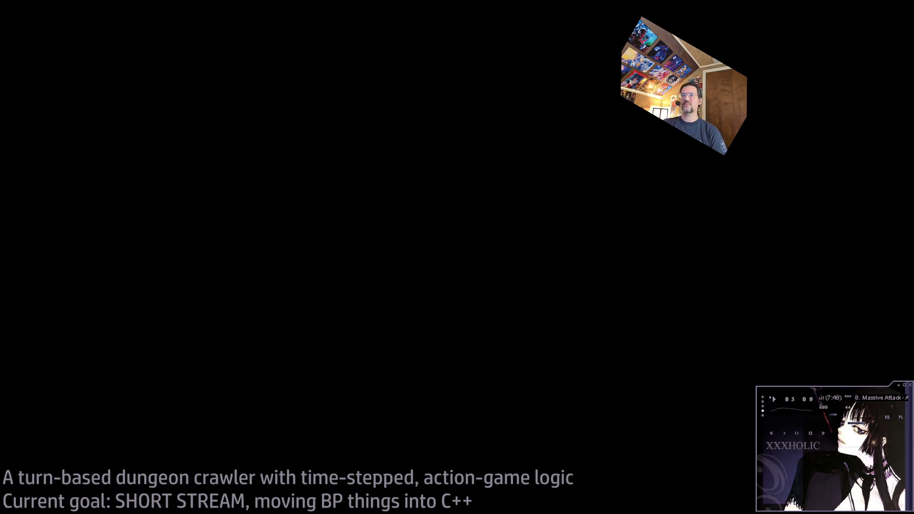
scroll(476, 190, "down", 10)
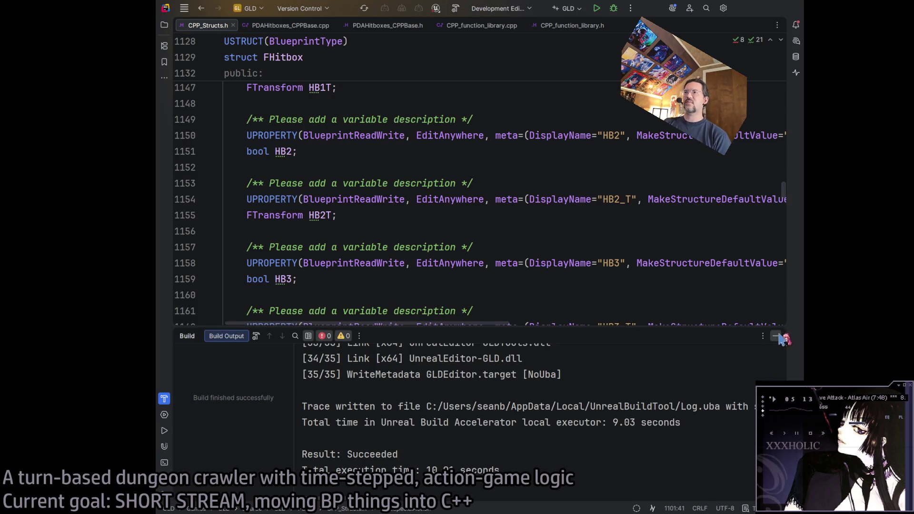
left_click(776, 336)
scroll(366, 154, "up", 6)
left_click(449, 311)
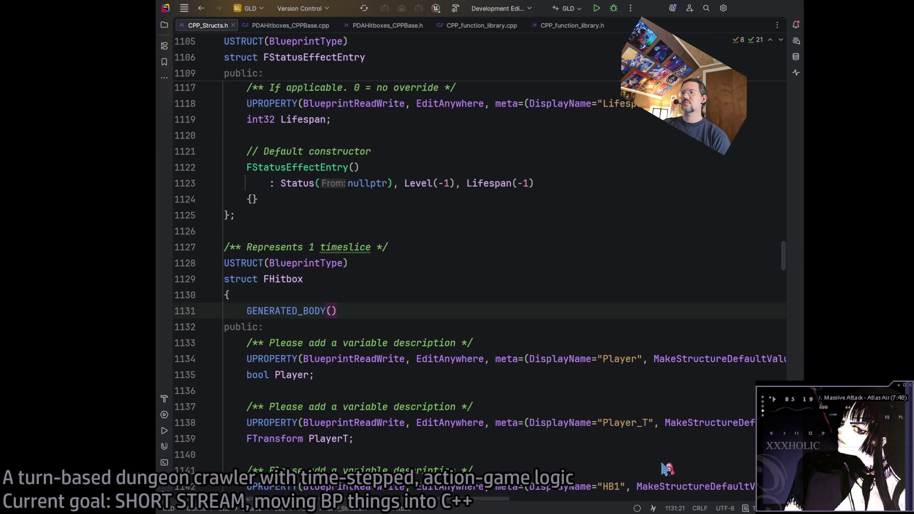
key("ctrl+shift+minus")
Step: Expand FActions and clear the 'TO BE REDESIGNED?' comment above TwoHanded
left_click(213, 391)
scroll(480, 388, "down", 10)
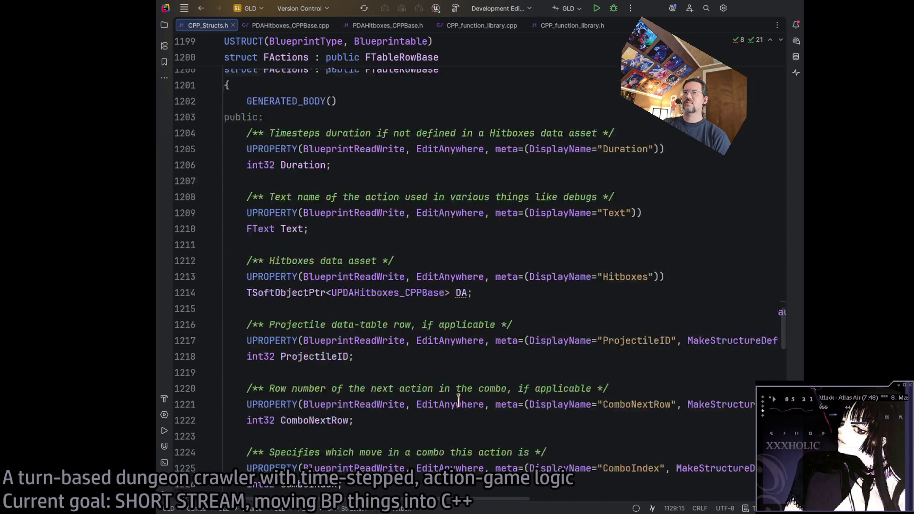
scroll(435, 297, "down", 10)
scroll(438, 299, "down", 5)
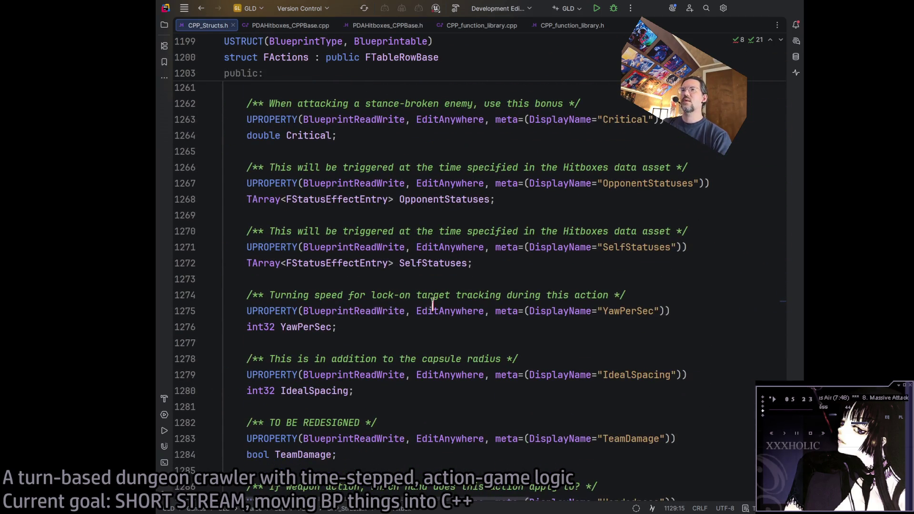
scroll(338, 357, "down", 2)
scroll(314, 369, "down", 4)
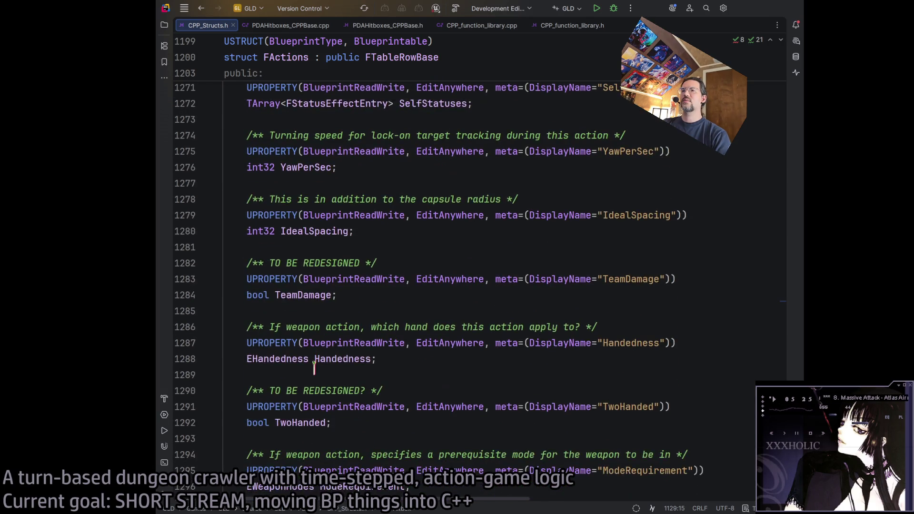
left_click_drag(270, 311, 360, 311)
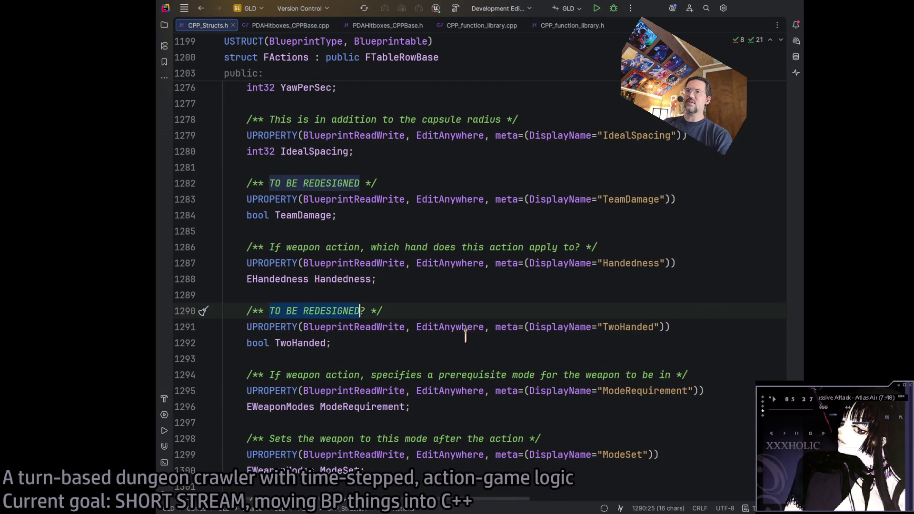
key("BackSpace")
key("Delete")
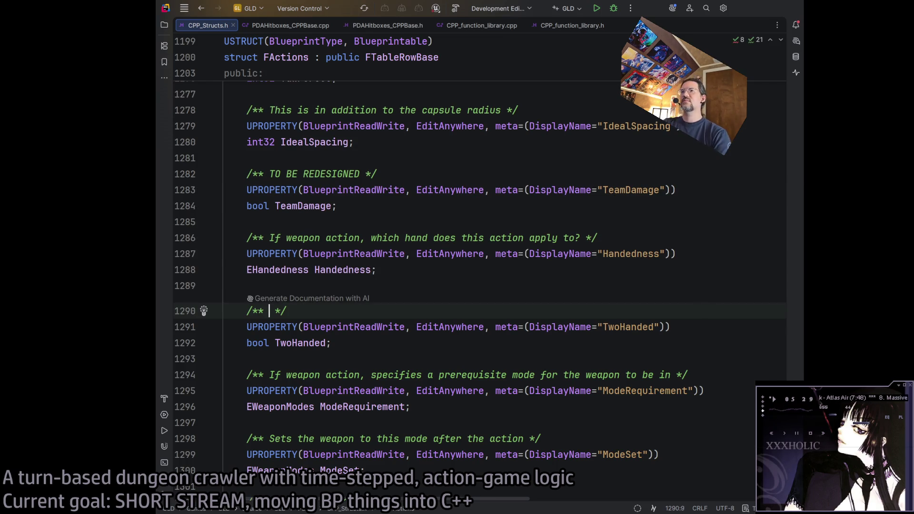
Step: Write the TwoHanded comment as "Pushes the off-hand weapon to 'on hip'" and return to Unreal
type("Pushes the")
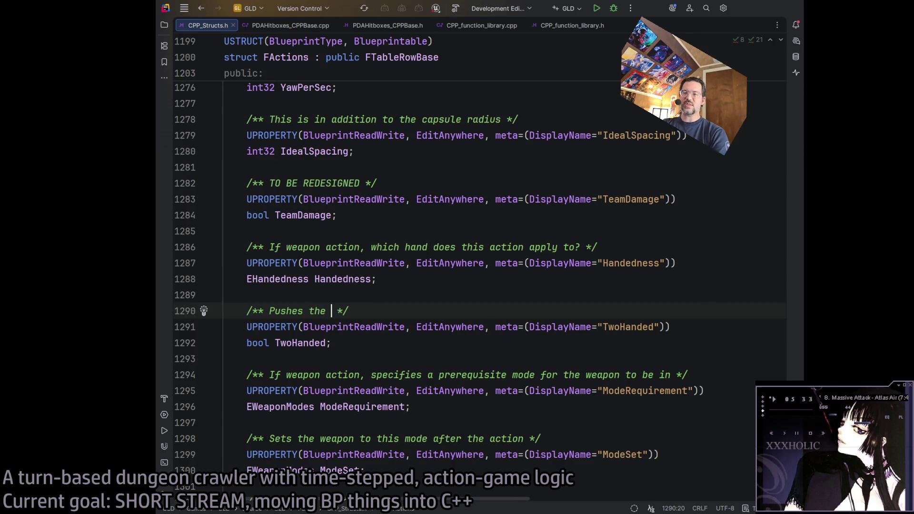
type("hand weapon back into stowage")
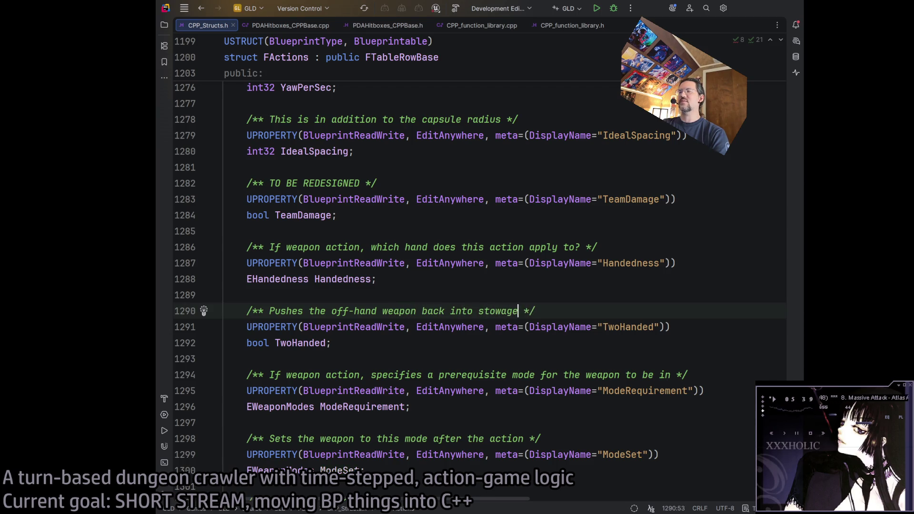
key("BackSpace")
key("BackSpace")
key("BackSpace")
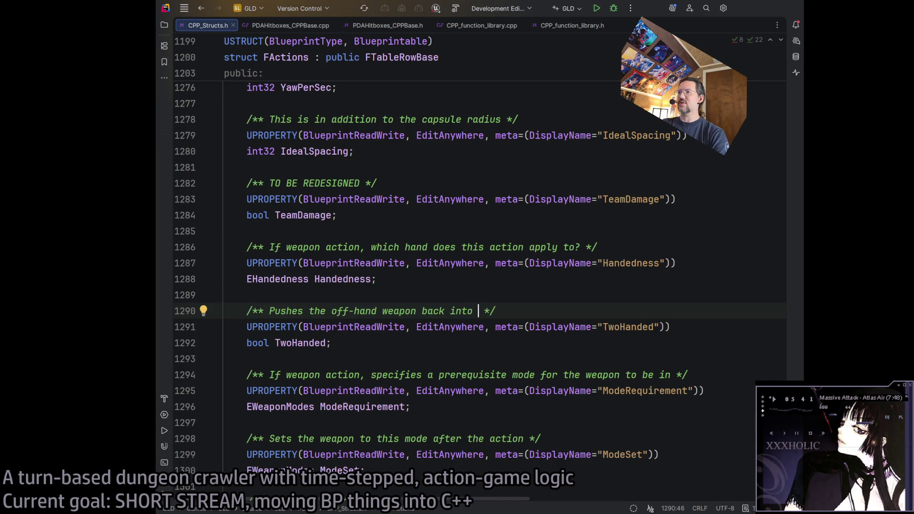
type("on")
key("BackSpace")
key("BackSpace")
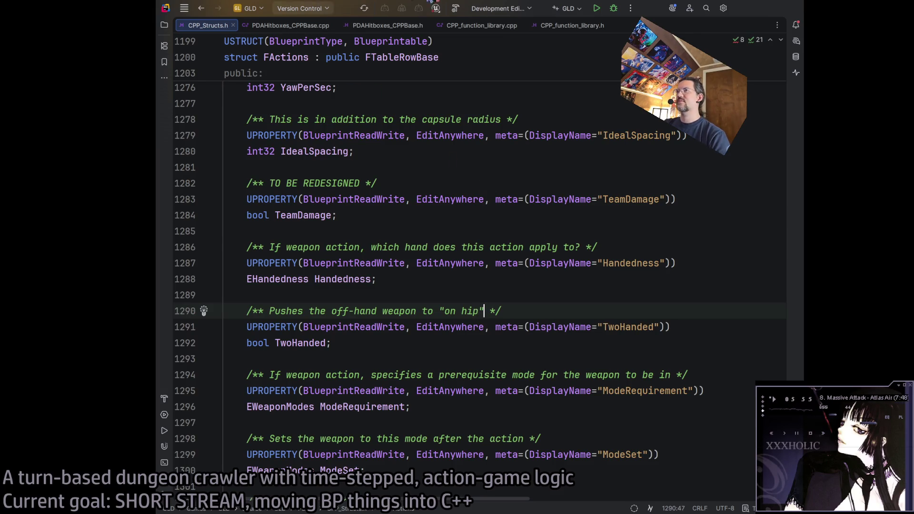
key("alt+Tab")
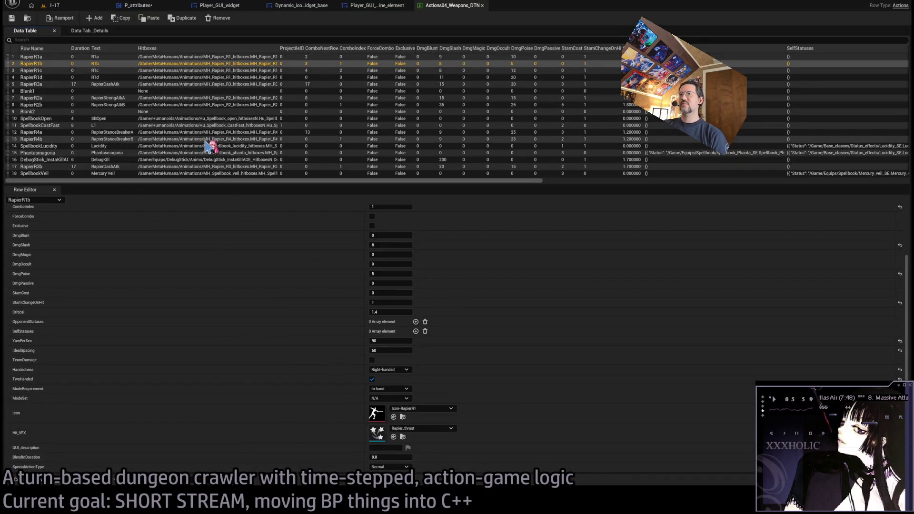
Step: Close the data table and timeline tabs, then compile the icon widget to list its errors
middle_click(439, 8)
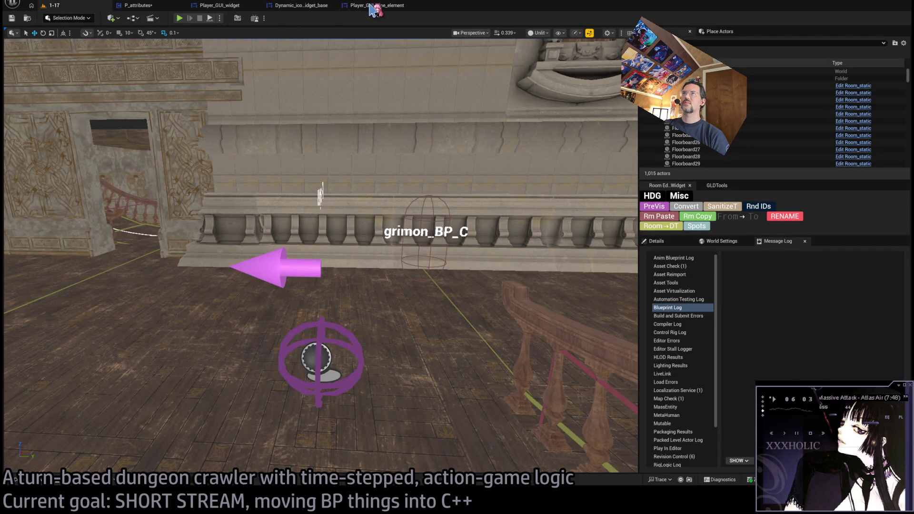
left_click(385, 7)
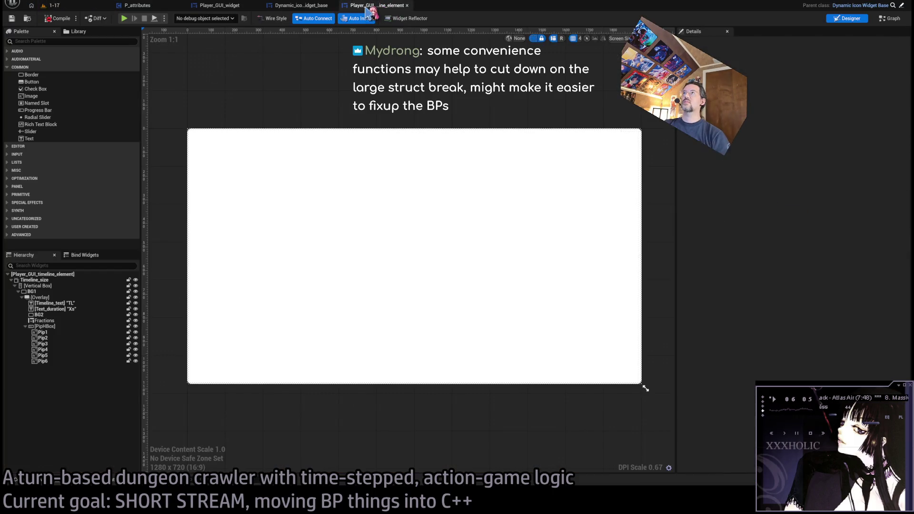
middle_click(385, 7)
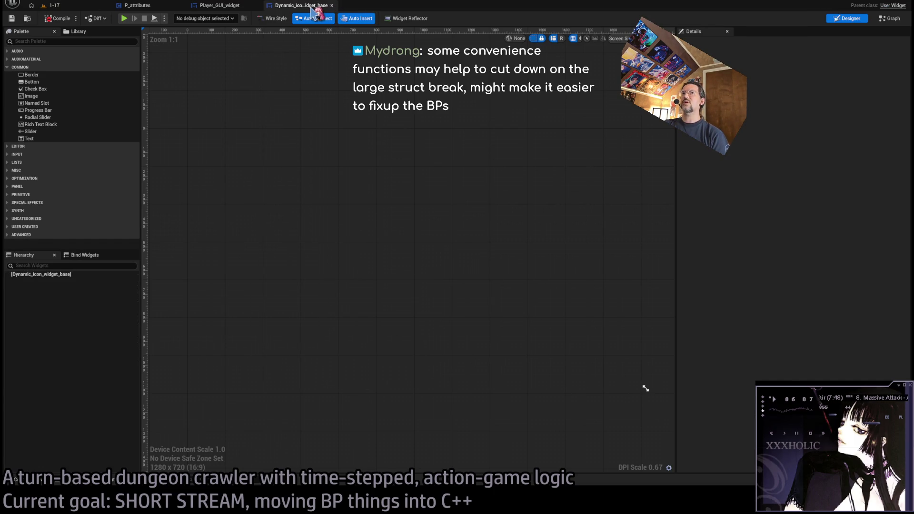
left_click(54, 18)
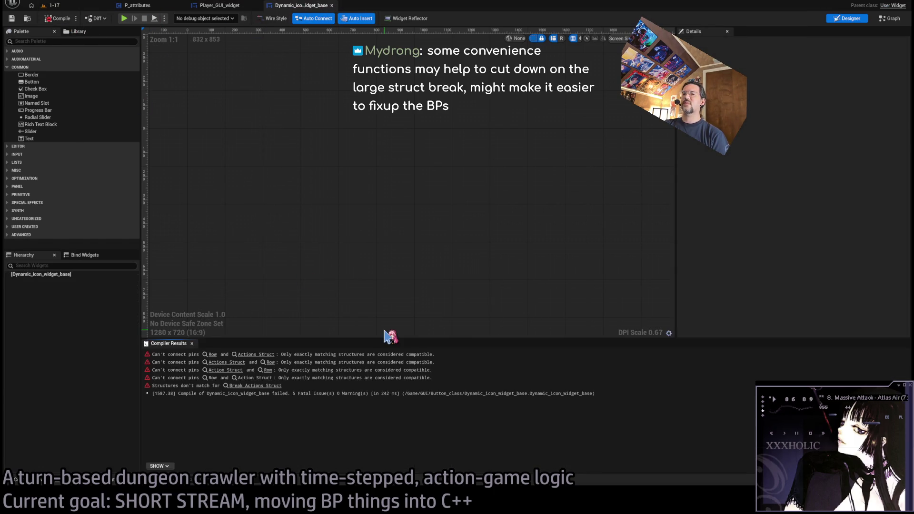
Step: In Adjust_timeslice_length_for_dashing, add a Break Actions node from Row showing only Duration
left_click(218, 355)
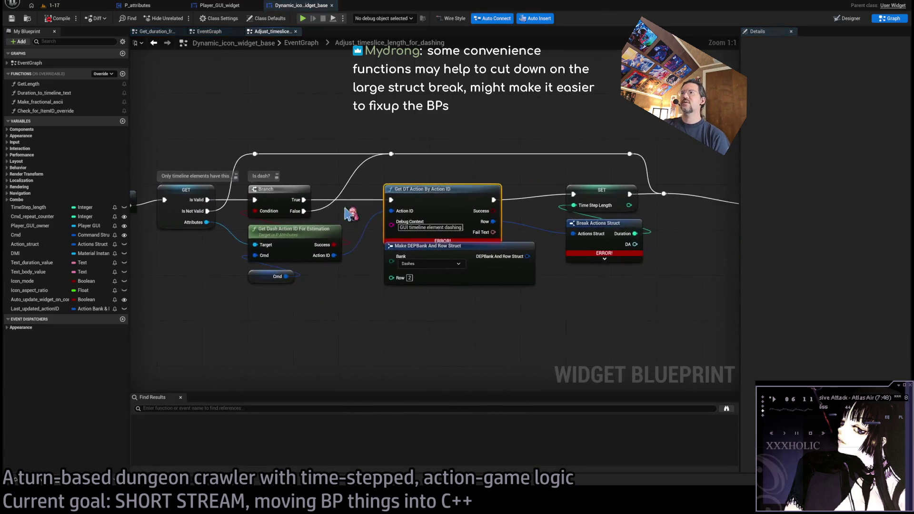
left_click_drag(482, 221, 583, 291)
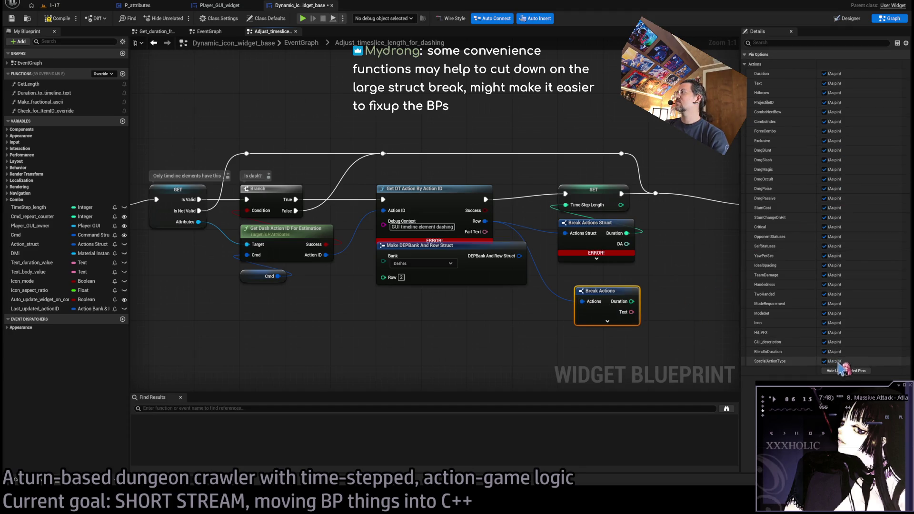
left_click(847, 371)
left_click_drag(632, 302, 566, 205)
Step: Delete Break Actions Struct, connect Duration into Time Step Length, and recompile
left_click(590, 223)
key("Delete")
mouse_move(601, 291)
left_mouse_down()
mouse_move(583, 225)
mouse_move(592, 231)
left_mouse_up()
left_click(593, 299)
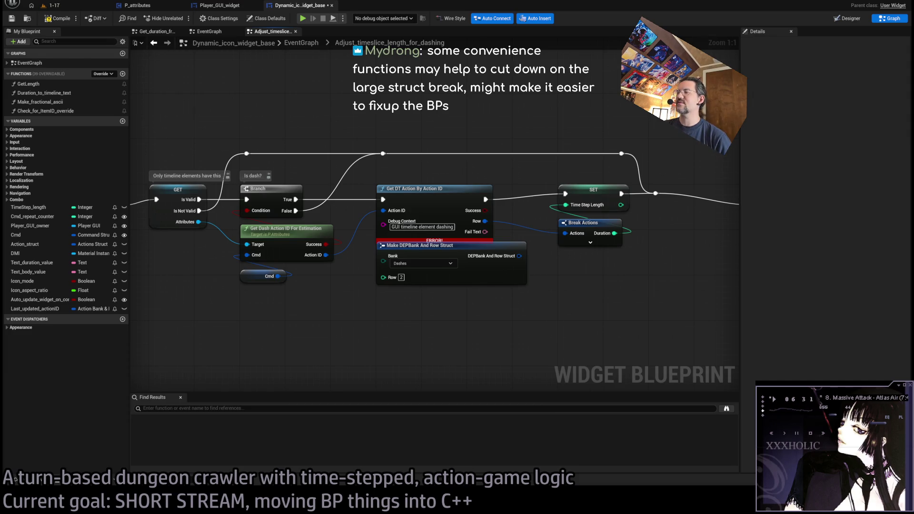
left_click(58, 19)
scroll(533, 136, "down", 2)
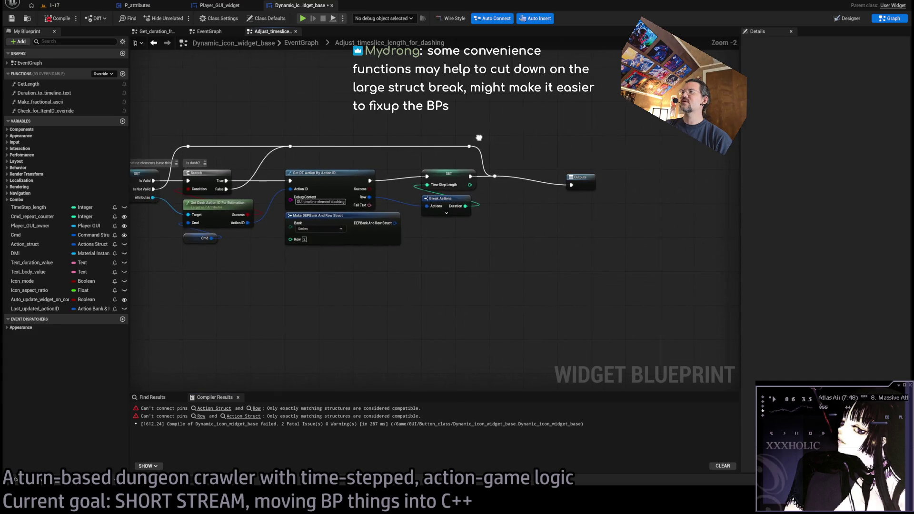
Step: From the first compile error, change Action_struct's type to Actions and recompile the widget
left_click(214, 409)
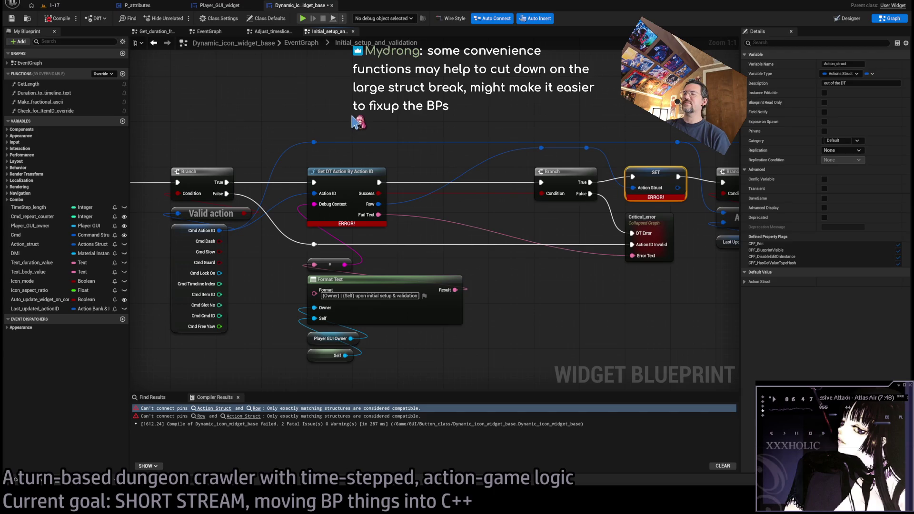
left_click_drag(497, 125, 437, 131)
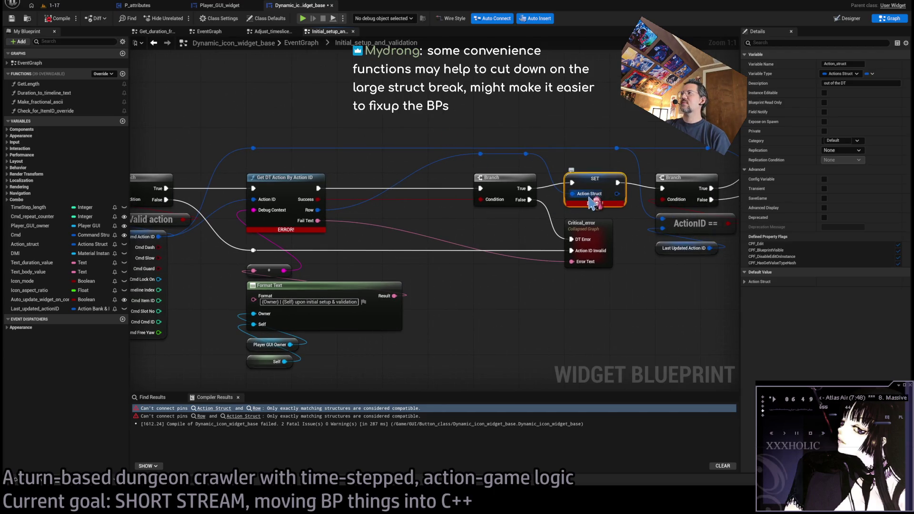
left_click_drag(595, 112, 478, 137)
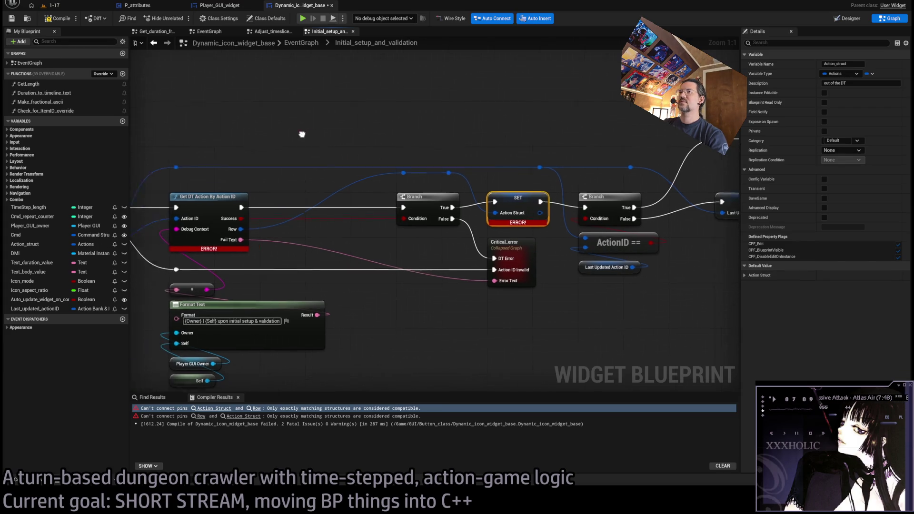
left_click(57, 18)
scroll(519, 129, "down", 1)
mouse_move(518, 129)
left_mouse_down()
mouse_move(184, 111)
mouse_move(334, 42)
left_mouse_up()
left_click(353, 31)
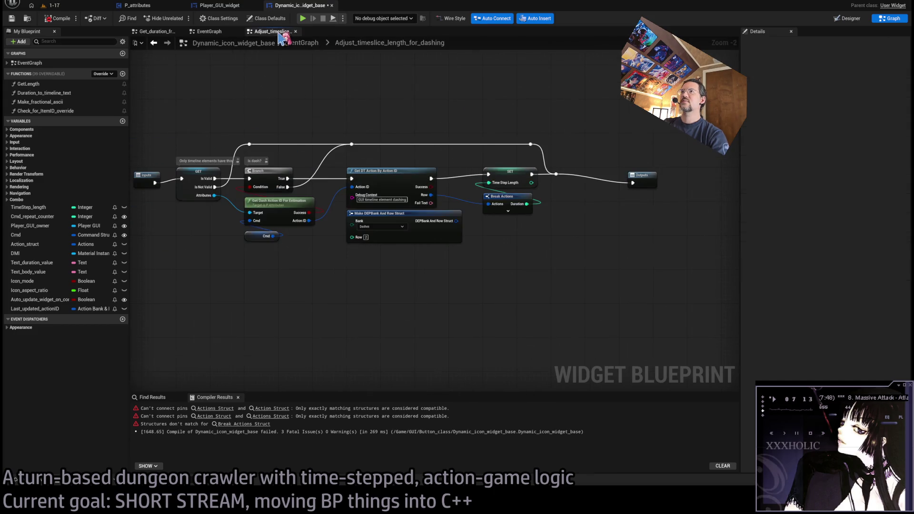
Step: Create a Break Actions node from the orphaned Action Struct pin
left_click(293, 30)
scroll(333, 167, "down", 5)
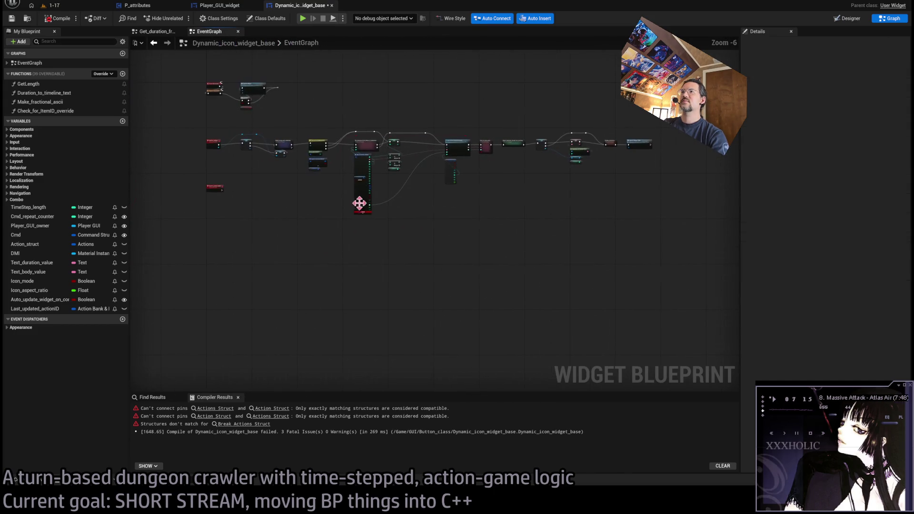
scroll(355, 189, "up", 6)
scroll(395, 251, "down", 2)
left_click_drag(396, 251, 370, 275)
mouse_move(399, 154)
left_mouse_down()
mouse_move(428, 245)
mouse_move(522, 255)
left_mouse_up()
left_click(573, 286)
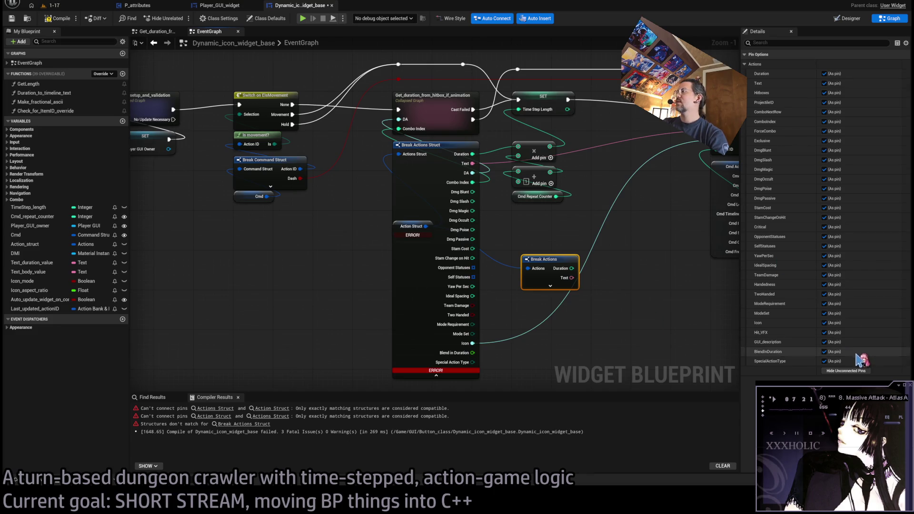
Step: Choose Break Actions' exposed pins, including Icon, and place it beside Break Actions Struct
left_click(847, 371)
left_click(825, 74)
left_click(825, 84)
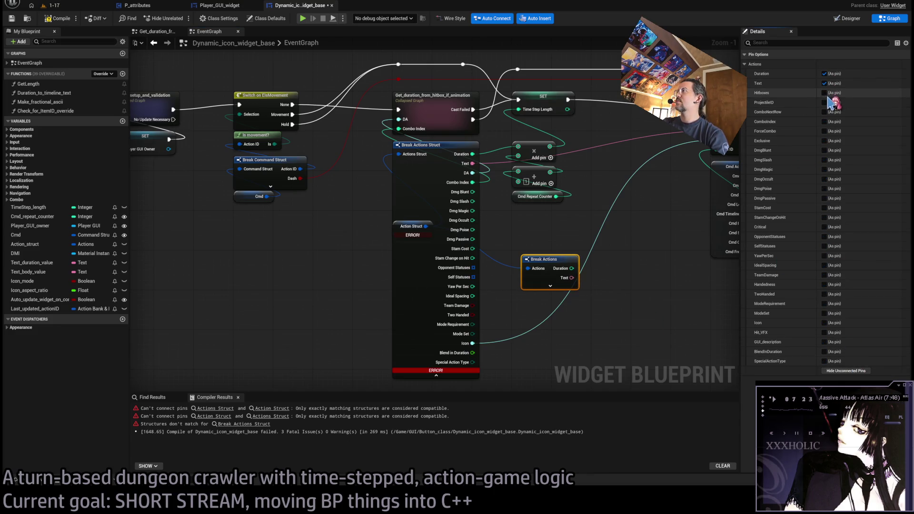
left_click(825, 93)
left_click(825, 102)
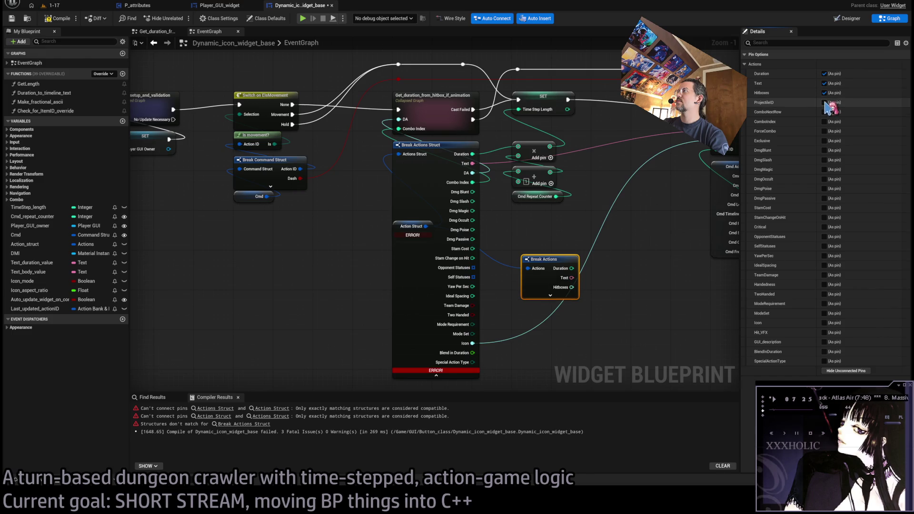
left_click(825, 323)
left_click(824, 93)
left_click(824, 102)
left_click_drag(550, 259, 525, 239)
scroll(525, 239, "up", 1)
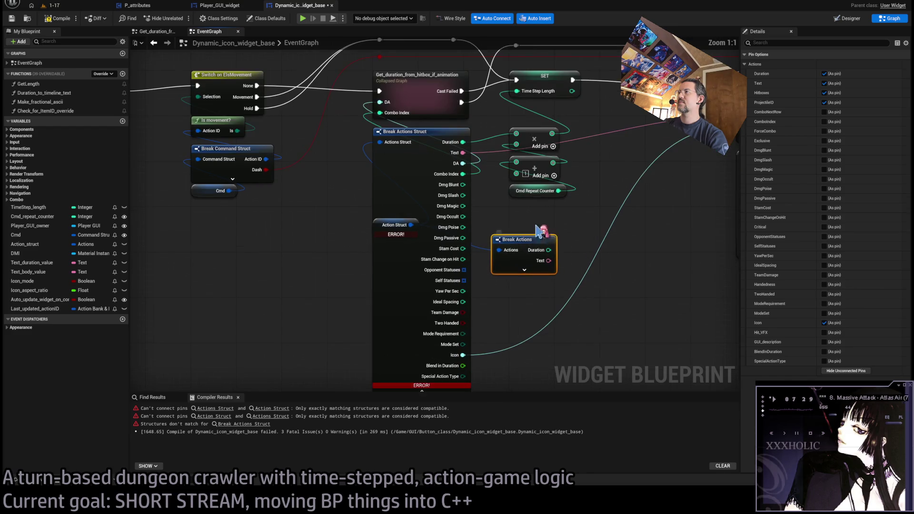
left_click(525, 270)
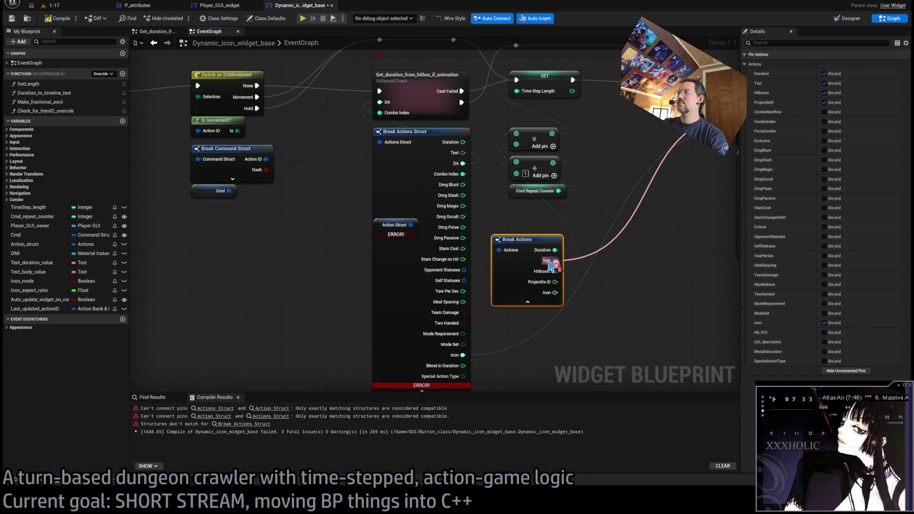
Step: Rewire Get_duration's input, Combo Index and Icon onto Break Actions, dropping Projectile ID
mouse_move(465, 164)
left_mouse_down()
mouse_move(582, 282)
mouse_move(556, 272)
mouse_move(558, 285)
mouse_move(491, 180)
mouse_move(463, 174)
left_mouse_up()
left_click(465, 175, "alt")
left_click(600, 283)
left_click(534, 291)
left_click(824, 103)
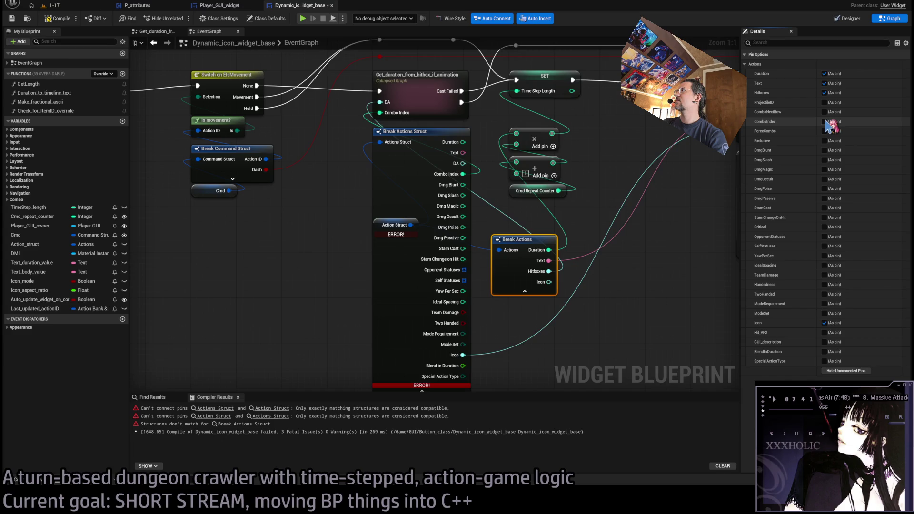
left_click(825, 122)
mouse_move(463, 174)
left_mouse_down()
mouse_move(596, 283)
mouse_move(557, 282)
left_mouse_up()
mouse_move(463, 355)
left_mouse_down()
mouse_move(569, 300)
mouse_move(558, 293)
left_mouse_up()
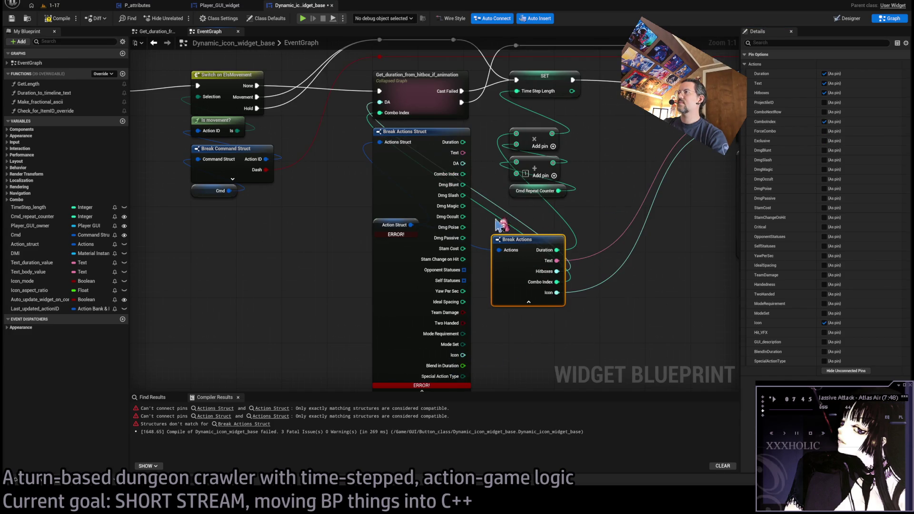
Step: Delete Break Actions Struct, move Break Actions into its place, and recompile the icon widget
left_click(470, 174)
key("Delete")
left_click_drag(515, 239, 395, 148)
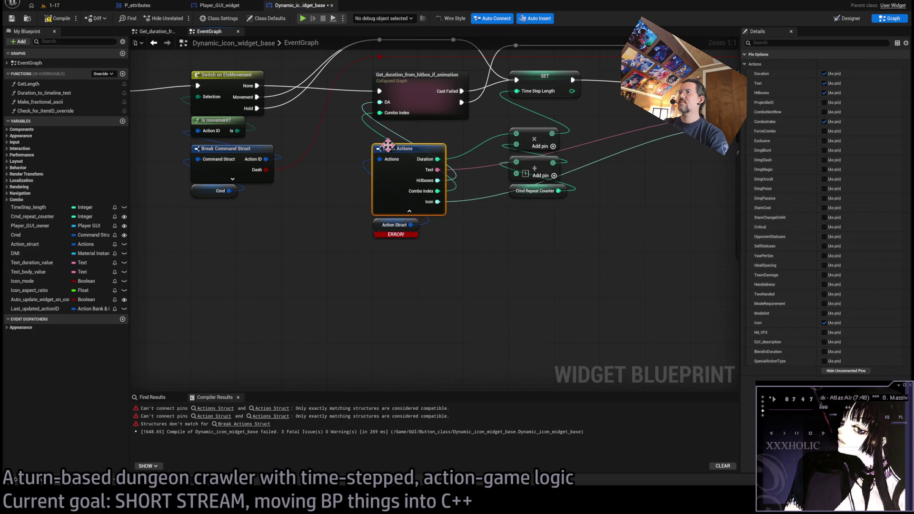
left_click(56, 18)
scroll(379, 264, "down", 3)
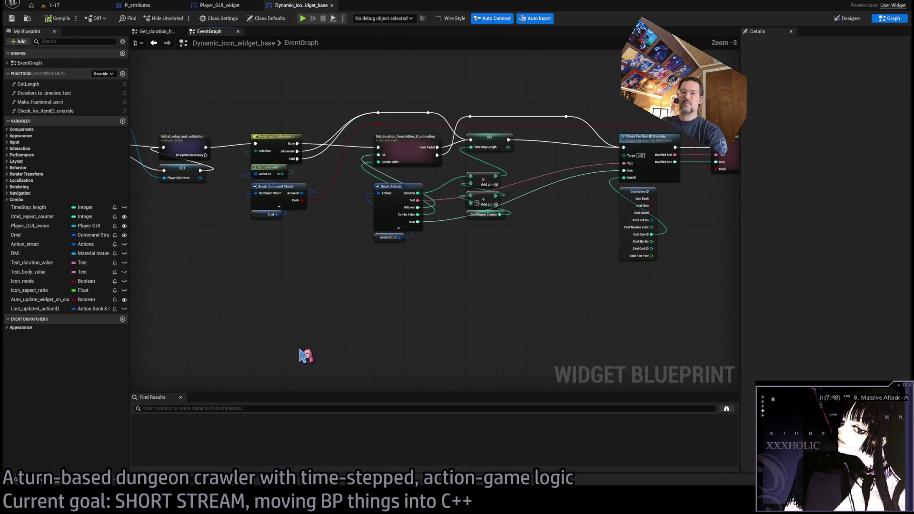
left_click_drag(400, 299, 394, 181)
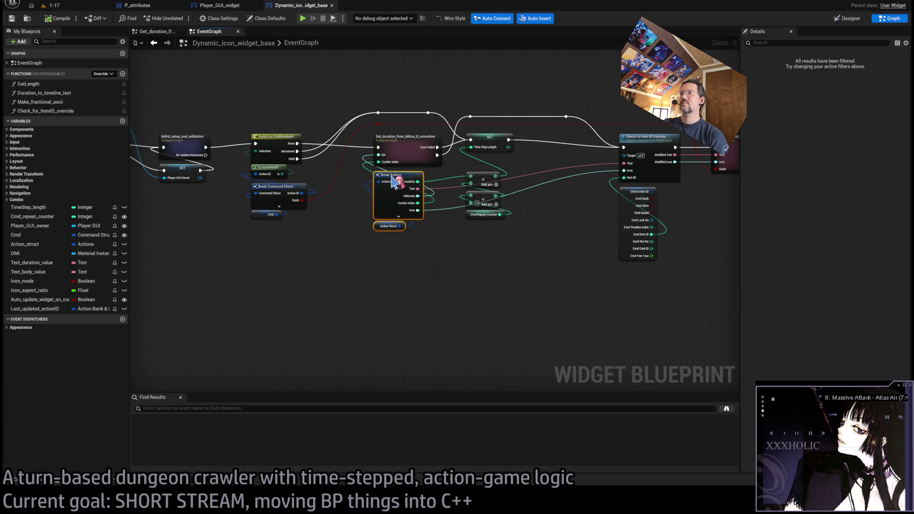
left_click(453, 253)
mouse_move(453, 253)
left_mouse_down()
mouse_move(336, 251)
mouse_move(491, 261)
mouse_move(422, 317)
left_mouse_up()
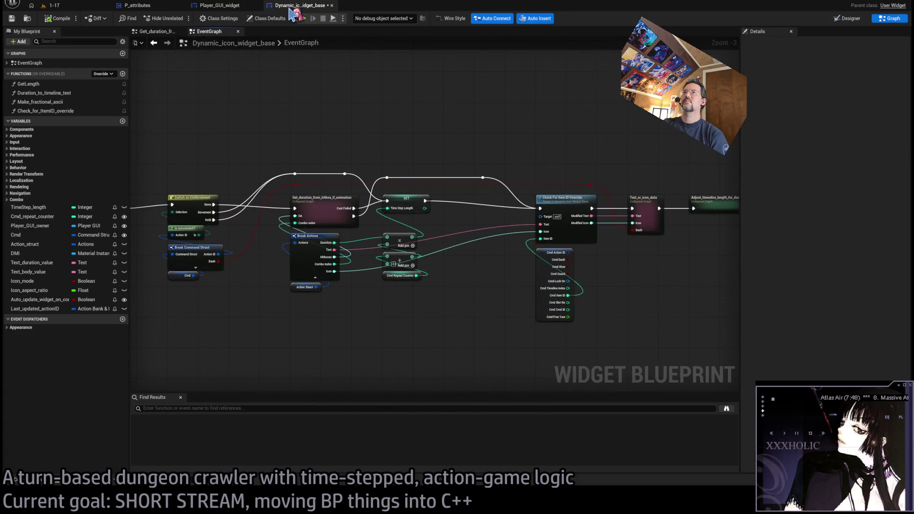
left_click(219, 5)
Step: Compile Player_GUI_widget and inspect the Get_last_processed_action_data graph in Update_dynamic_buttons
left_click(57, 18)
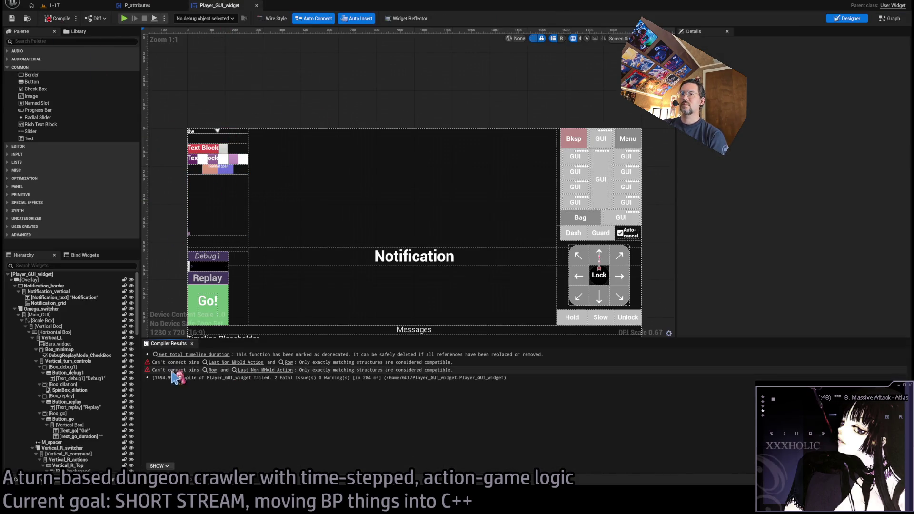
left_click(224, 363)
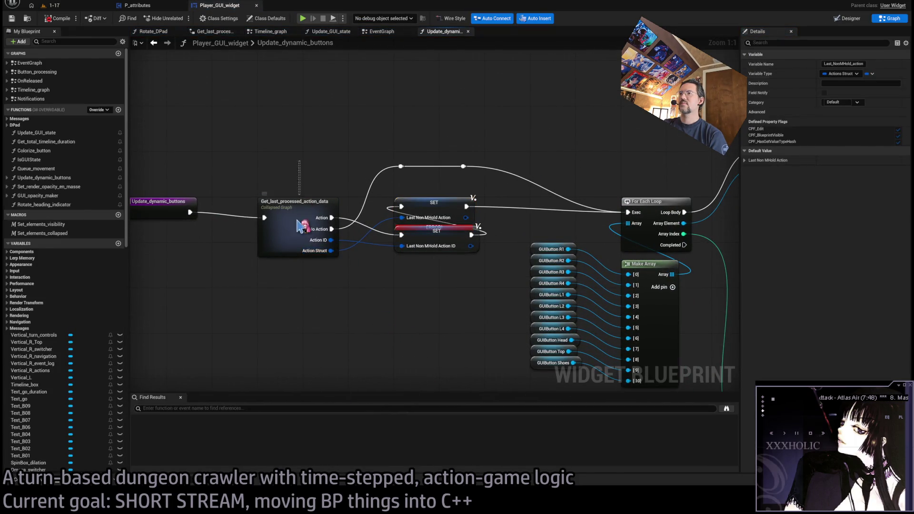
left_click(323, 245)
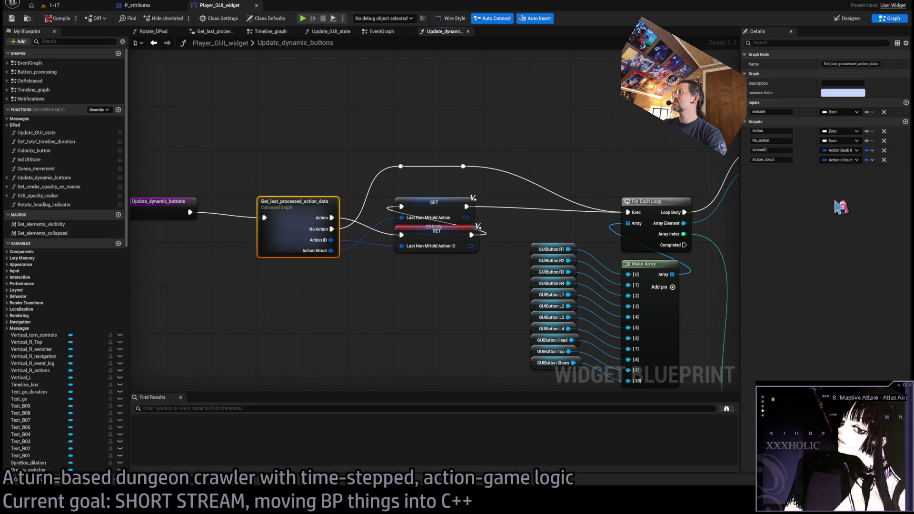
double_click(290, 206)
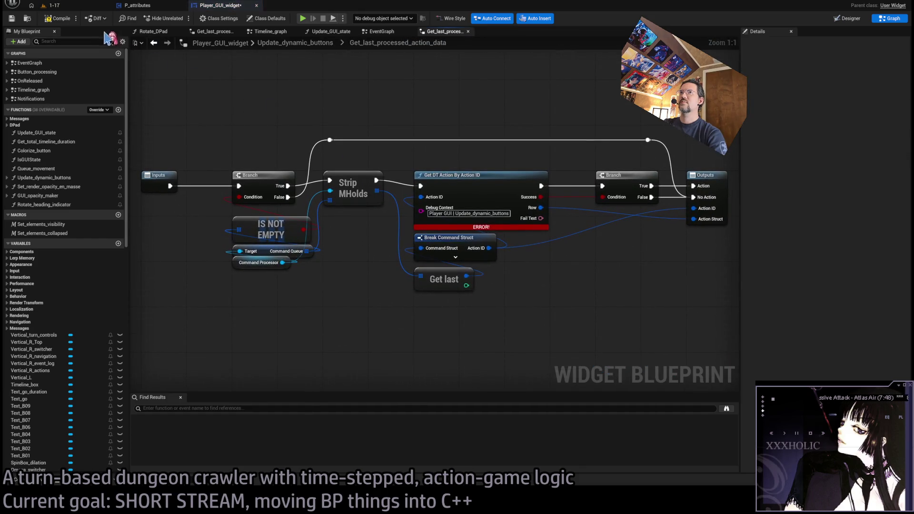
left_click(310, 43)
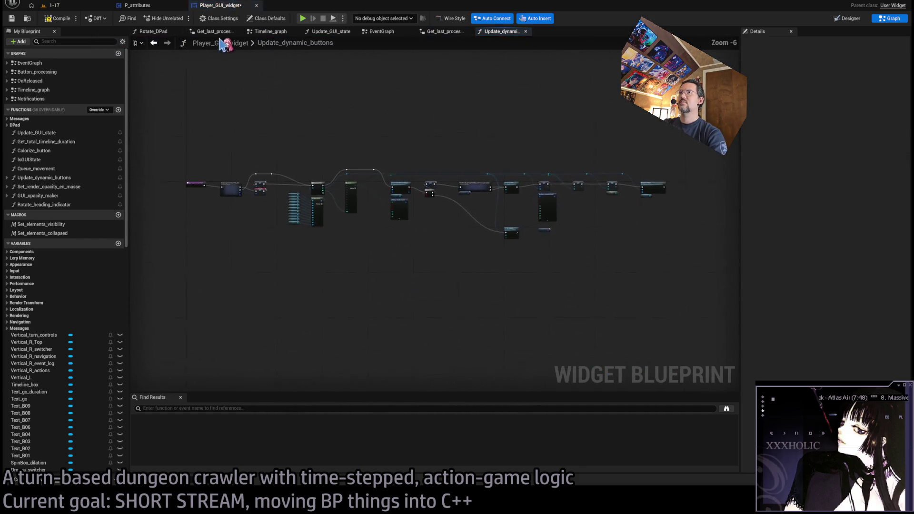
middle_click(162, 33)
middle_click(162, 32)
middle_click(162, 33)
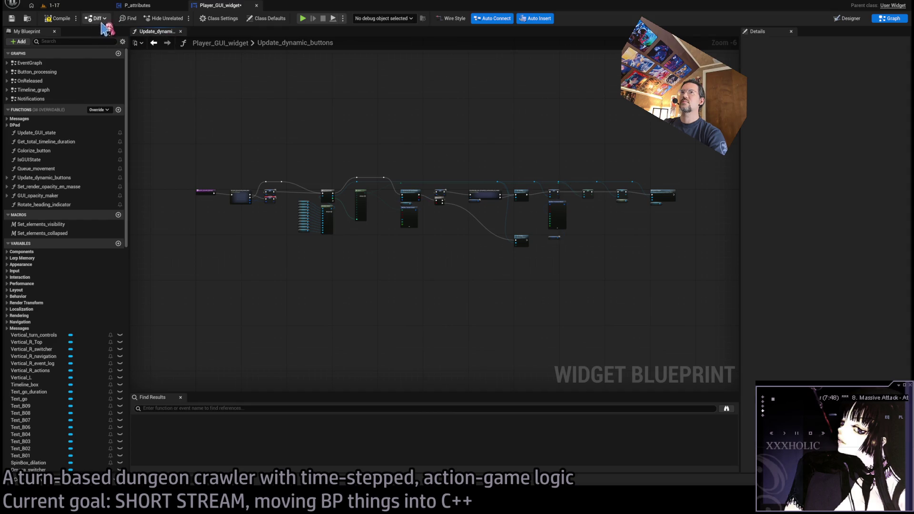
left_click(60, 19)
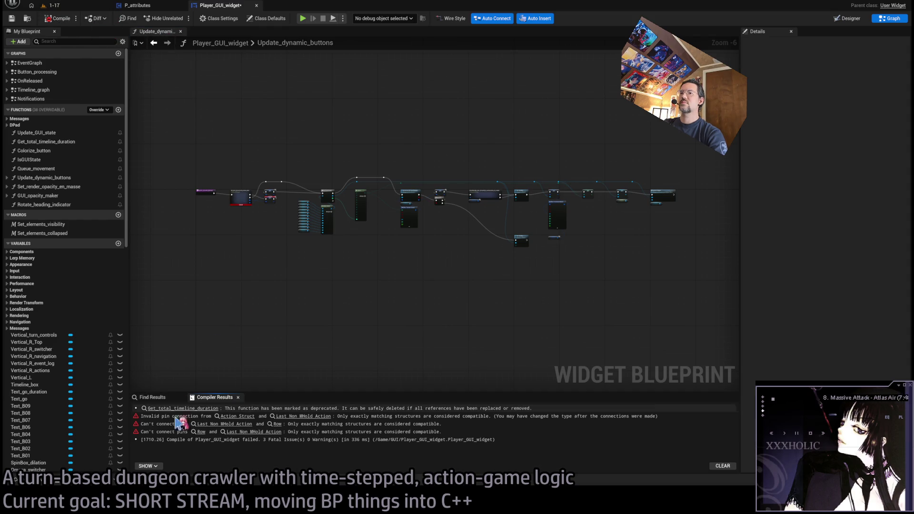
Step: Retype Last Non MHold Action as Actions and recompile
left_click(352, 416)
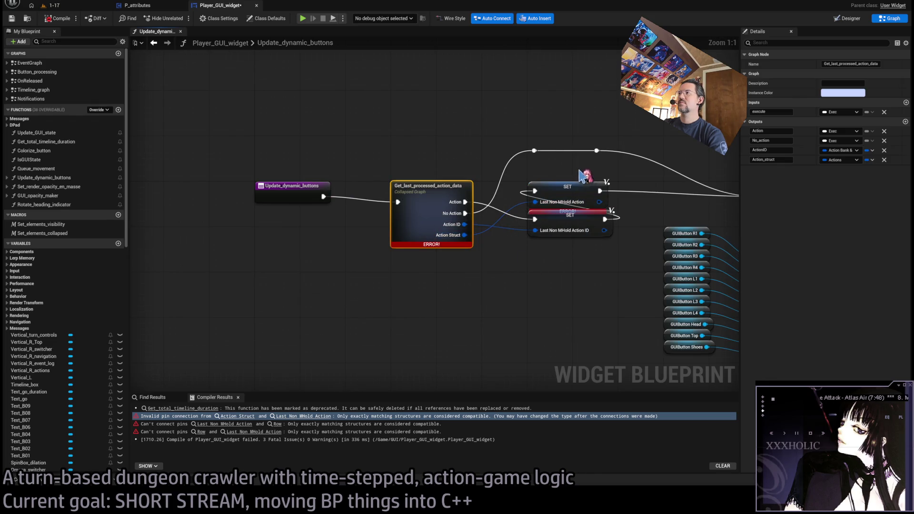
left_click(583, 186)
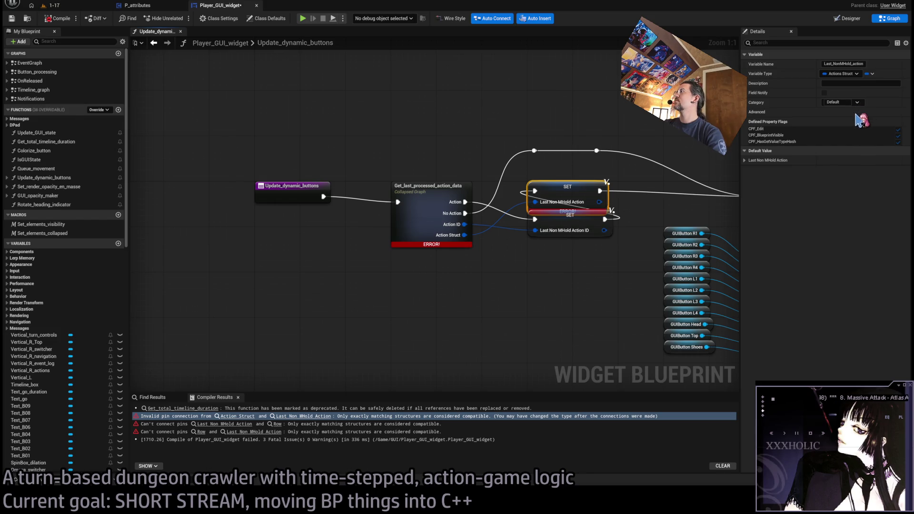
left_click(56, 19)
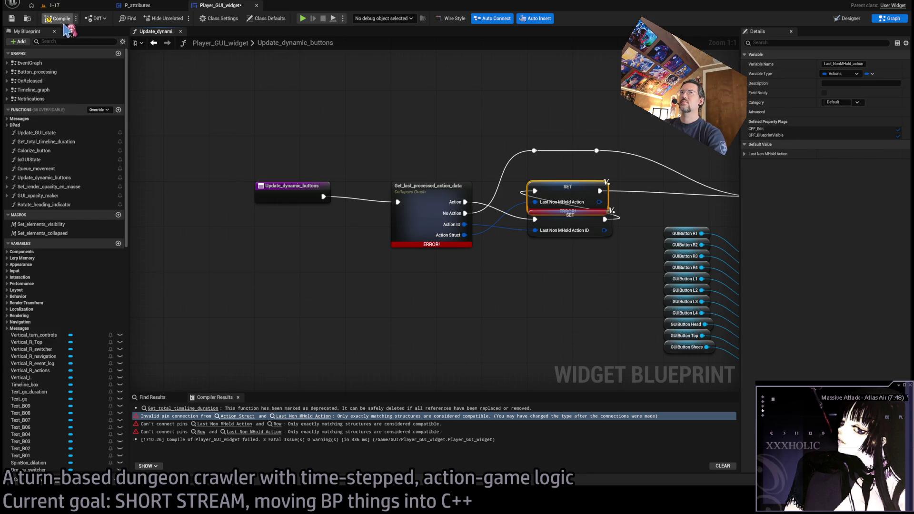
scroll(543, 279, "down", 6)
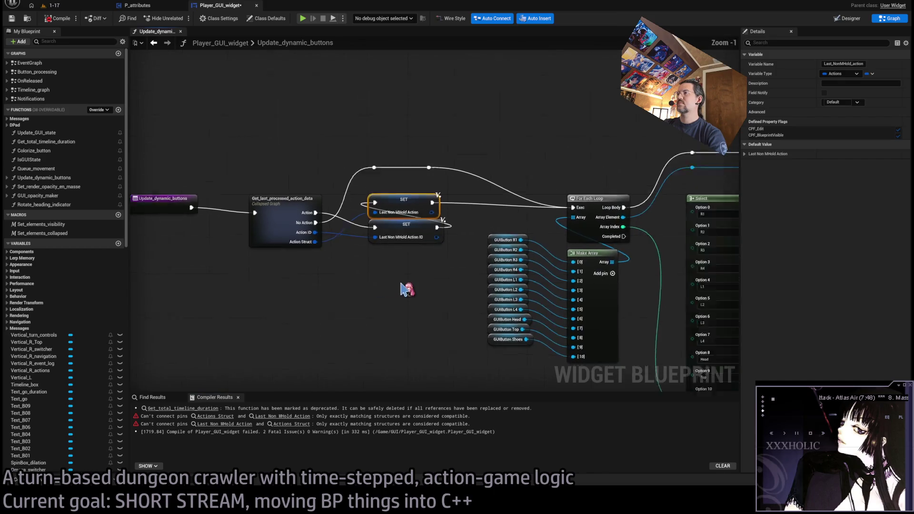
Step: Create a Break Actions node from Last Non MHold Action exposing Combo Next Row and Combo Index
left_click(215, 417)
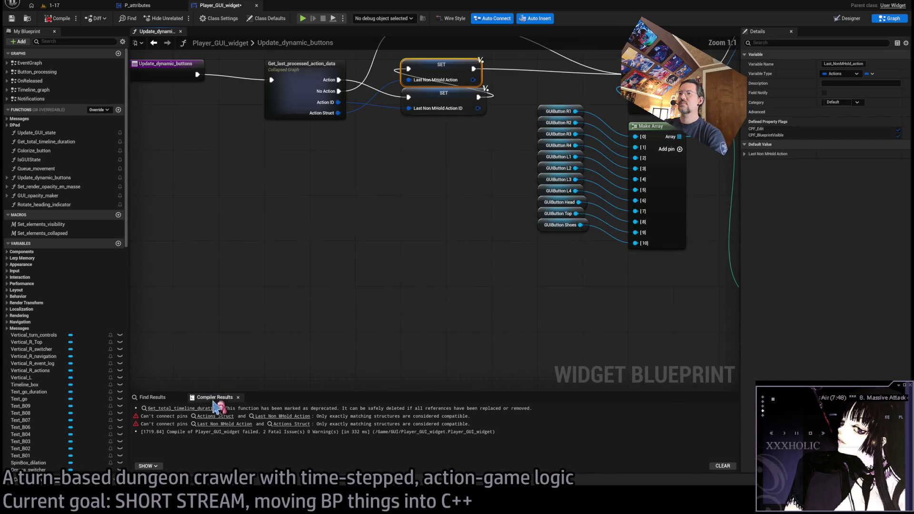
left_click_drag(439, 243, 524, 305)
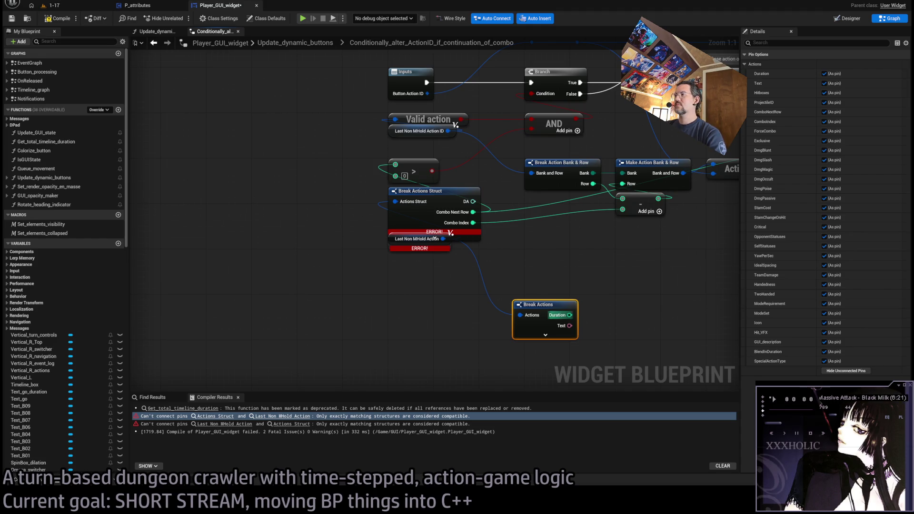
left_click_drag(585, 296, 531, 299)
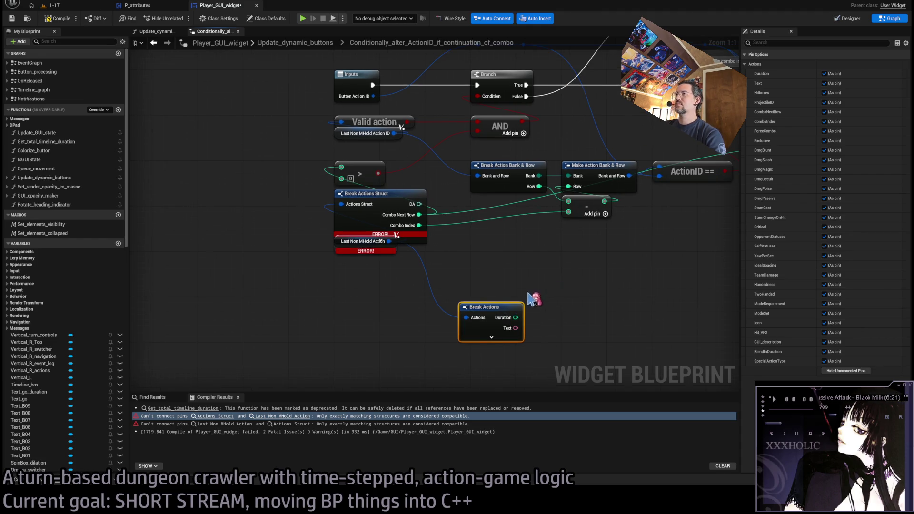
left_click(846, 371)
left_click(825, 112)
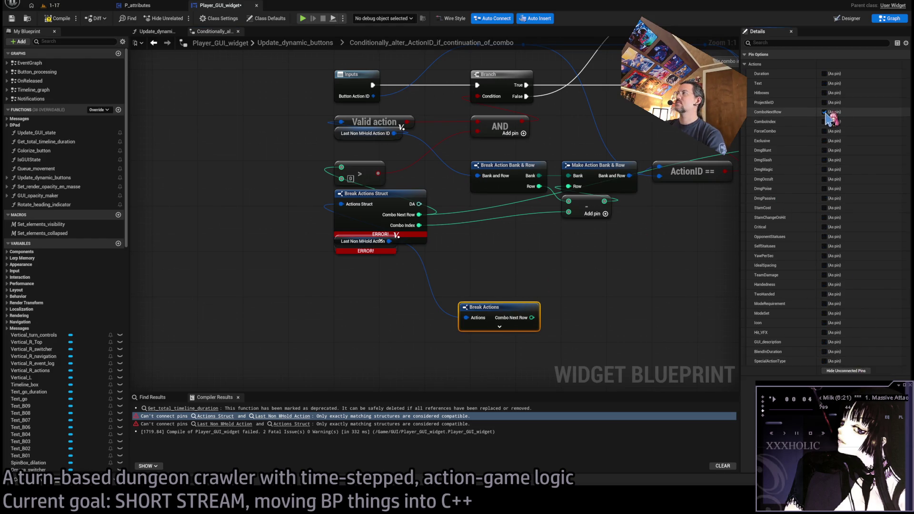
left_click(824, 122)
Step: Move the Combo Next Row and Combo Index links to Break Actions, delete Break Actions Struct, recompile
left_click_drag(421, 214, 532, 317)
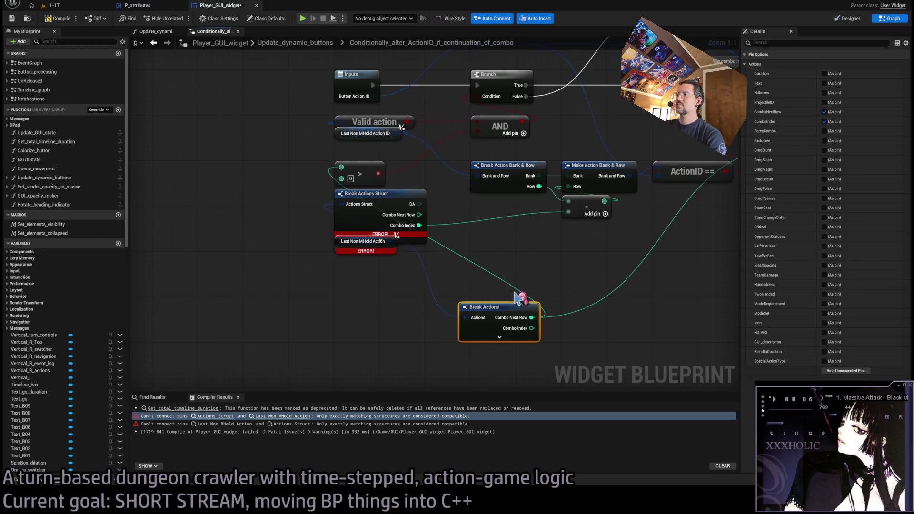
mouse_move(420, 225)
left_mouse_down()
mouse_move(565, 337)
mouse_move(532, 329)
mouse_move(369, 209)
left_mouse_up()
left_click(376, 193)
key("Delete")
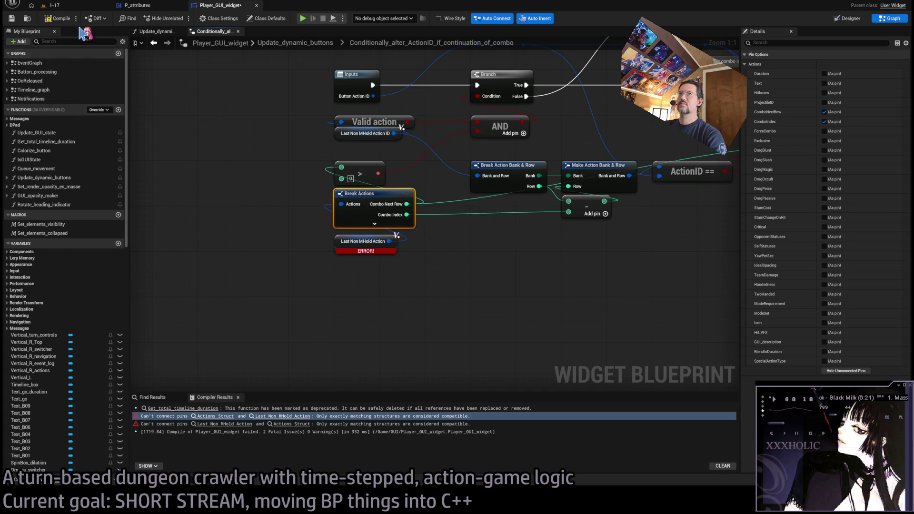
key("F7")
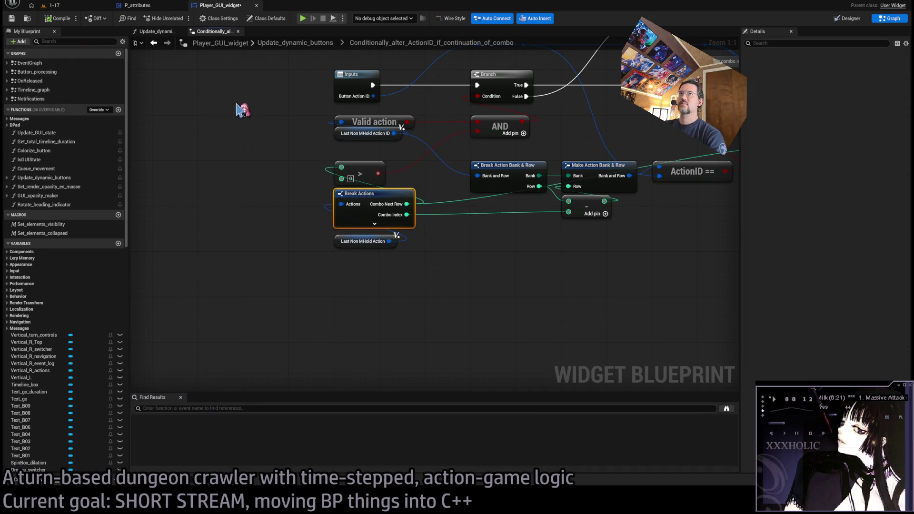
left_click(144, 7)
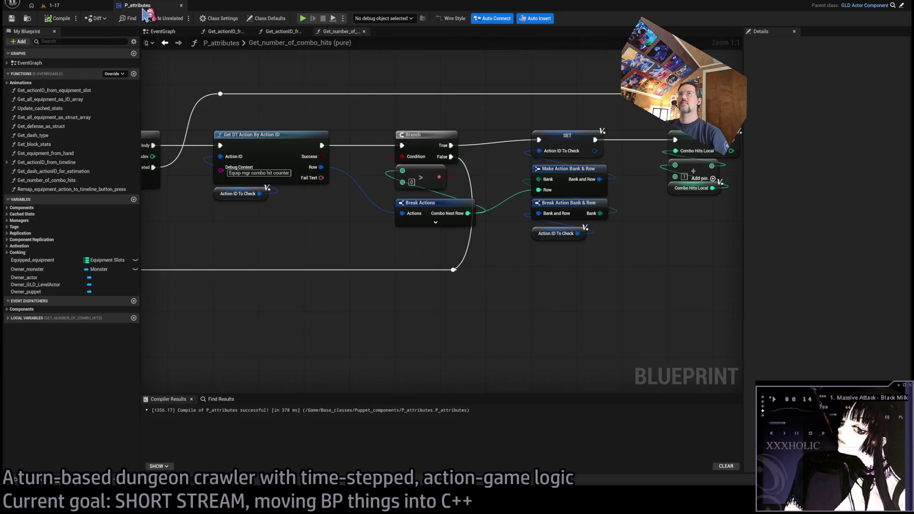
Step: Open Player_GUI_button_element, compile it, and go to the first erroring node
left_click(78, 7)
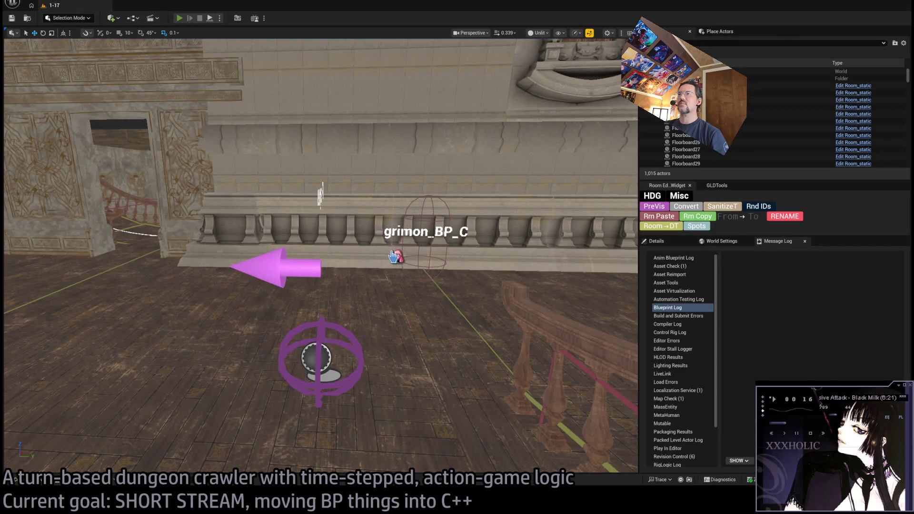
left_click(157, 7)
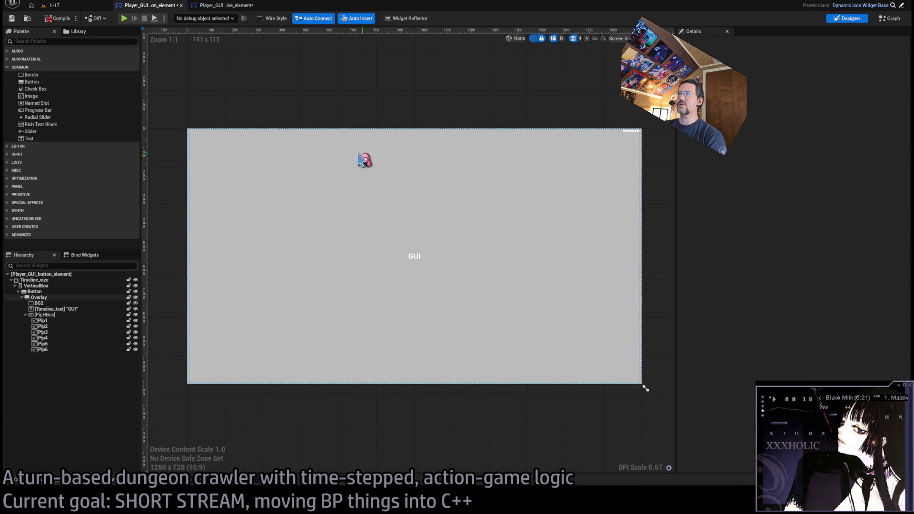
key("F7")
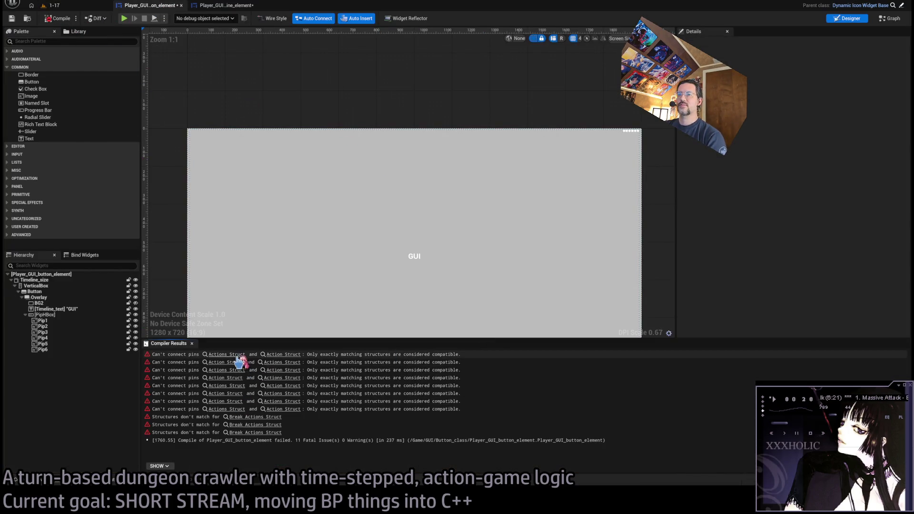
left_click(236, 362)
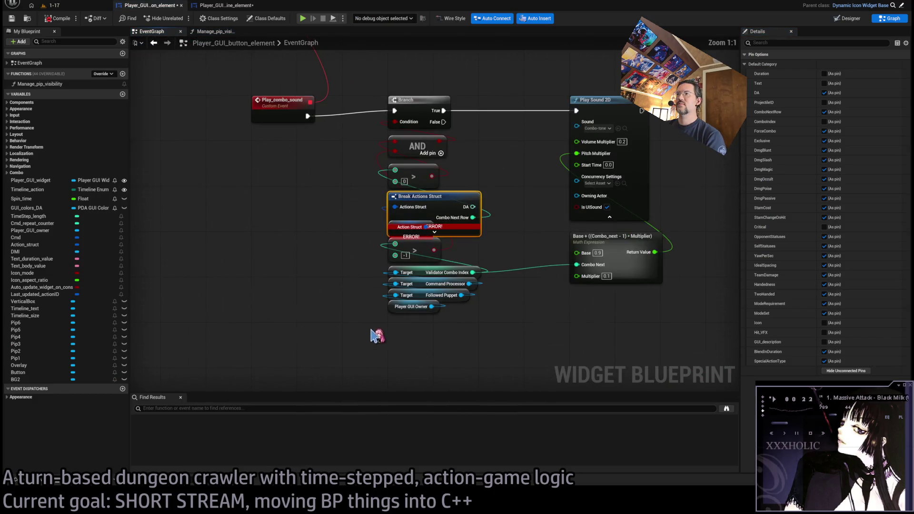
left_click(361, 332)
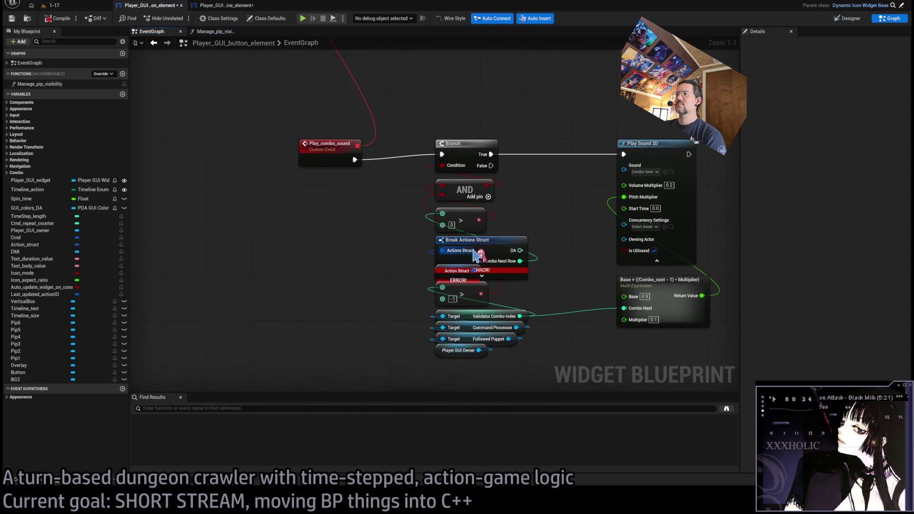
left_click_drag(475, 256, 526, 250)
left_click_drag(437, 277, 346, 288)
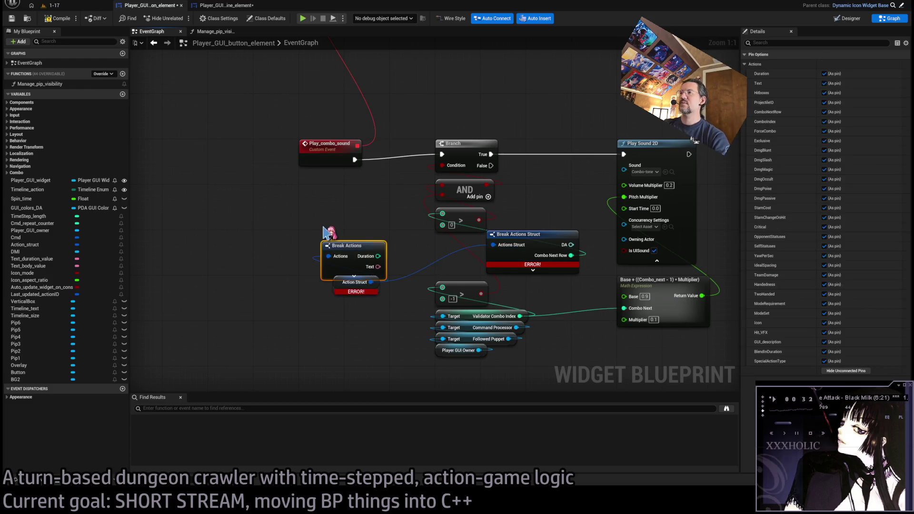
Step: Reduce the new Break Actions node to Combo Next Row and reconnect that link to it
left_click(846, 371)
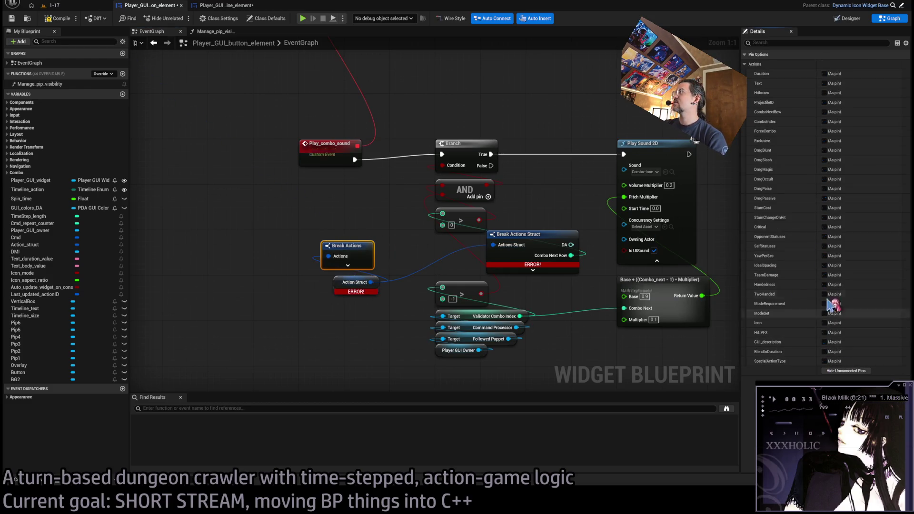
left_click(824, 112)
left_click_drag(570, 256, 395, 256)
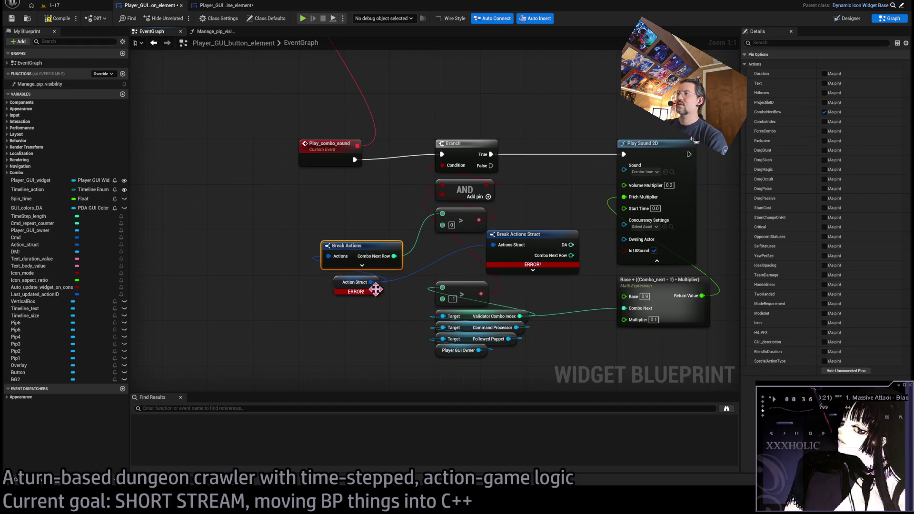
mouse_move(340, 288)
left_mouse_down()
mouse_move(327, 282)
mouse_move(351, 249)
mouse_move(465, 243)
left_mouse_up()
key("Delete")
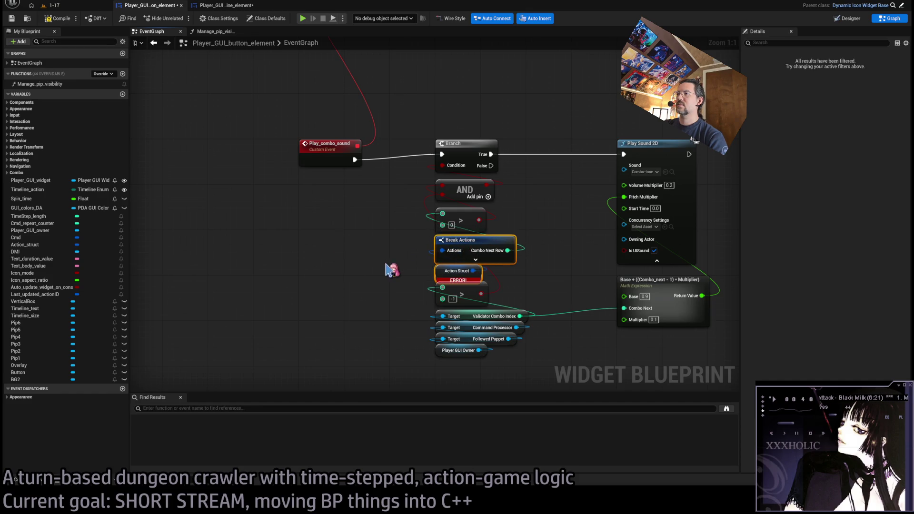
key("ctrl+z")
key("ctrl+z")
key("ctrl+z")
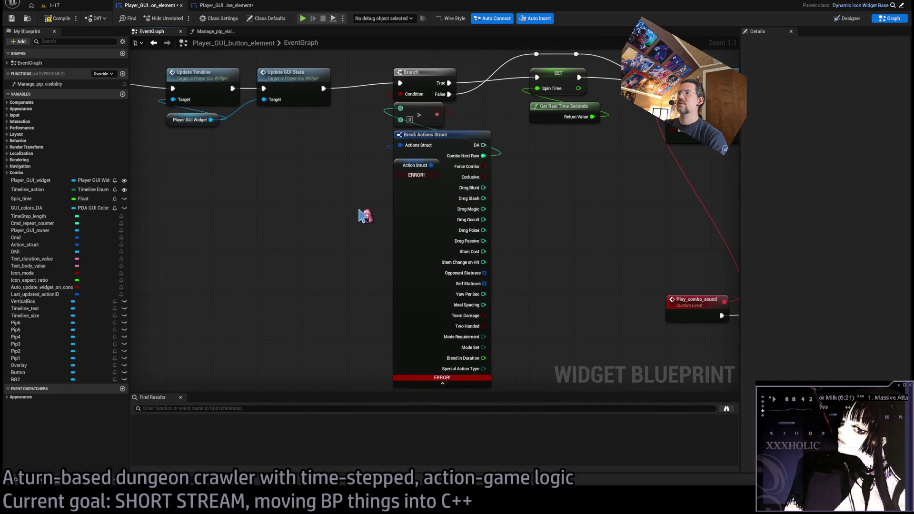
Step: Feed the comparison from a Break Actions Combo Next Row, delete Break Actions Struct, recompile
left_click_drag(538, 220, 537, 219)
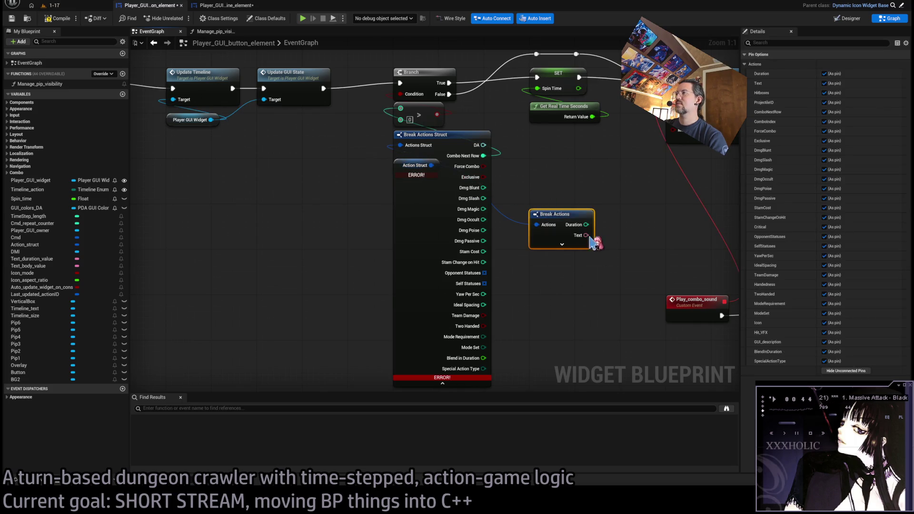
left_click(825, 112, "ctrl")
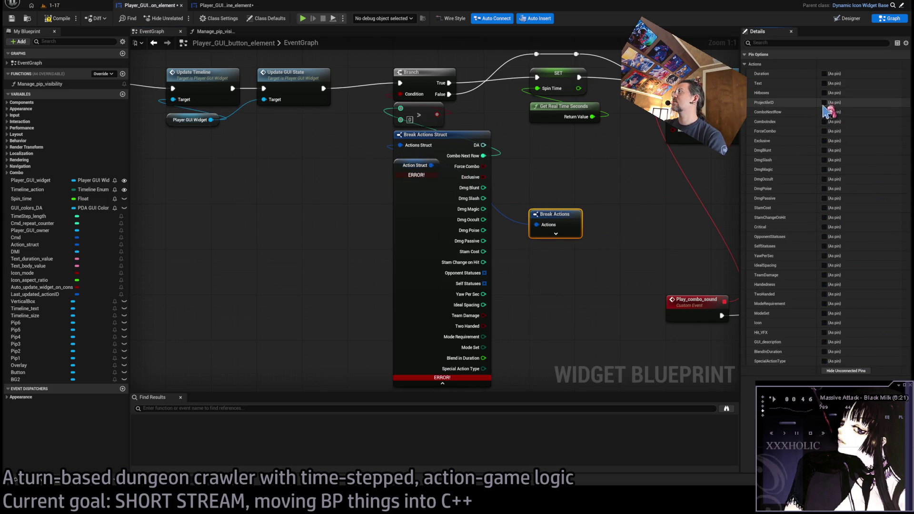
mouse_move(485, 157)
left_mouse_down()
mouse_move(613, 228)
mouse_move(418, 154)
mouse_move(418, 124)
mouse_move(417, 134)
left_mouse_up()
left_click(476, 152)
key("Delete")
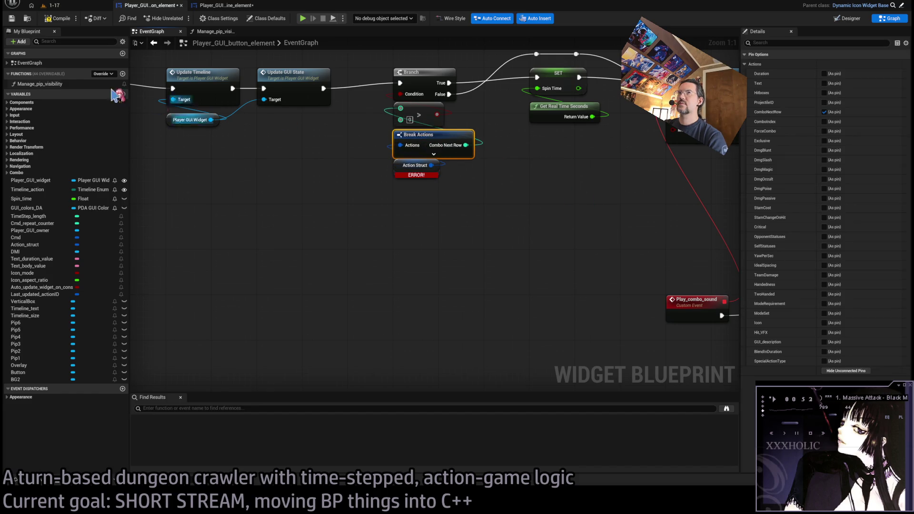
left_click(67, 19)
Step: Replace the next Break Actions Struct with a Break Actions node exposing only GUI_description
scroll(476, 276, "down", 6)
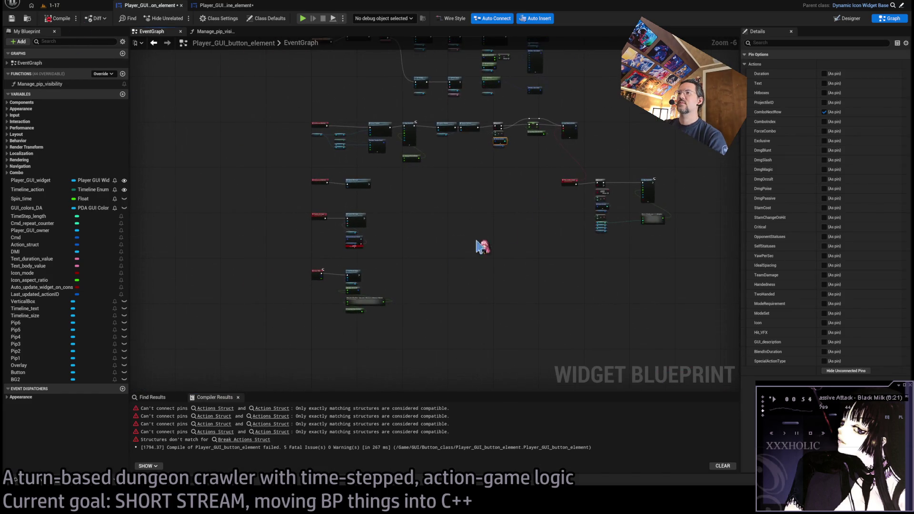
left_click(209, 410)
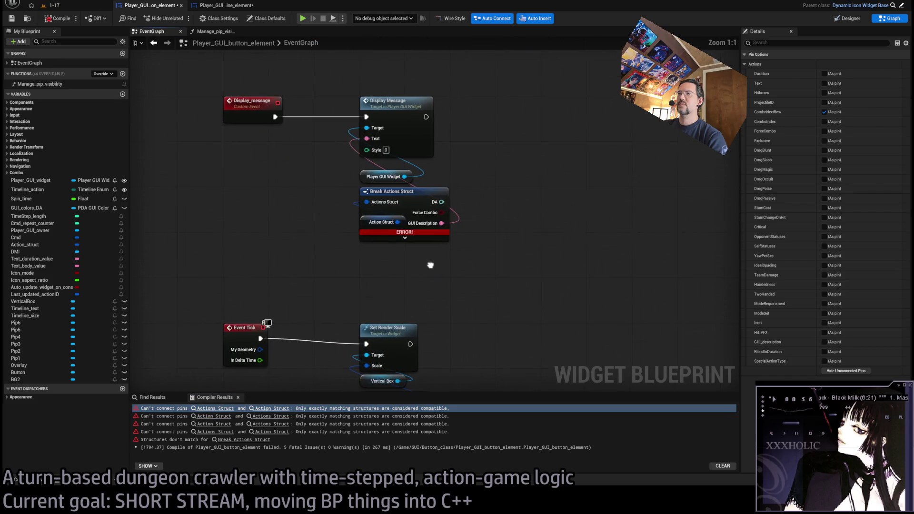
mouse_move(400, 223)
left_mouse_down()
mouse_move(493, 295)
mouse_move(498, 289)
left_mouse_up()
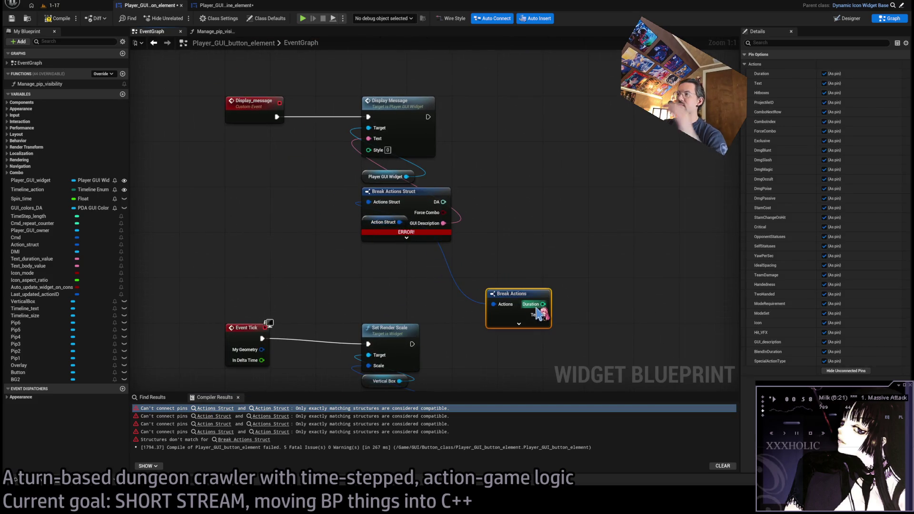
left_click(858, 372)
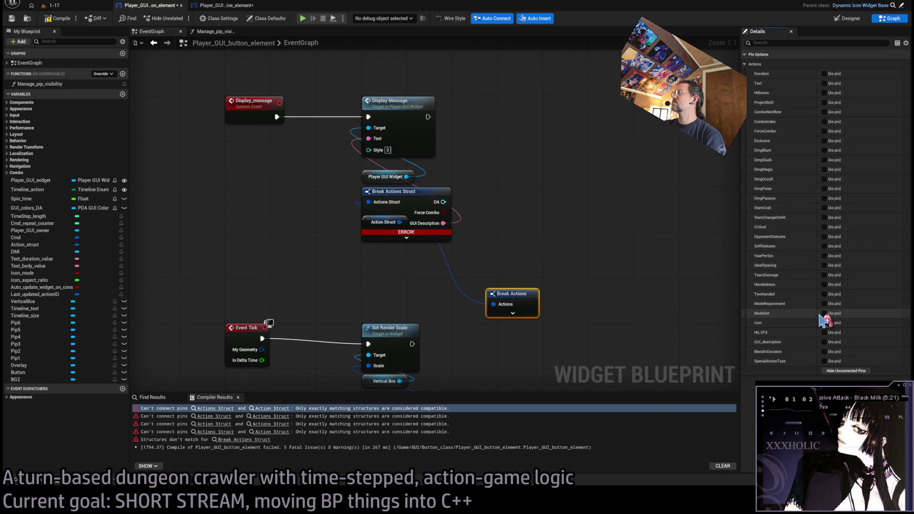
left_click(824, 342)
left_click(446, 231)
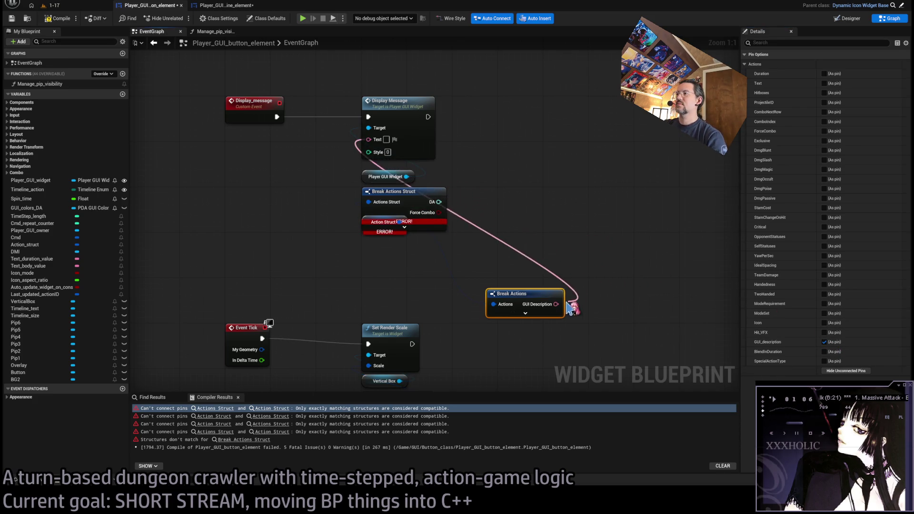
key("Delete")
left_click_drag(515, 295, 403, 195)
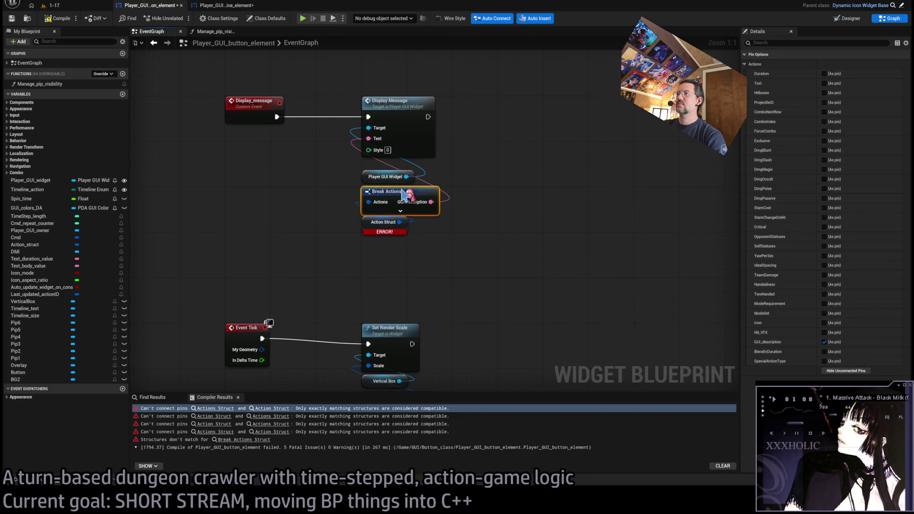
left_click(63, 21)
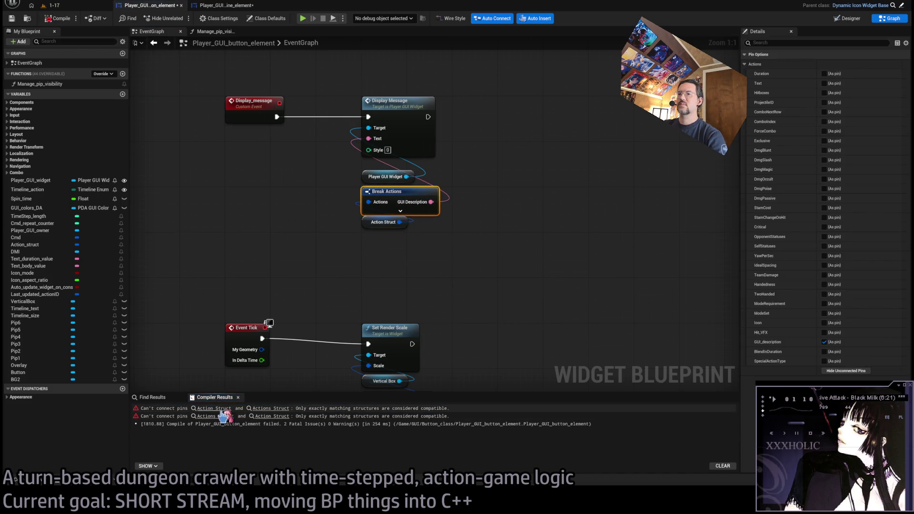
Step: In Manage_pip_visibility, route Stam Cost from Break Actions, compile, and close the button element
left_click(214, 409)
left_click_drag(450, 219, 543, 304)
left_click(852, 371)
left_click(824, 207)
mouse_move(486, 212)
left_mouse_down()
mouse_move(574, 299)
mouse_move(432, 185)
left_mouse_up()
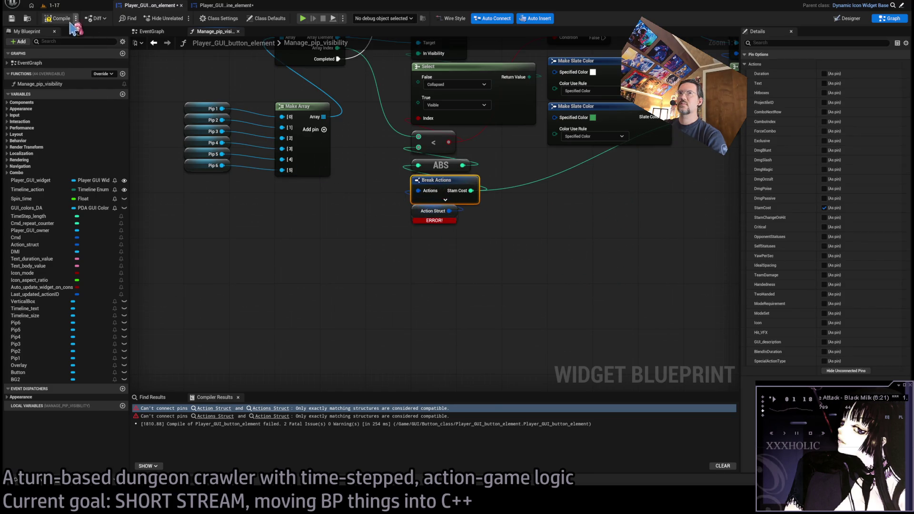
key("F7")
scroll(349, 310, "down", 7)
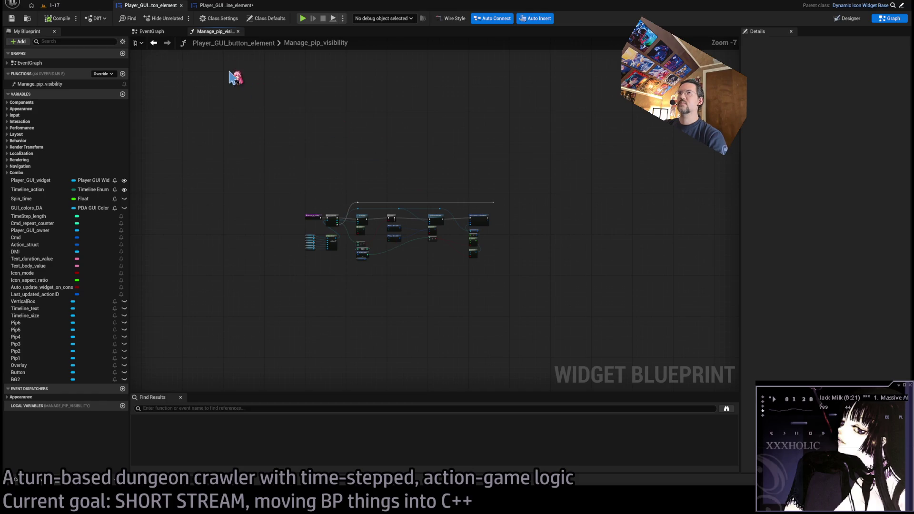
middle_click(146, 9)
left_click(59, 20)
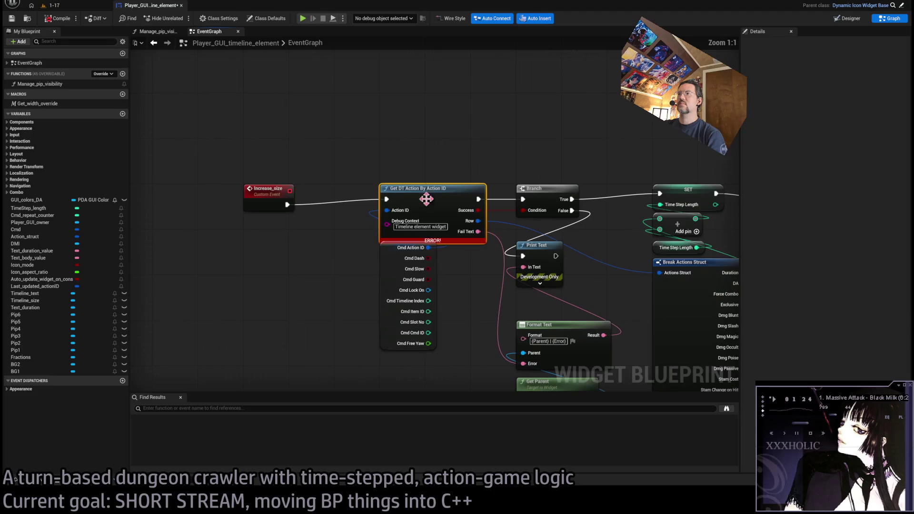
Step: Replace the Break Actions Struct node with a Break Actions node exposing only Duration
scroll(289, 138, "down", 1)
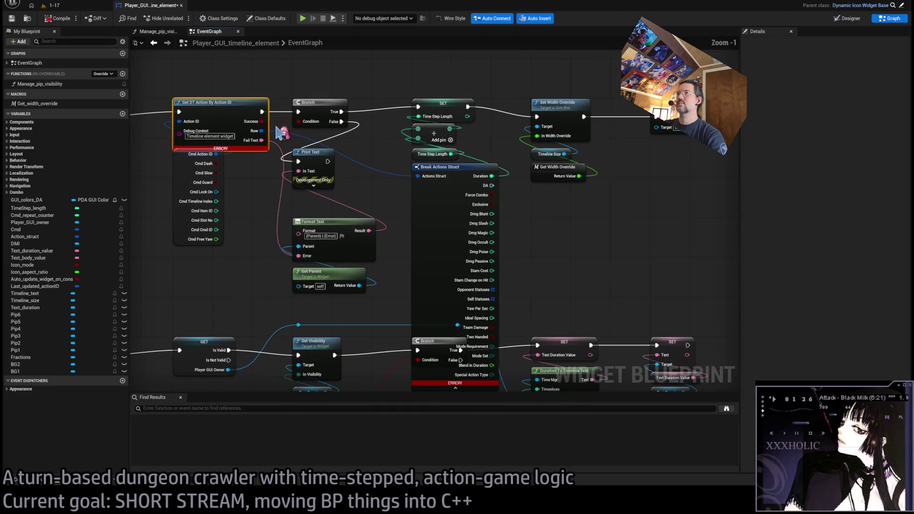
mouse_move(261, 131)
left_mouse_down()
mouse_move(562, 265)
mouse_move(561, 218)
left_mouse_up()
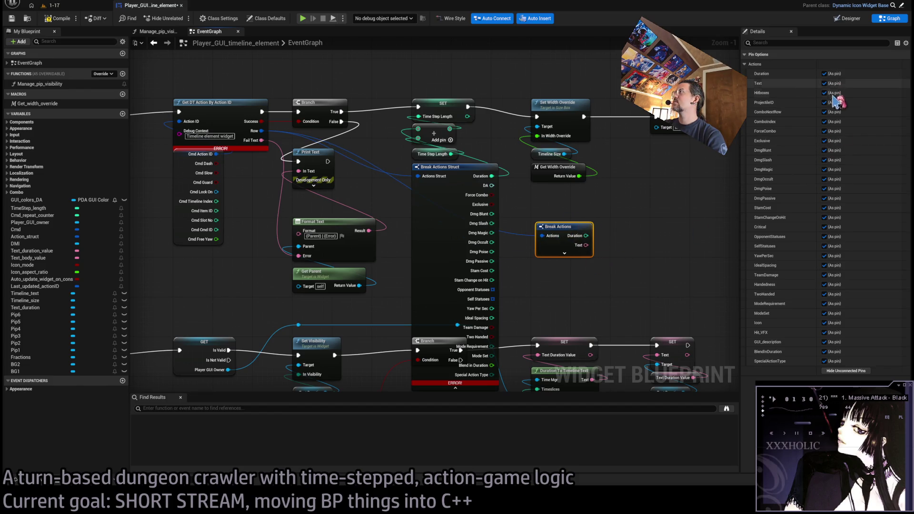
left_click(845, 372)
left_click(825, 74)
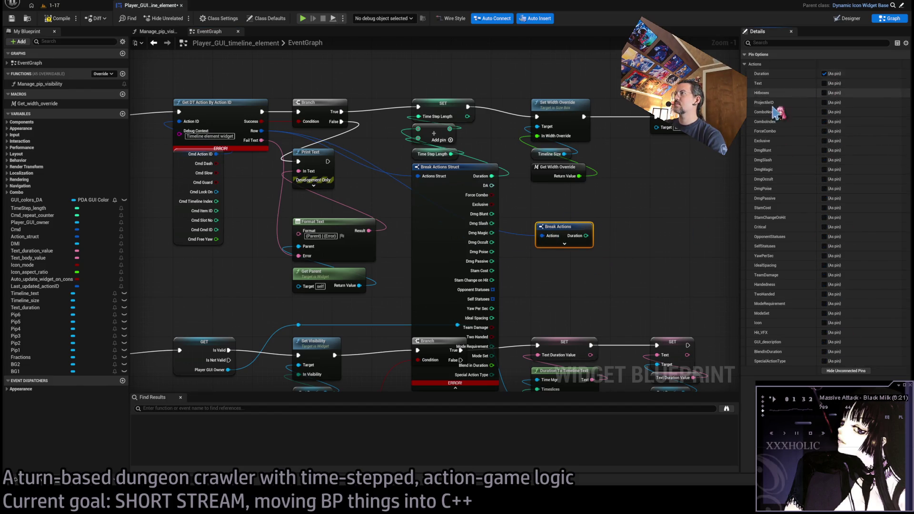
mouse_move(492, 177)
left_mouse_down()
mouse_move(590, 238)
mouse_move(439, 174)
left_mouse_up()
key("Delete")
Step: In Manage_pip_visibility, swap in a Break Actions node for Stam Cost, compile, and close the blueprint
left_click(214, 408)
mouse_move(452, 212)
left_mouse_down()
mouse_move(504, 310)
mouse_move(506, 303)
mouse_move(498, 313)
left_mouse_up()
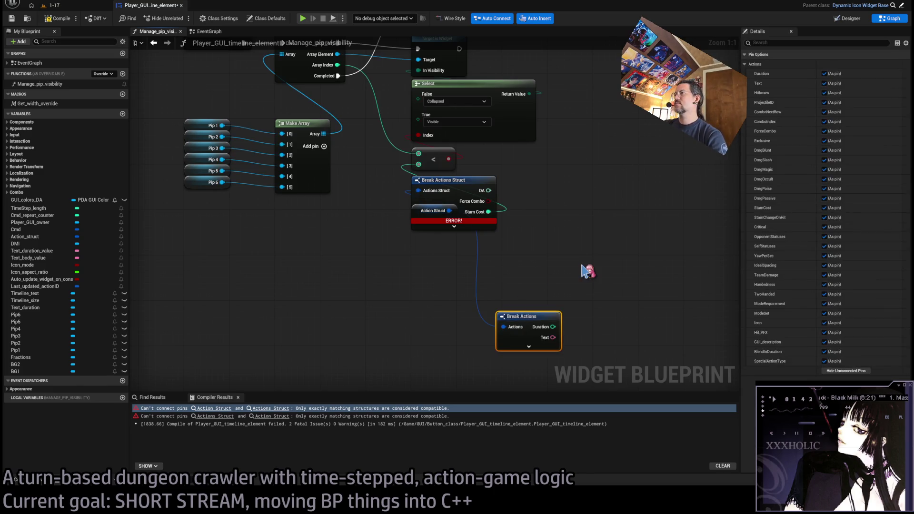
left_click(850, 372)
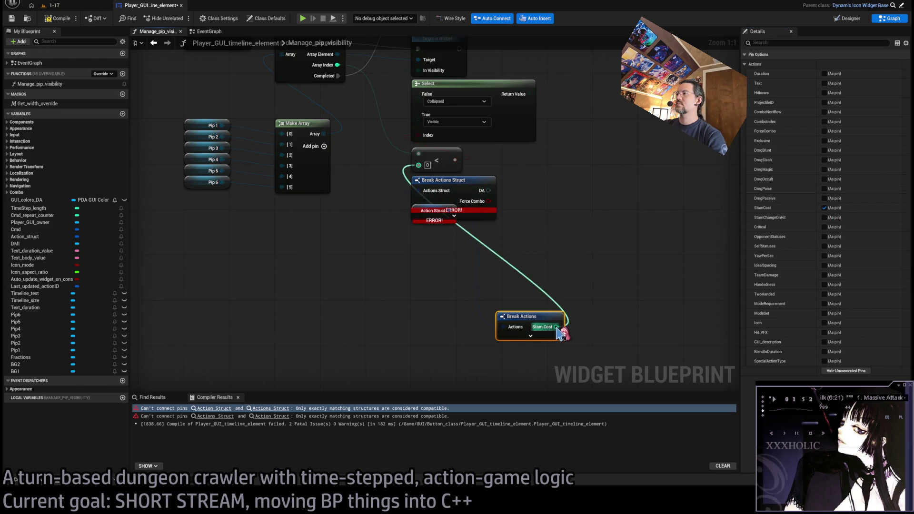
left_click_drag(526, 325, 442, 189)
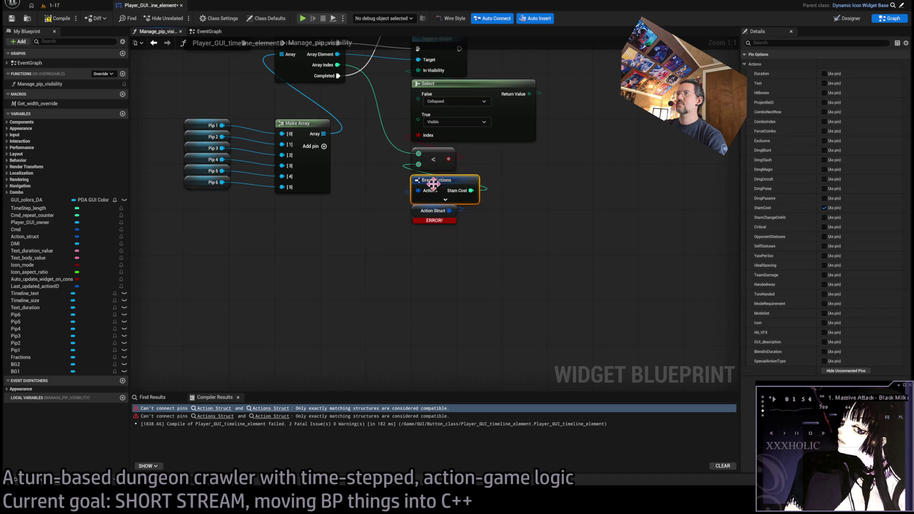
left_click(58, 19)
scroll(342, 283, "down", 3)
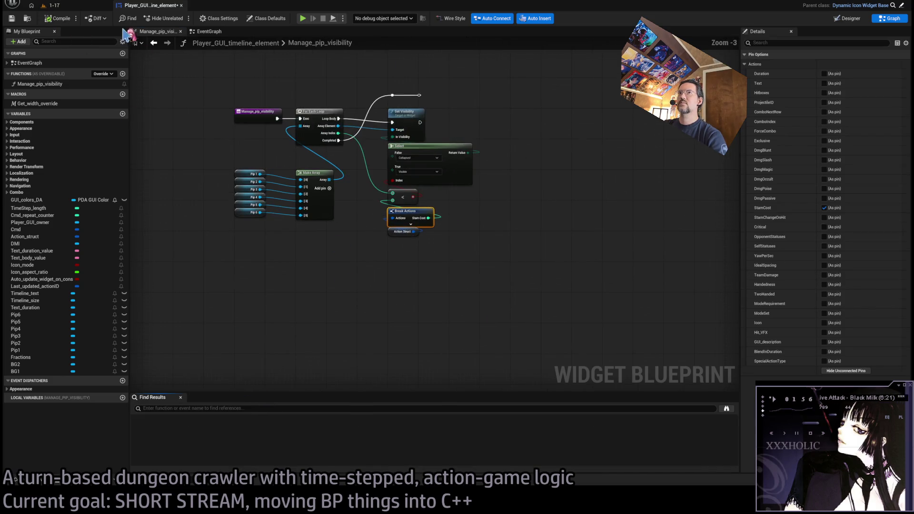
middle_click(127, 9)
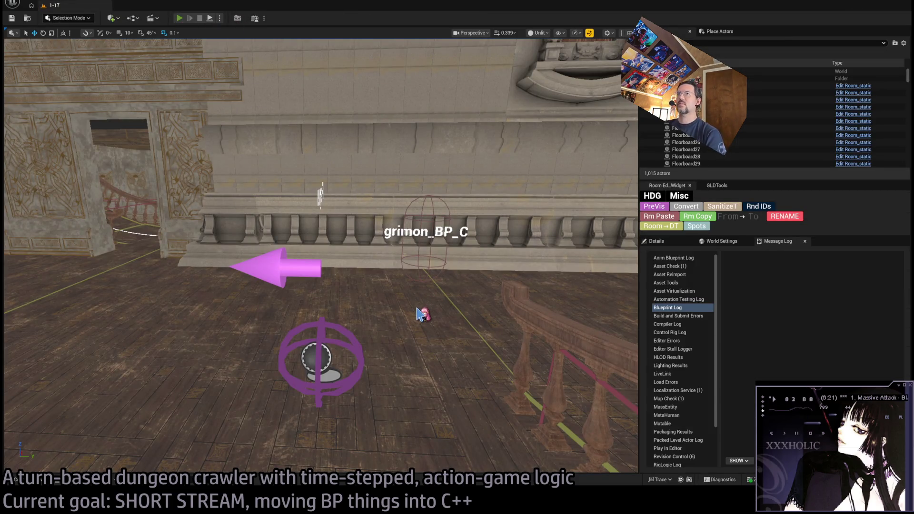
Step: Start a play test, queue three actions, then remove the last queued ones
key("alt+p")
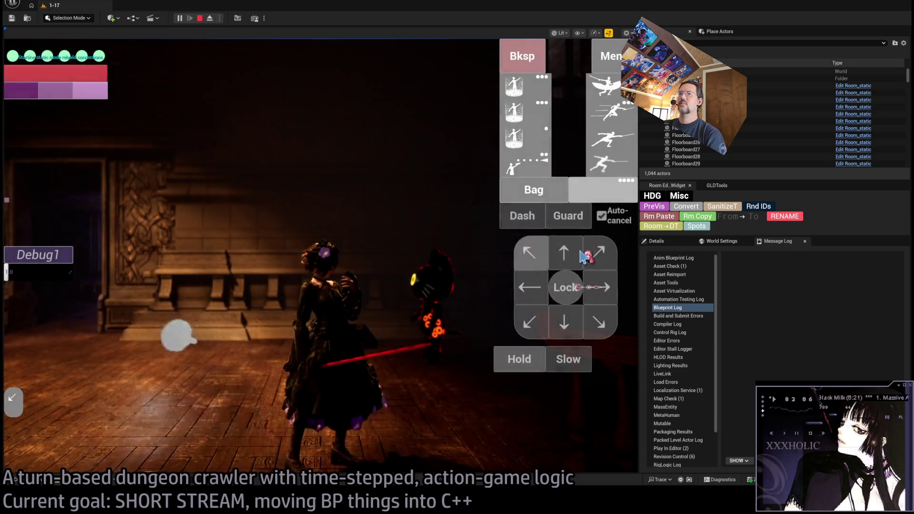
left_click(524, 157)
left_click(515, 138)
left_click(514, 112)
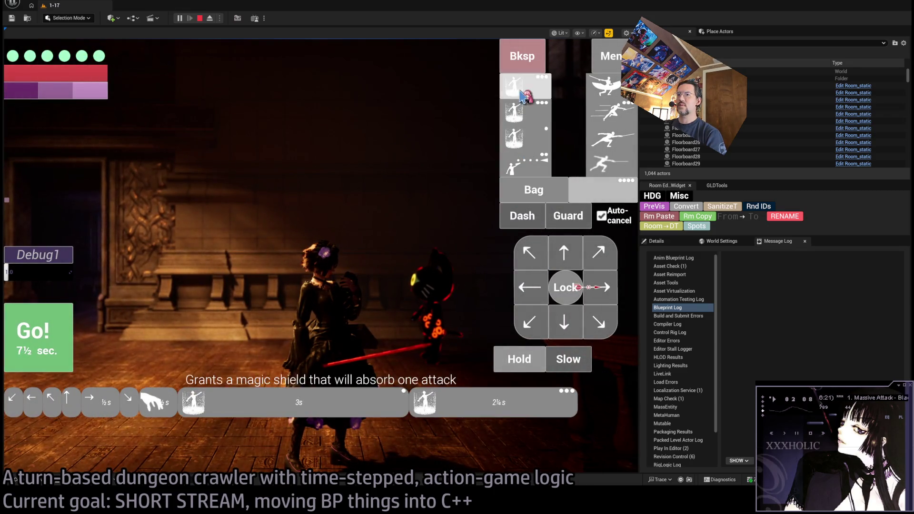
left_click(528, 60)
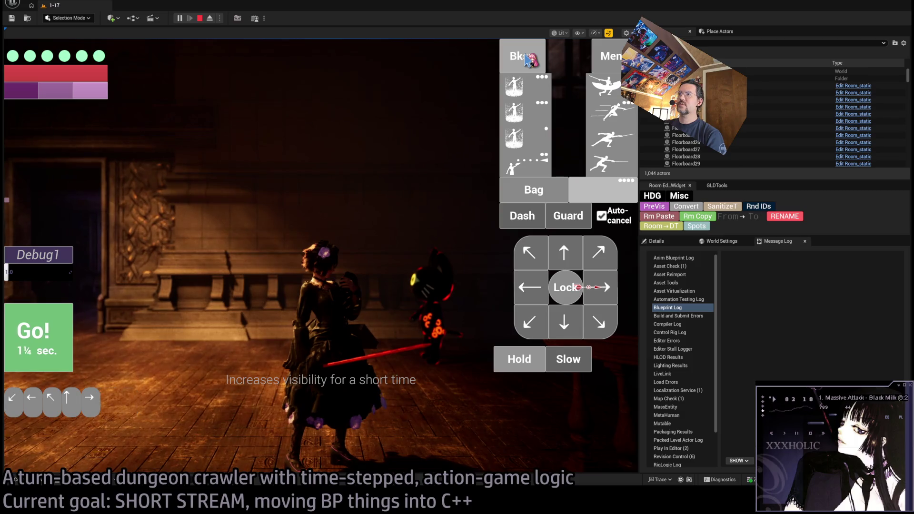
Step: Lock onto the cat, execute a move-and-attack combo, replay it, then stop playing
left_click(566, 281)
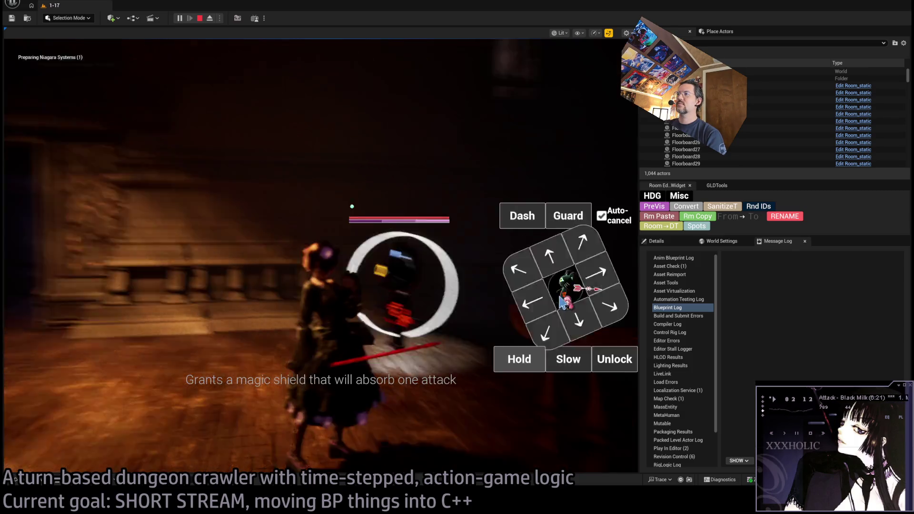
left_click(566, 263)
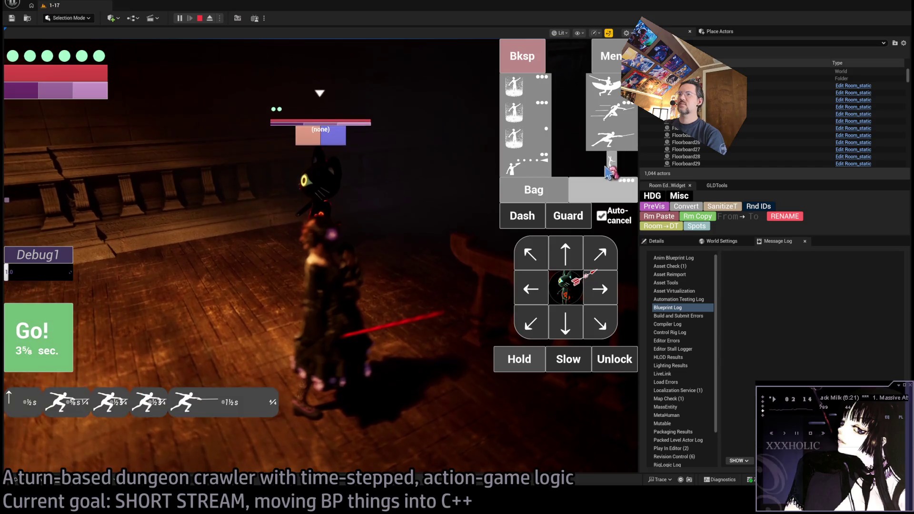
left_click(59, 340)
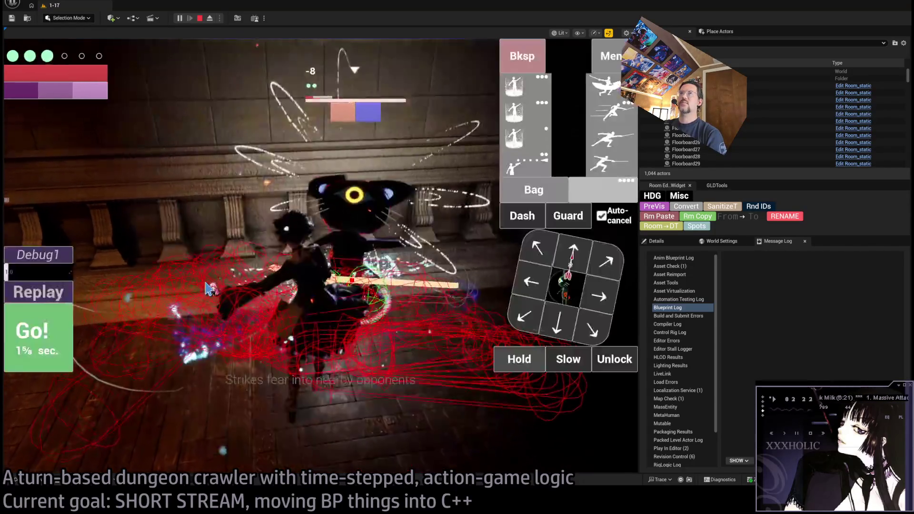
left_click(43, 291)
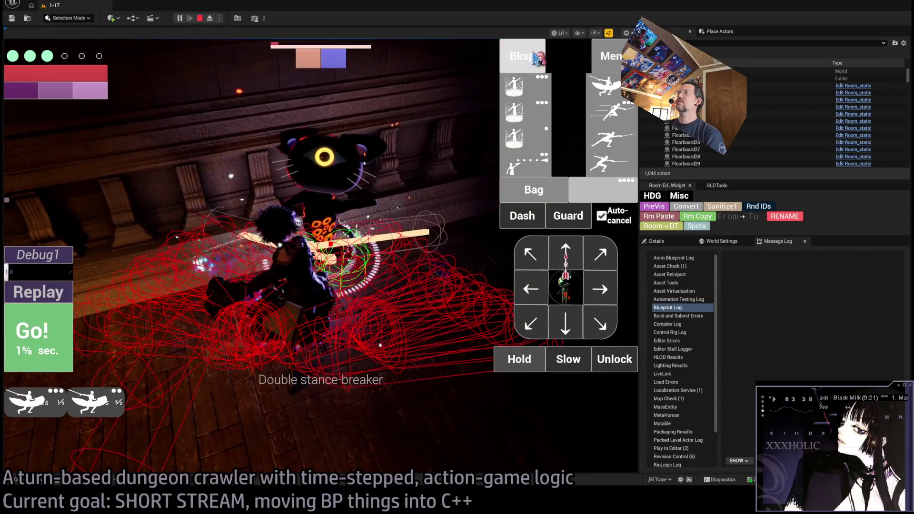
left_click(523, 68)
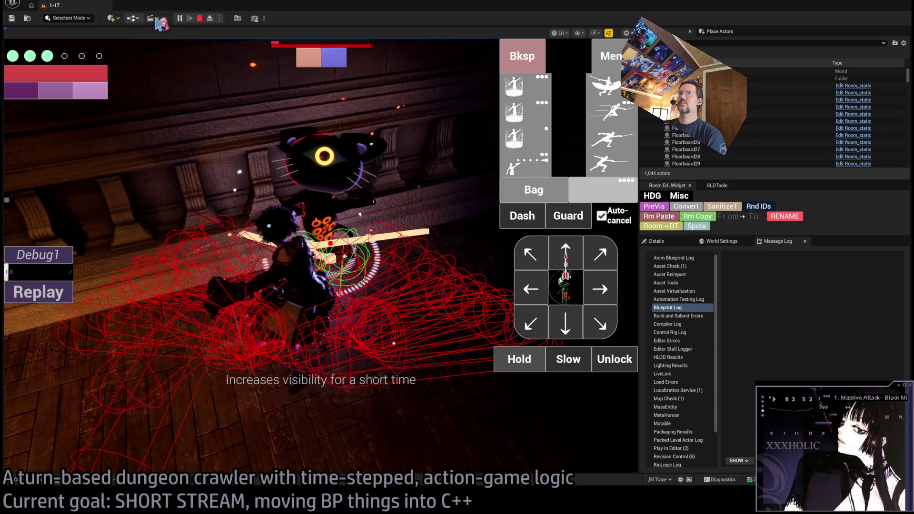
left_click(202, 18)
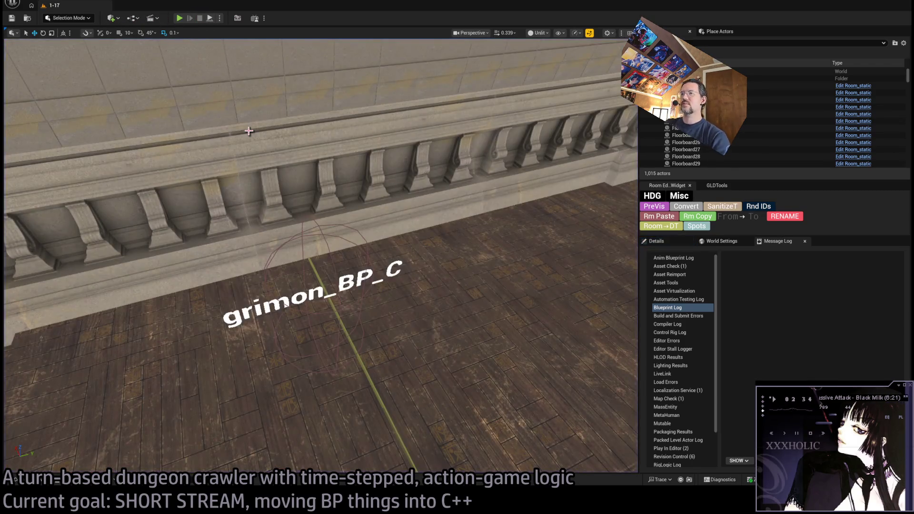
Step: Open GameMode_GLD through quick search, close it, and start a new play test with Alt+P
key("ctrl+p")
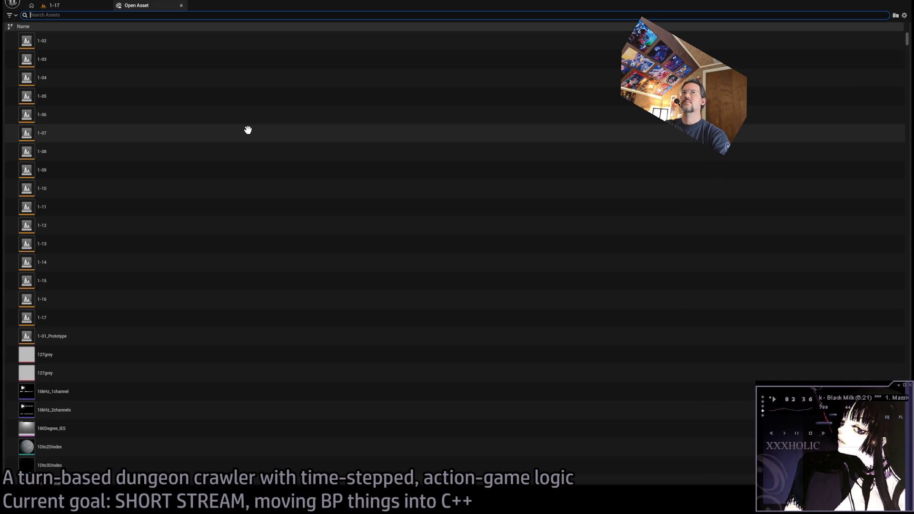
left_click(100, 38)
key("Return")
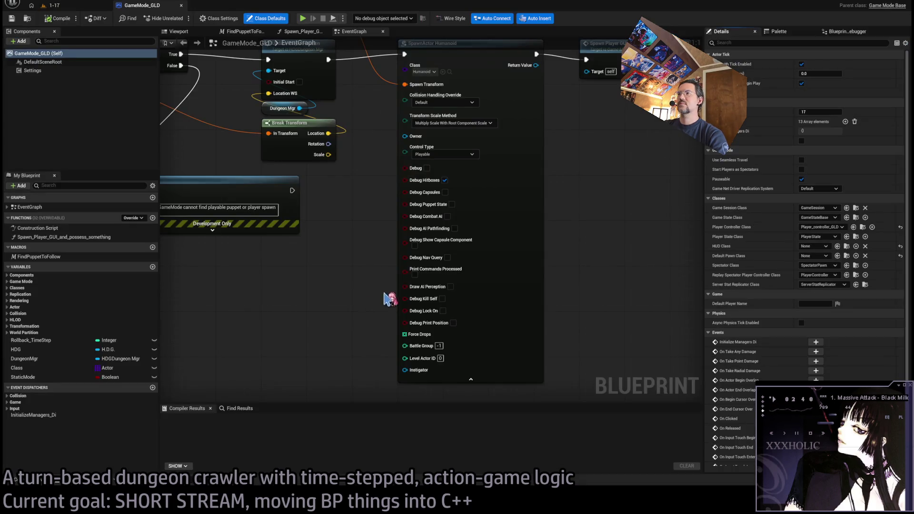
left_click(181, 6)
key("alt+p")
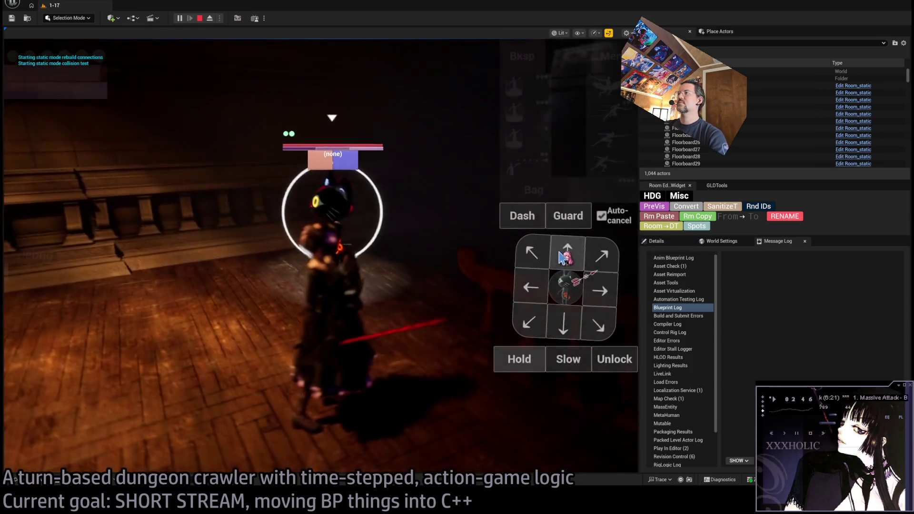
Step: Choose the lunge-thrust attack, queue and remove actions, then stop the session
left_click(612, 114)
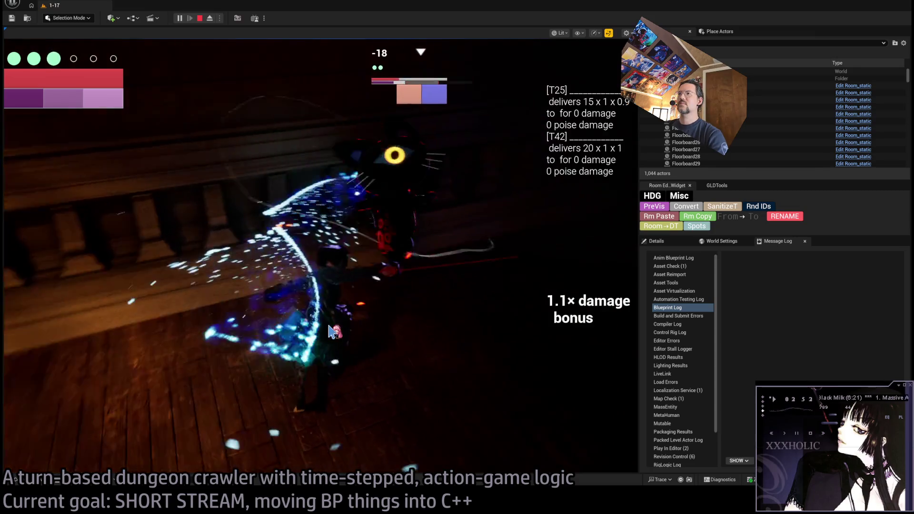
left_click(542, 222)
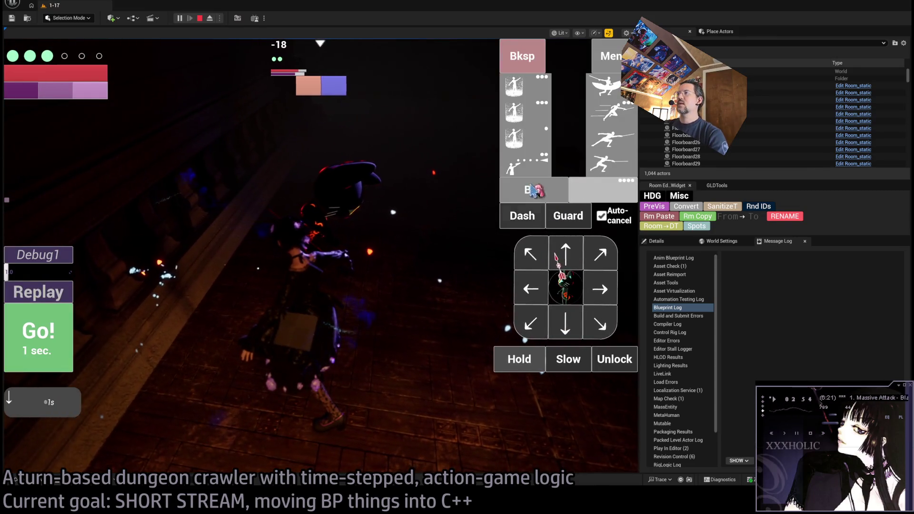
left_click(523, 61)
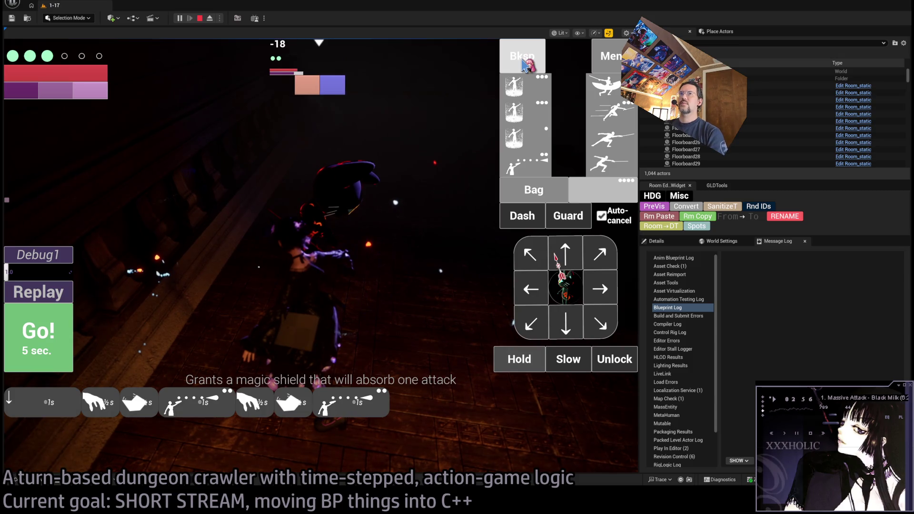
left_click(524, 65)
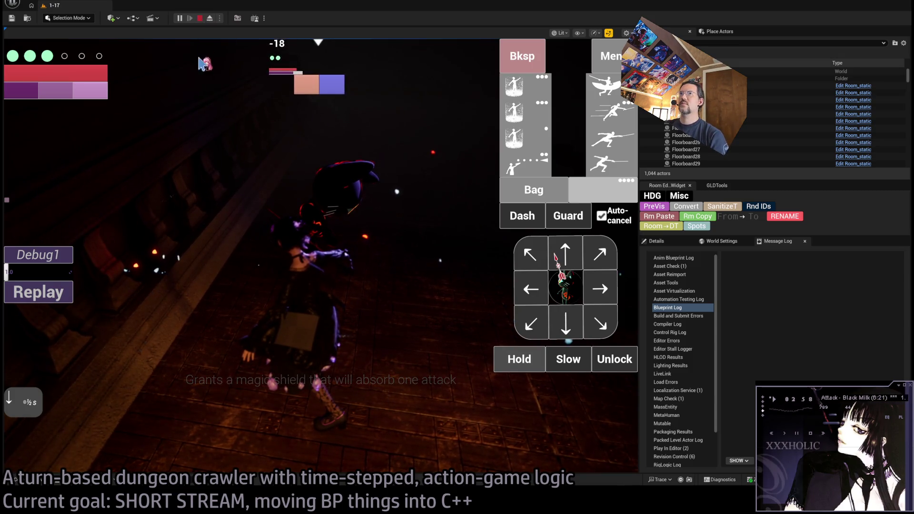
left_click(199, 18)
Step: Restart play, lock onto the cat, execute queued projectile attack combos, and end the session
key("alt+p")
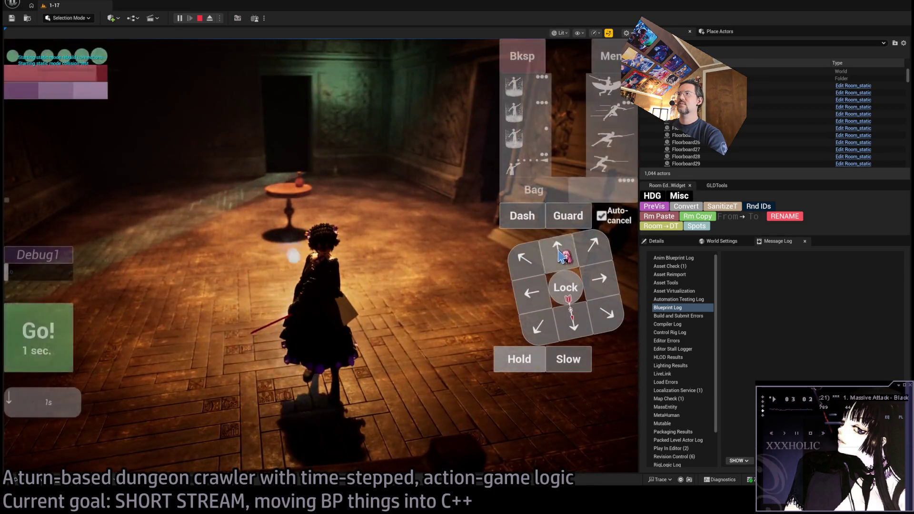
left_click(566, 287)
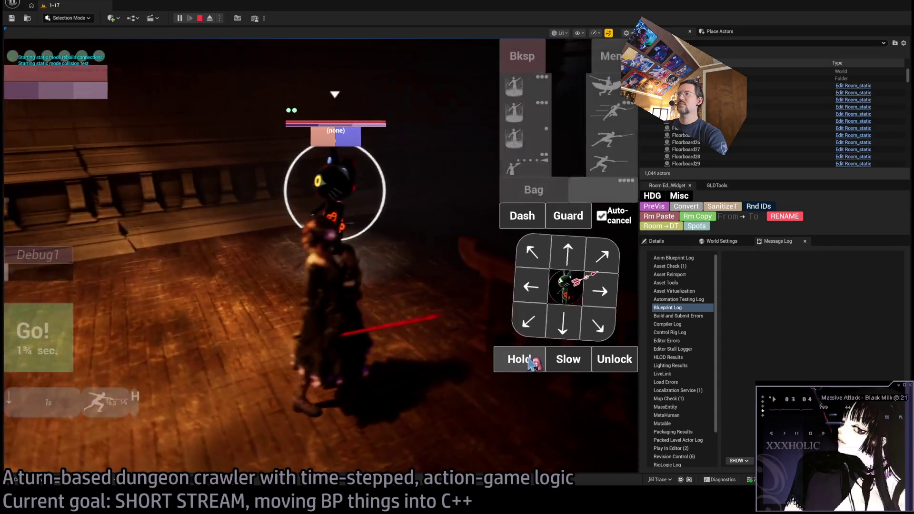
left_click(514, 138)
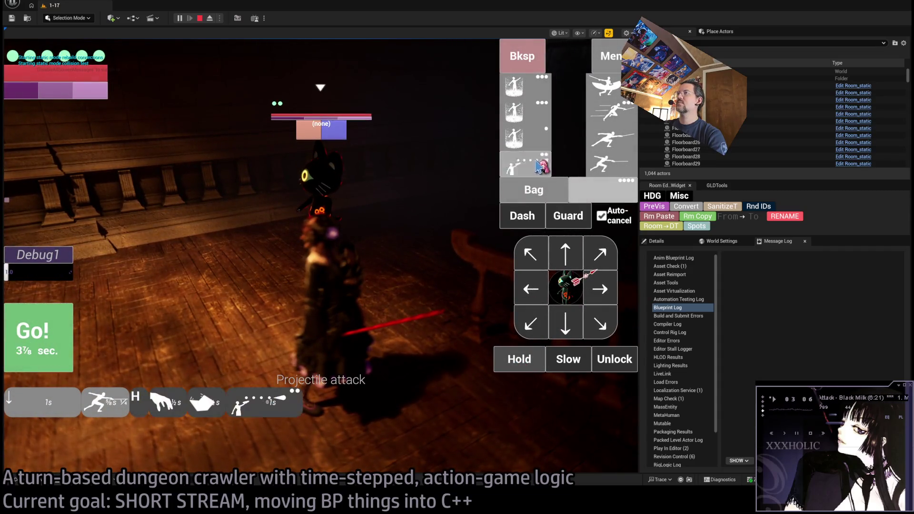
left_click(514, 167)
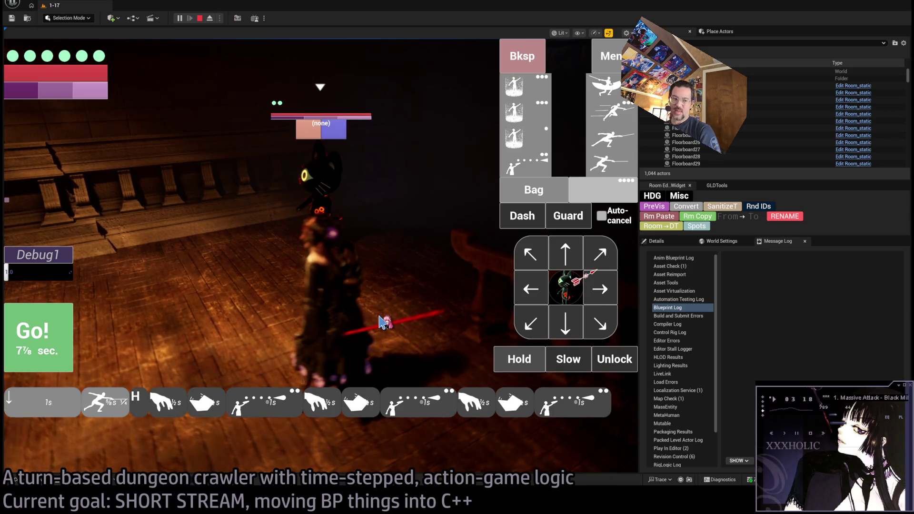
key("space")
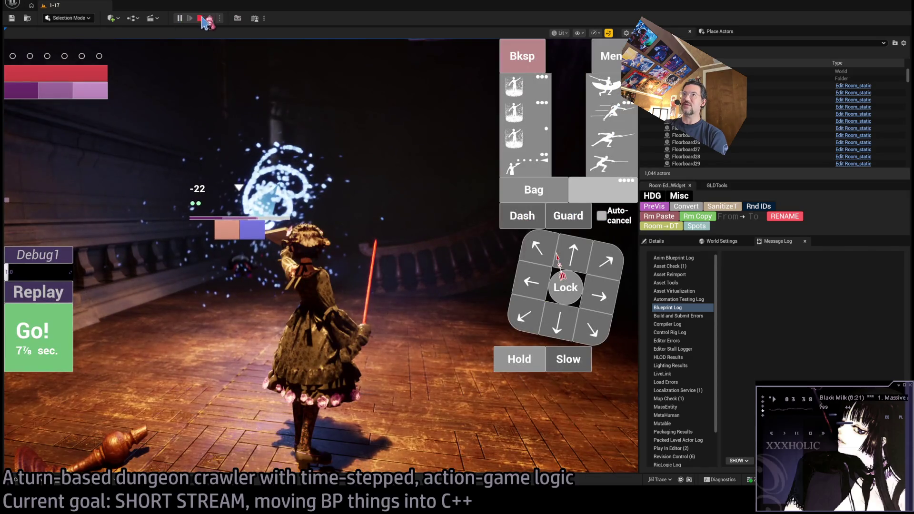
key("Escape")
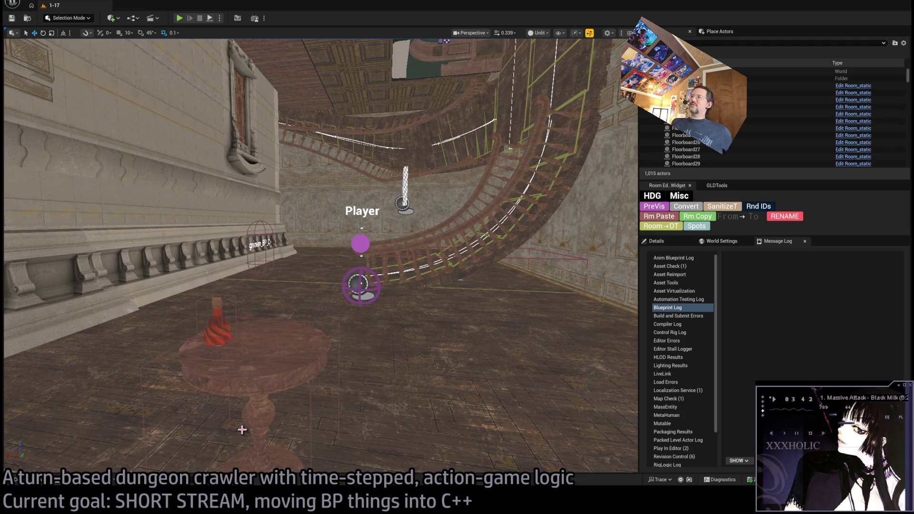
Step: Open P_command_processor and its Validator function graph, closing the Clear_current_combo graph
key("ctrl+p")
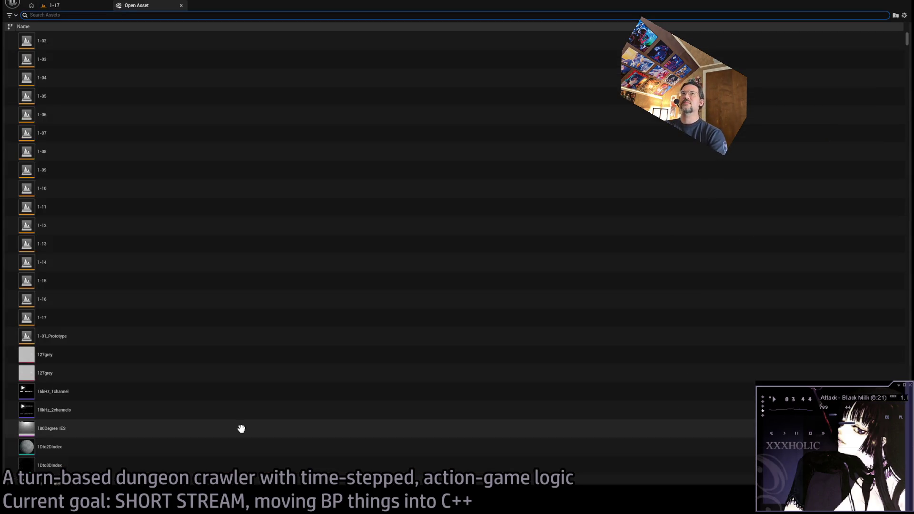
left_click(94, 56)
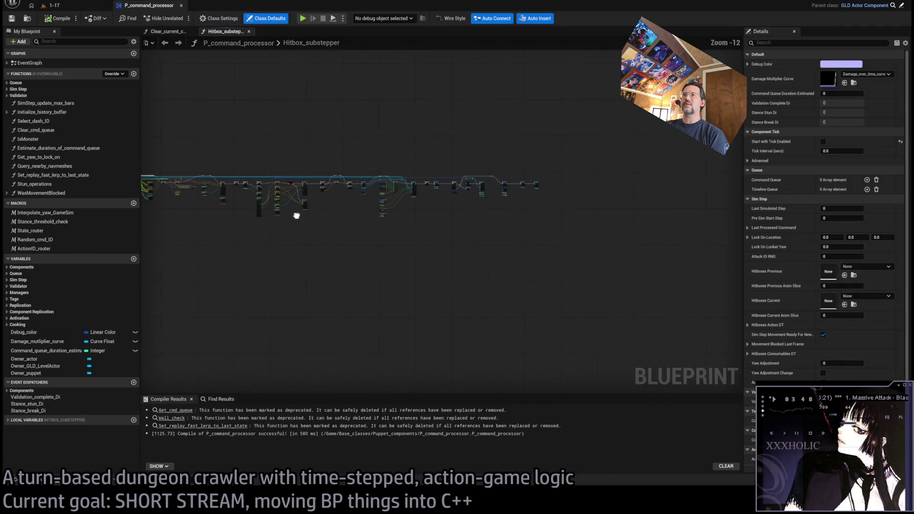
left_click(171, 33)
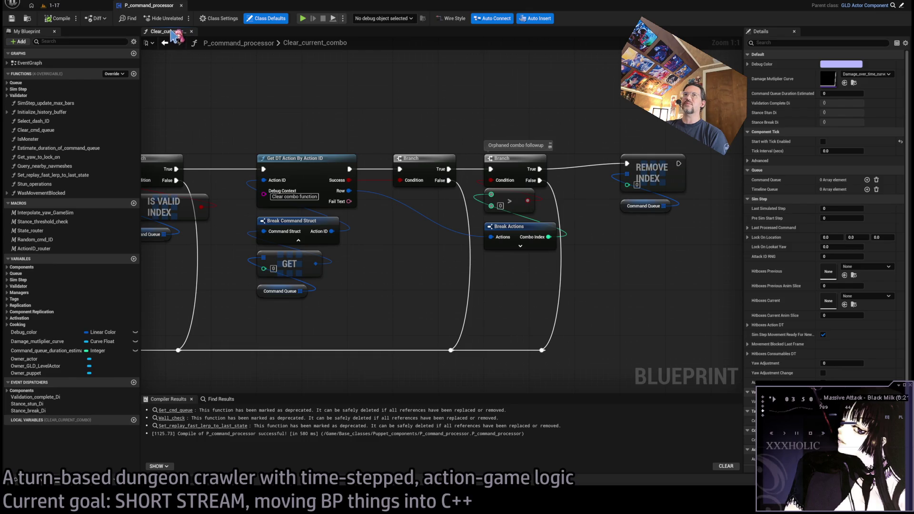
middle_click(174, 33)
left_click(8, 95)
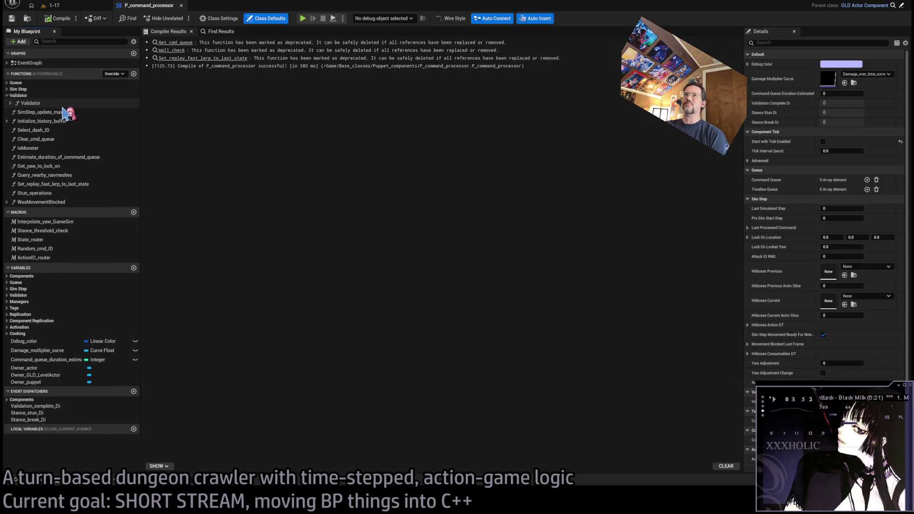
double_click(29, 103)
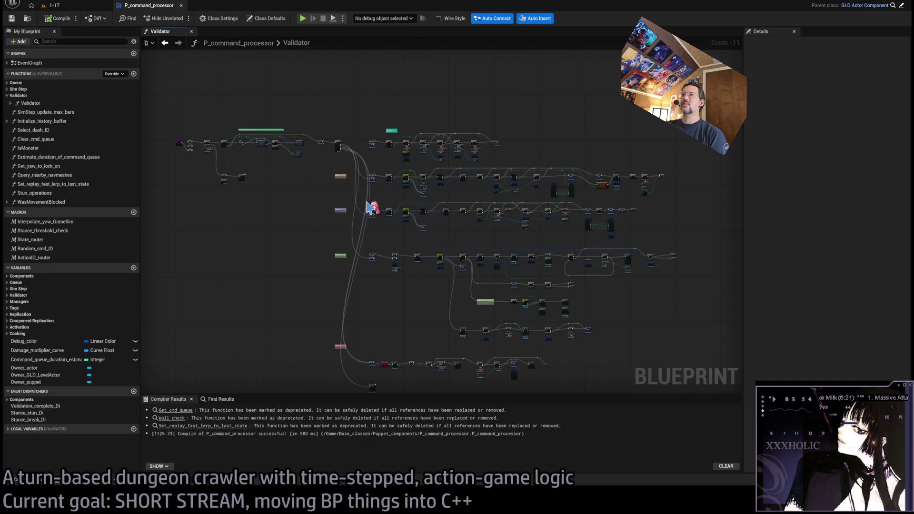
Step: Untick the Weapon Impacts pin on the Break Puppet History node and deselect it
scroll(439, 176, "up", 8)
scroll(455, 206, "up", 3)
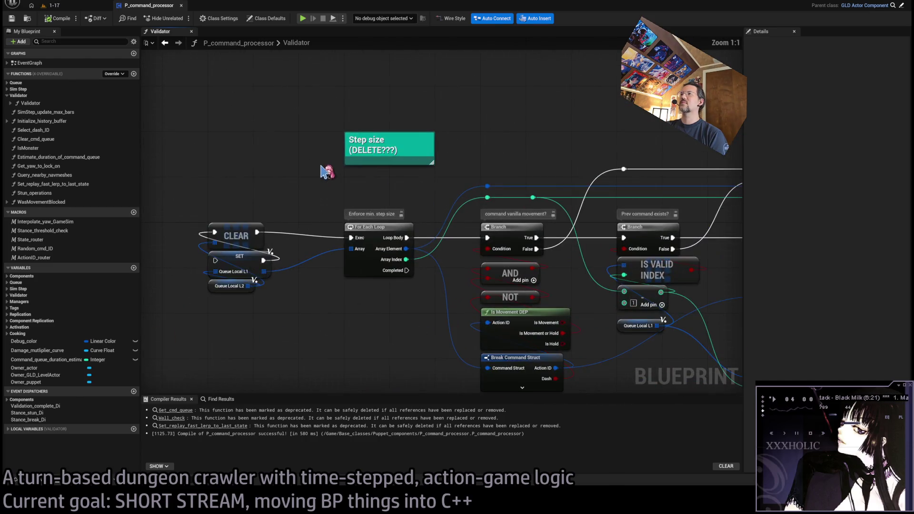
scroll(322, 200, "down", 7)
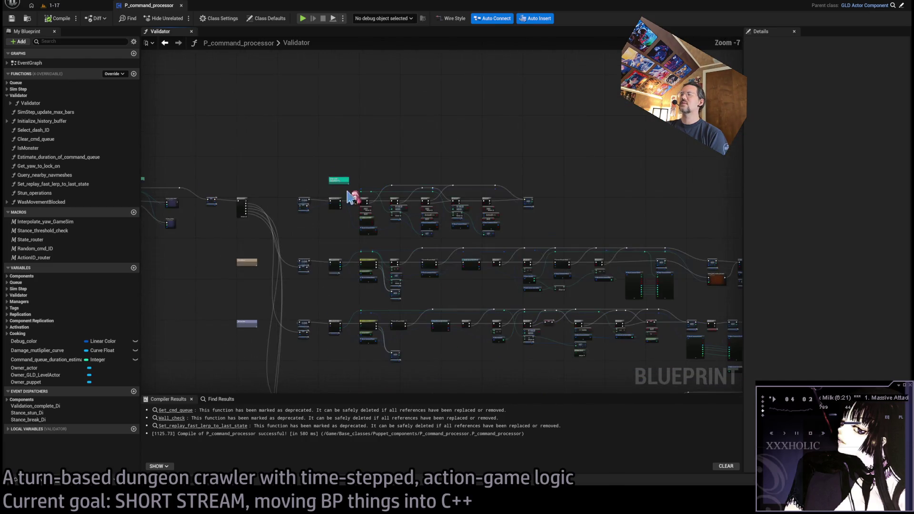
scroll(343, 233, "up", 3)
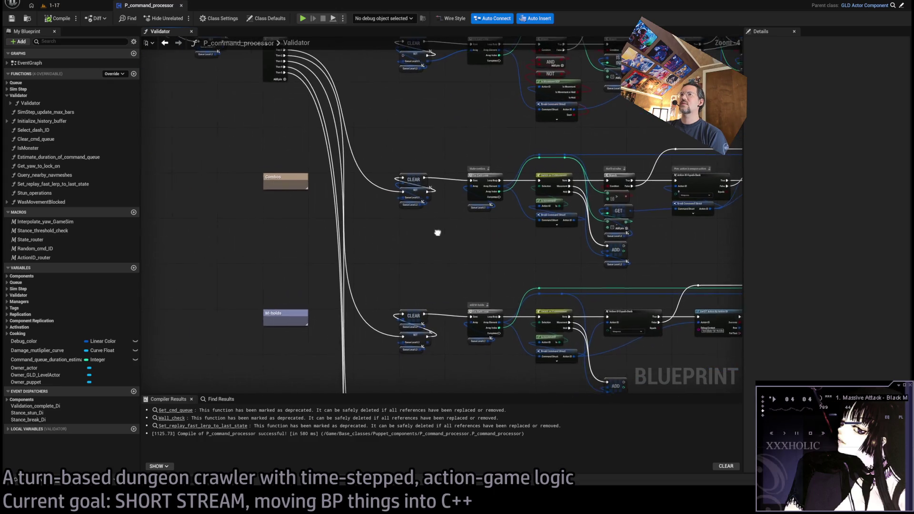
scroll(382, 136, "up", 1)
scroll(377, 229, "up", 3)
left_click(447, 242)
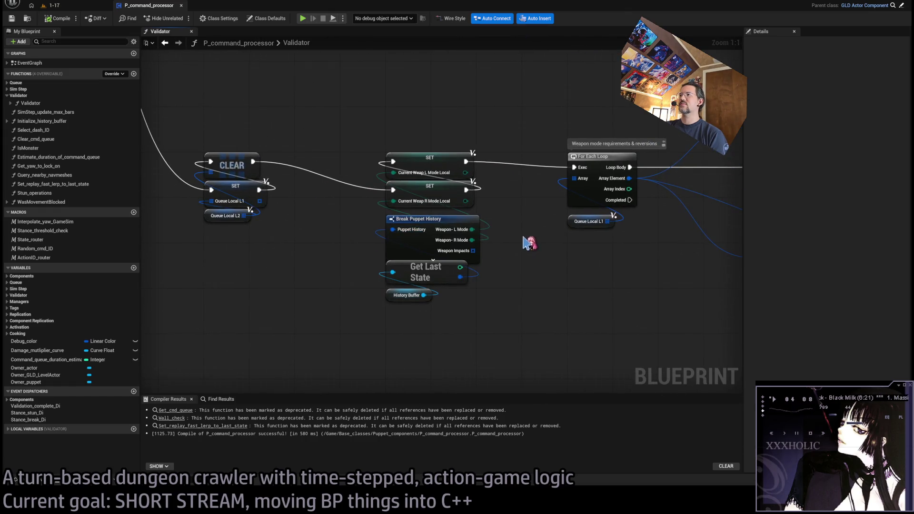
left_click(848, 256)
left_click(493, 259)
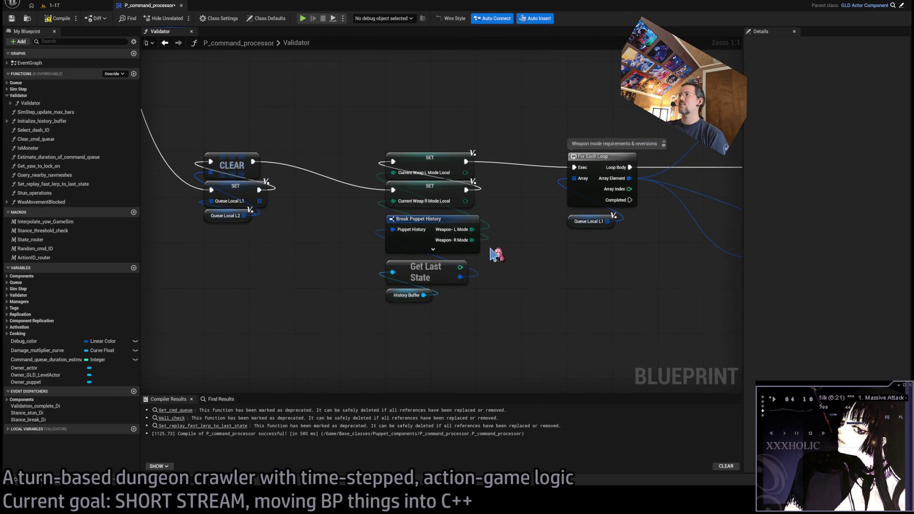
Step: Nudge the Break Command Struct node slightly upward
mouse_move(570, 280)
left_mouse_down()
mouse_move(465, 255)
mouse_move(374, 272)
mouse_move(349, 316)
mouse_move(357, 192)
mouse_move(418, 212)
mouse_move(441, 255)
mouse_move(590, 300)
left_mouse_up()
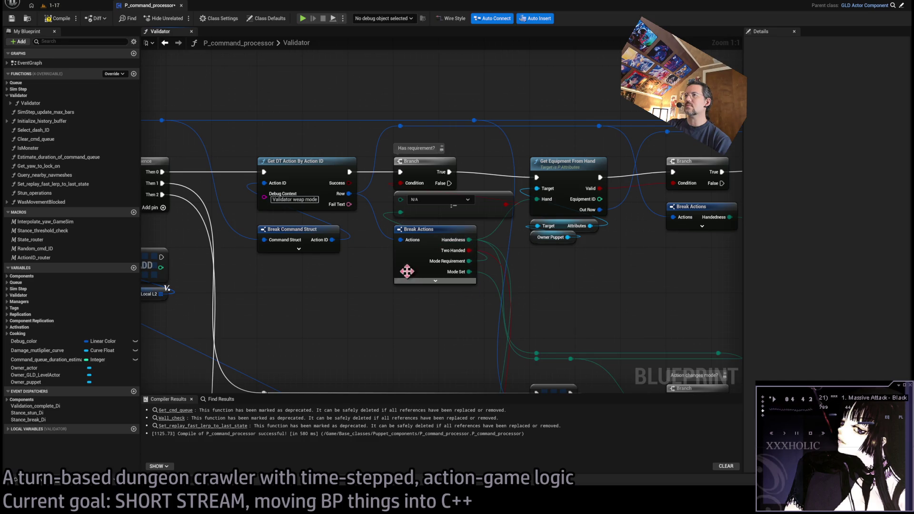
scroll(418, 285, "down", 2)
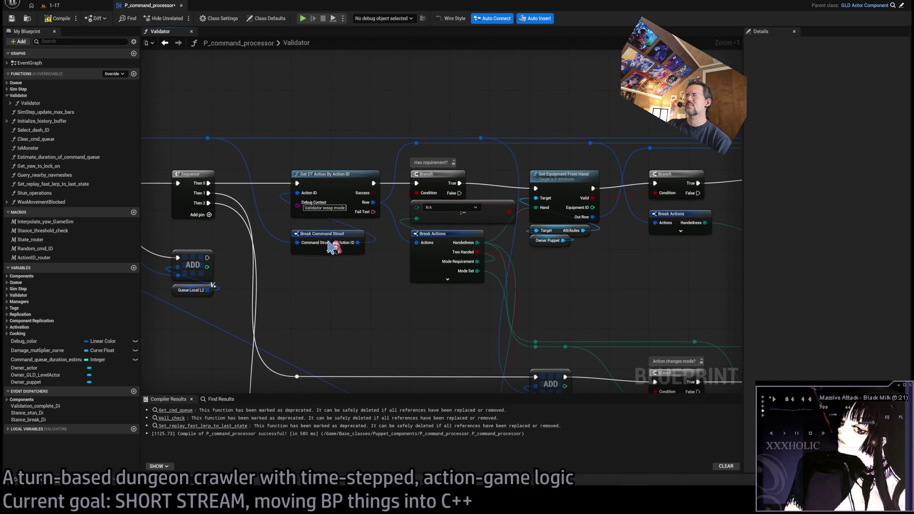
left_click_drag(311, 236, 311, 232)
left_click(341, 284)
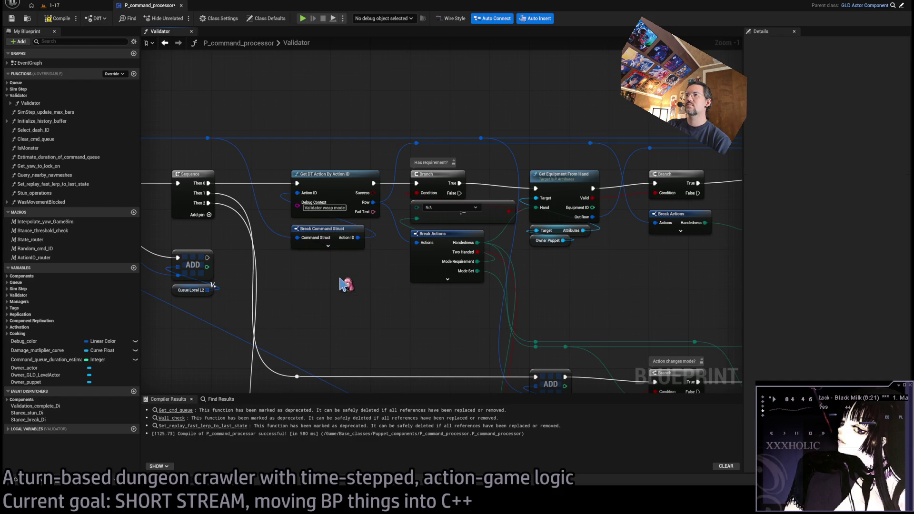
Step: Raise the Is movement? and Break Command Struct nodes together, then pan to the 2H & movement reversion section
mouse_move(341, 278)
left_mouse_down()
mouse_move(799, 304)
mouse_move(547, 289)
left_mouse_up()
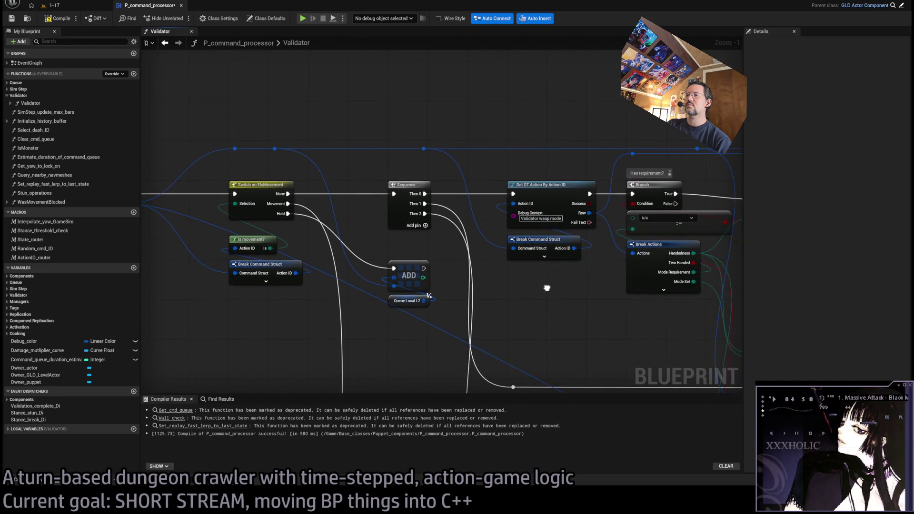
left_click_drag(260, 303, 185, 239)
left_click_drag(253, 239, 252, 229)
left_click(553, 298)
mouse_move(553, 298)
left_mouse_down()
mouse_move(431, 302)
mouse_move(447, 302)
mouse_move(455, 224)
left_mouse_up()
scroll(455, 224, "down", 1)
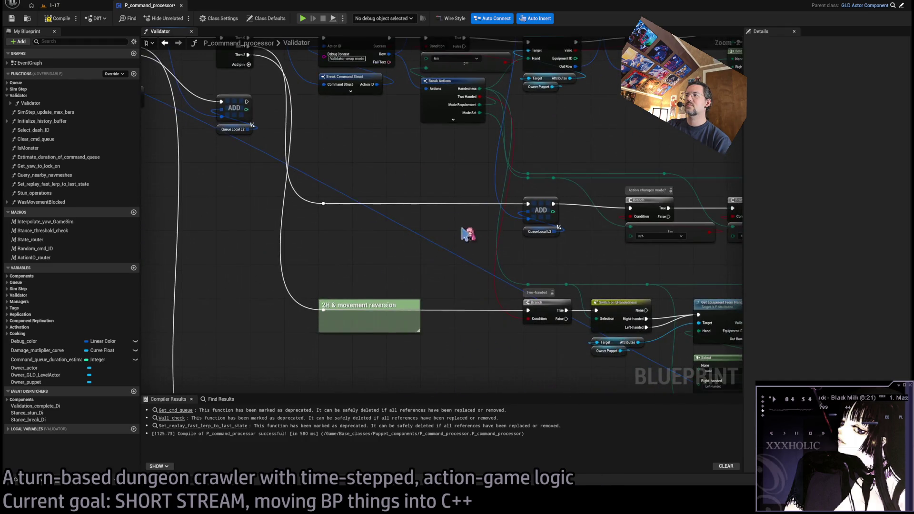
left_click_drag(543, 273, 394, 265)
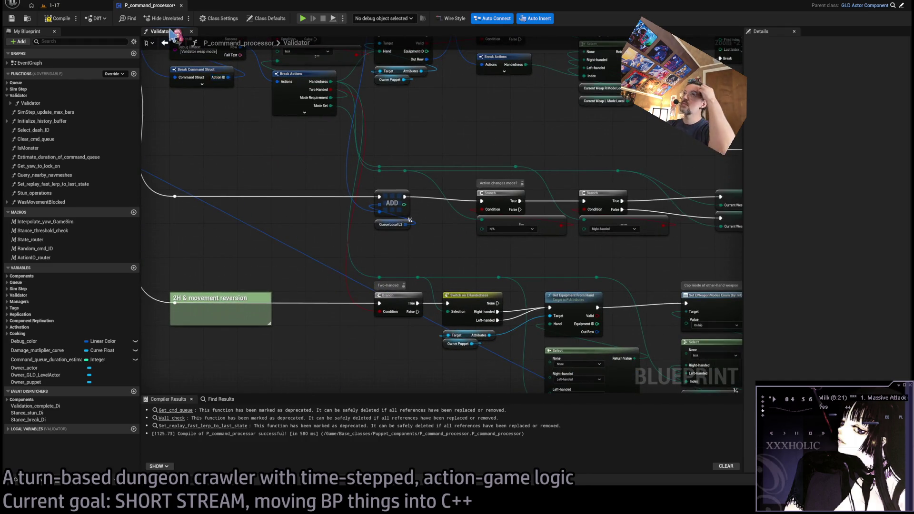
left_click(76, 6)
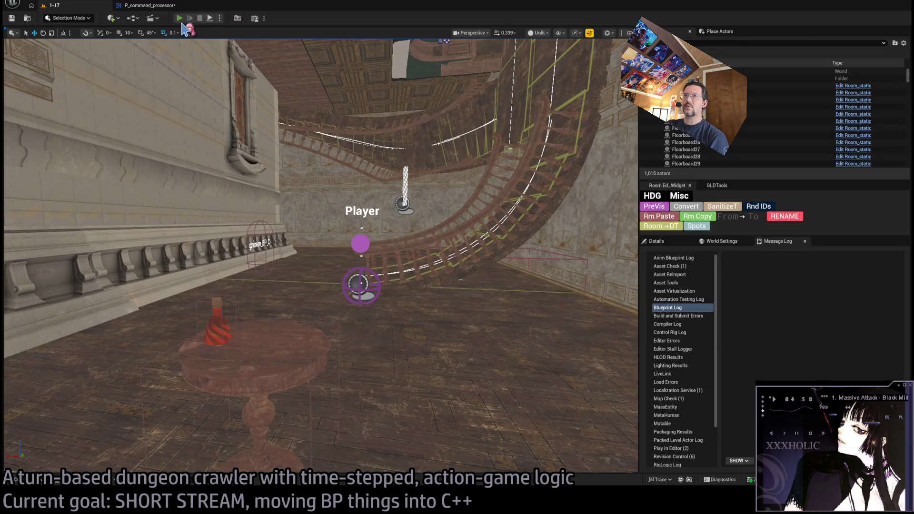
key("alt+p")
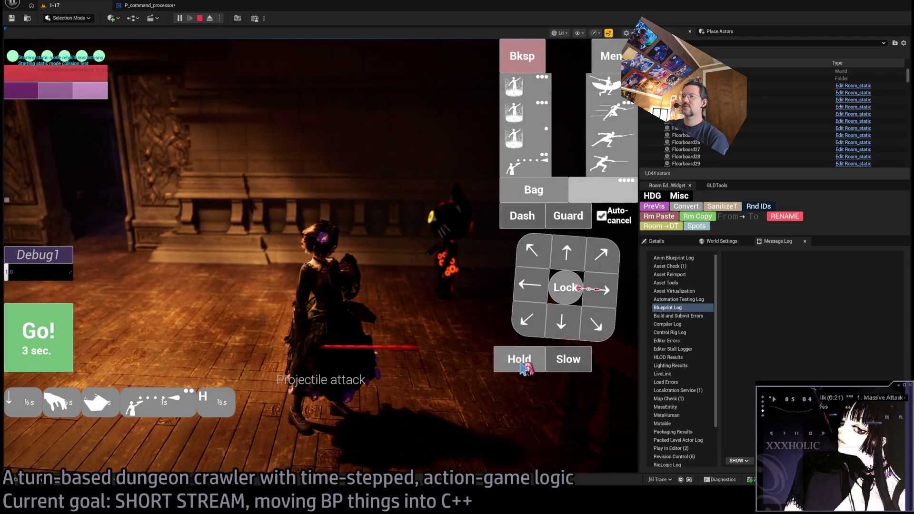
left_click(469, 329)
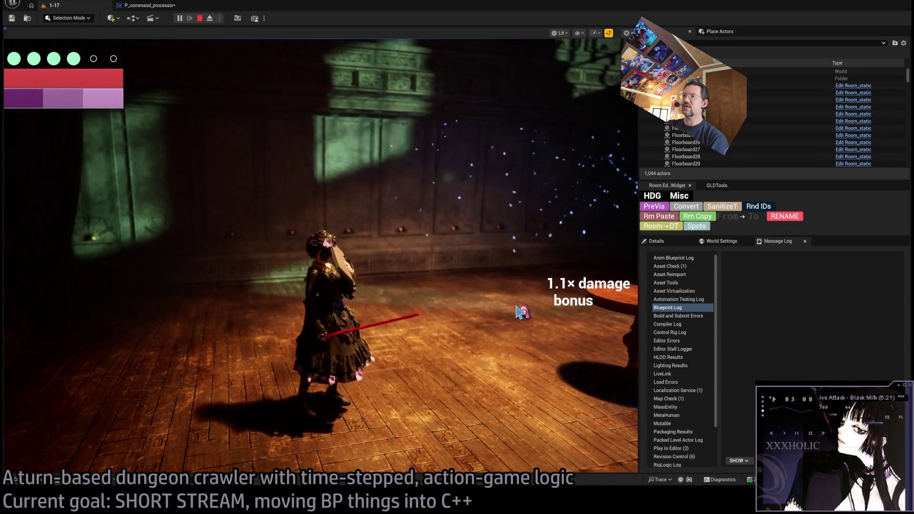
left_click(535, 186)
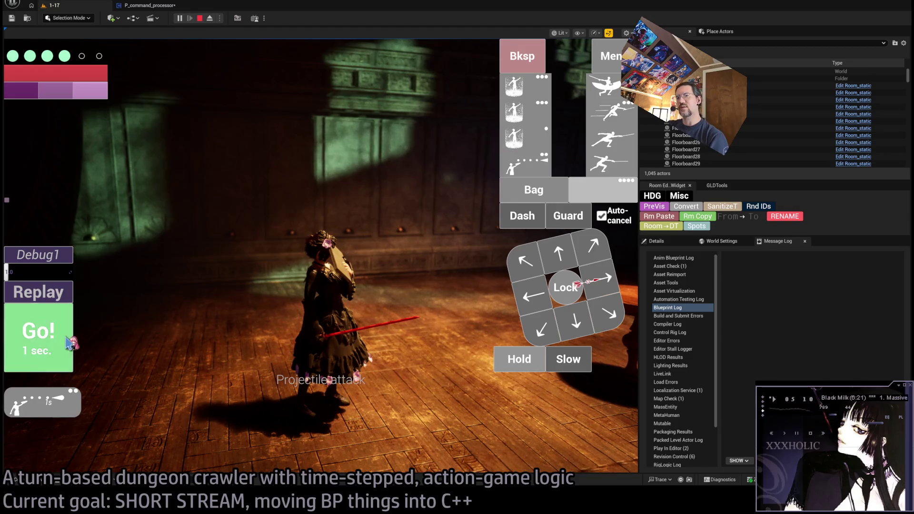
left_click(69, 341)
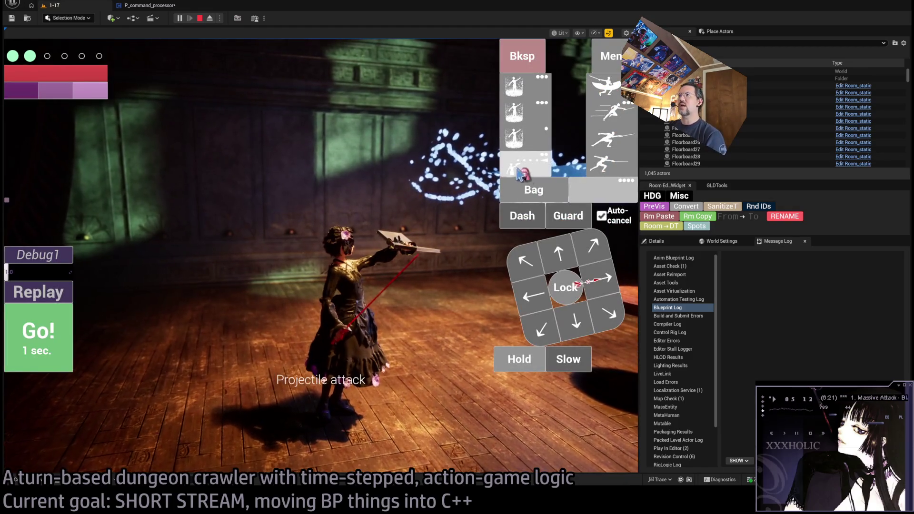
left_click(199, 18)
scroll(490, 273, "down", 2)
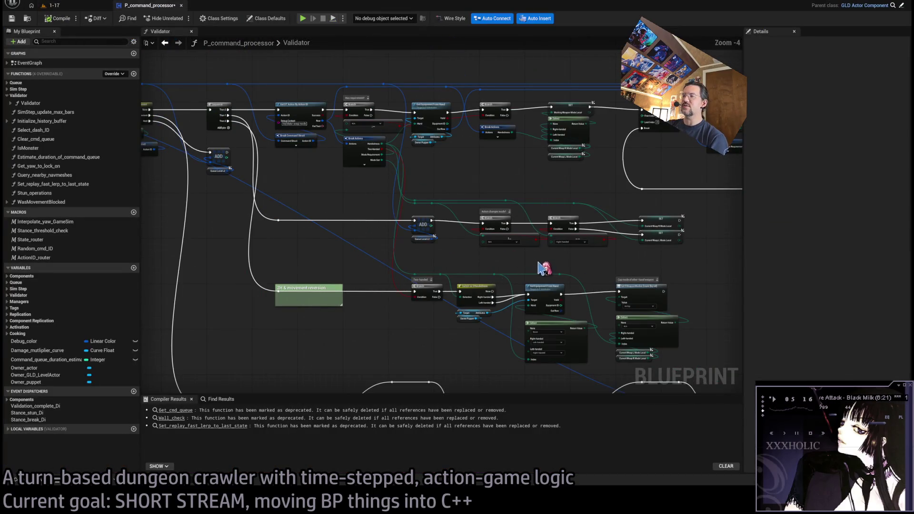
left_click(57, 6)
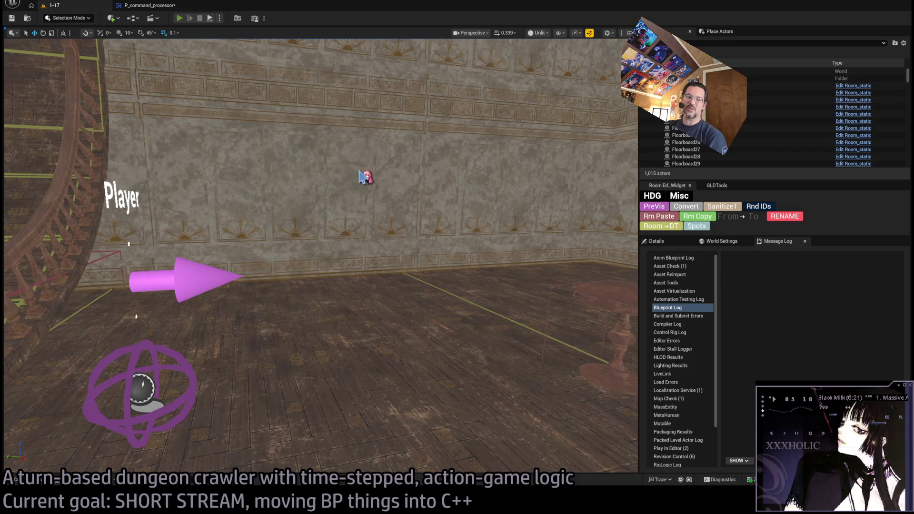
key("alt+p")
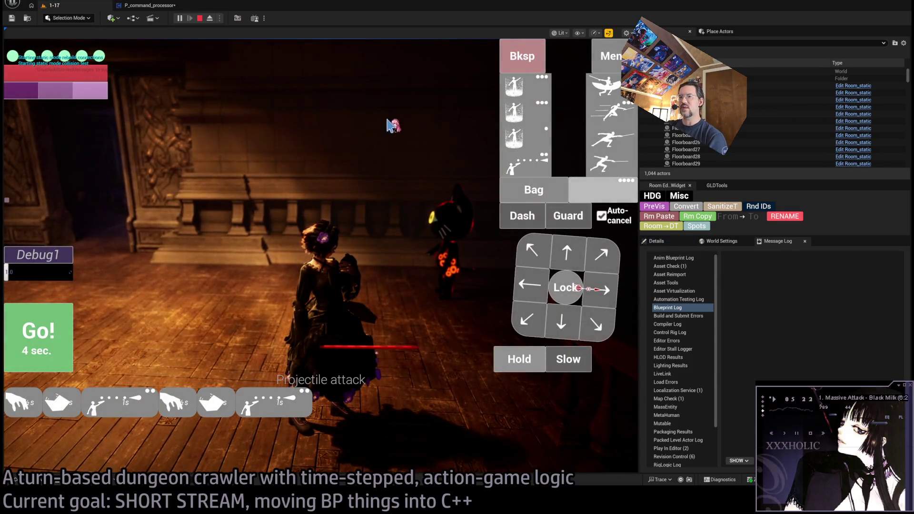
left_click(199, 18)
left_click(161, 8)
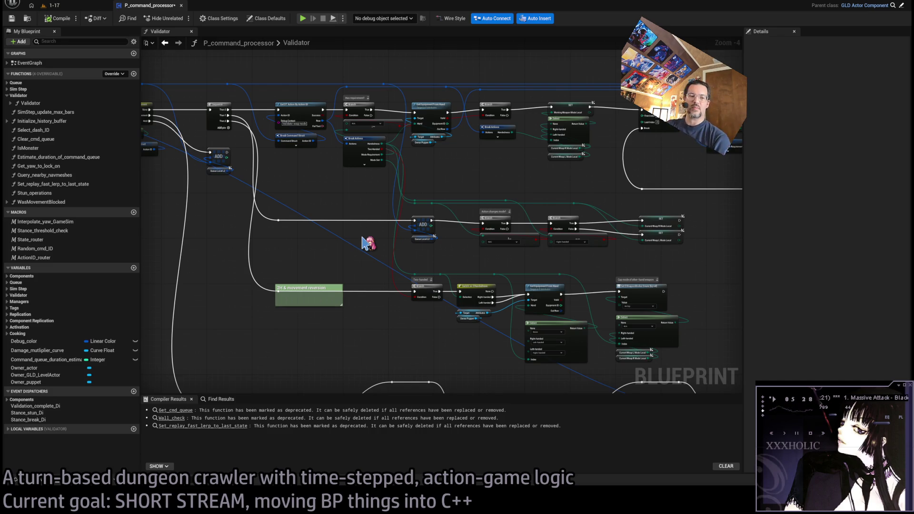
scroll(445, 266, "up", 2)
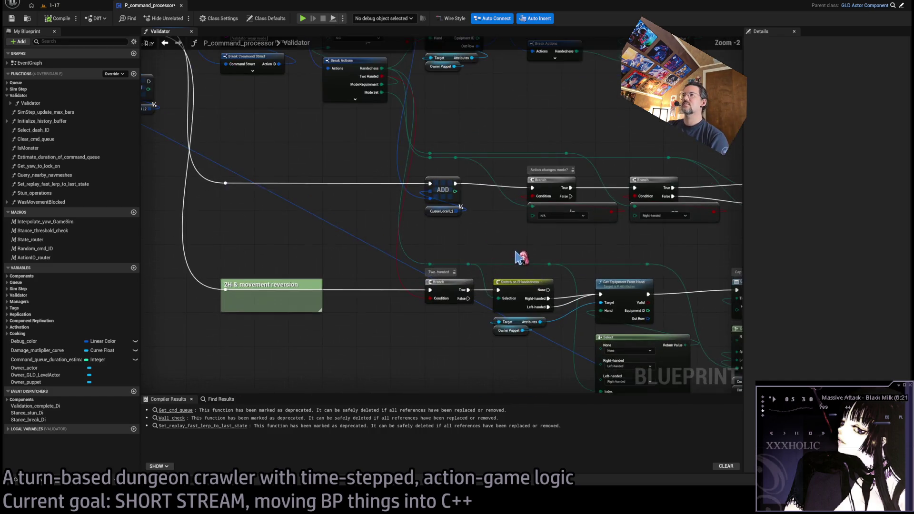
left_click(52, 5)
left_click(148, 5)
mouse_move(491, 257)
left_mouse_down()
mouse_move(464, 258)
mouse_move(528, 222)
mouse_move(351, 249)
left_mouse_up()
scroll(464, 263, "up", 1)
left_click_drag(567, 254, 471, 267)
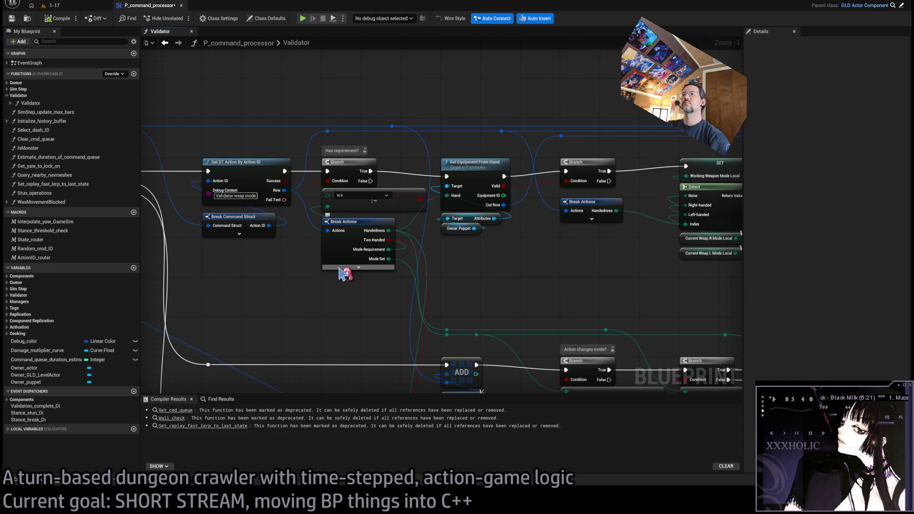
scroll(388, 301, "up", 1)
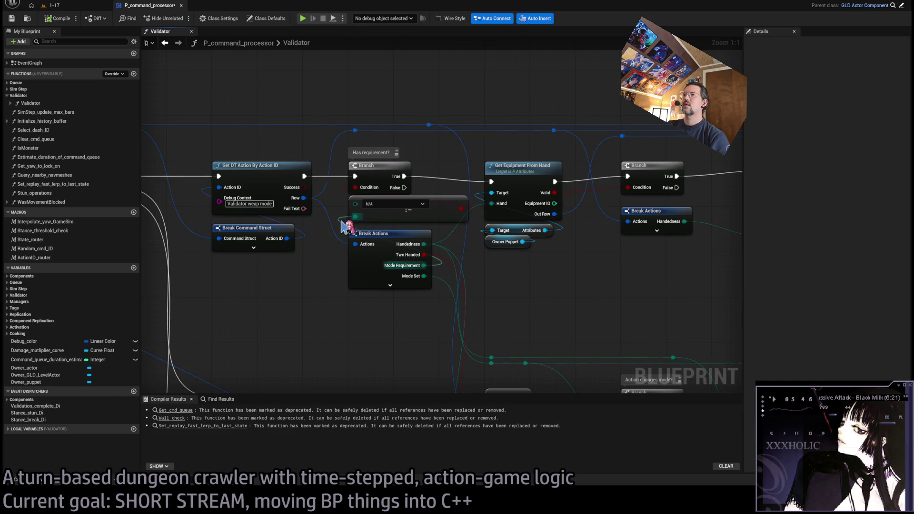
left_click_drag(431, 190, 393, 189)
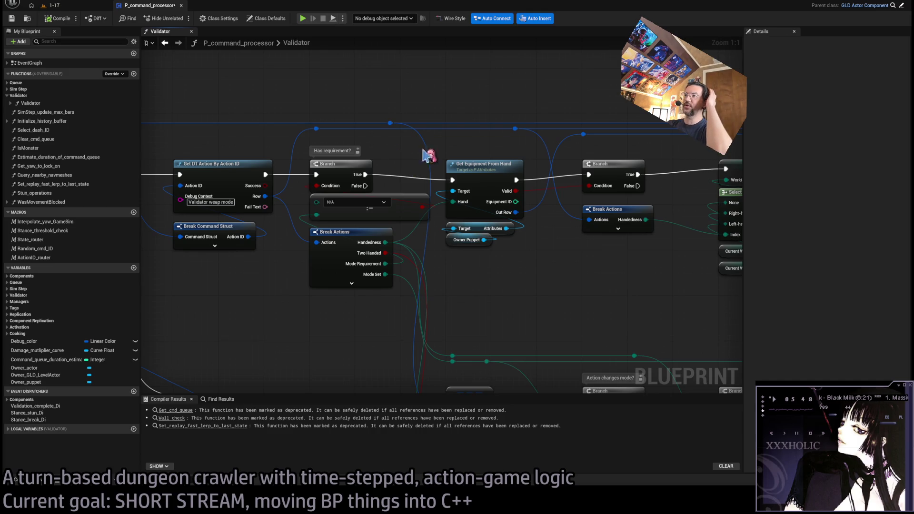
left_click_drag(509, 221, 367, 242)
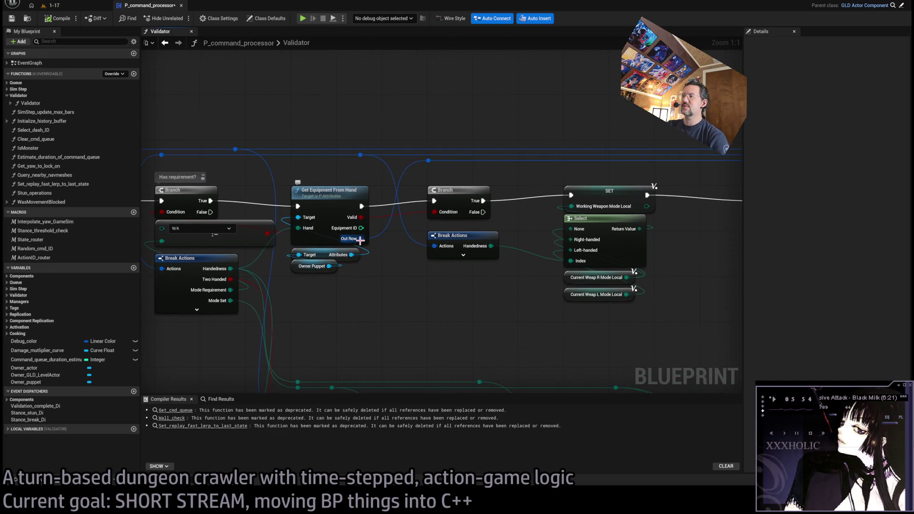
left_click_drag(326, 272, 279, 268)
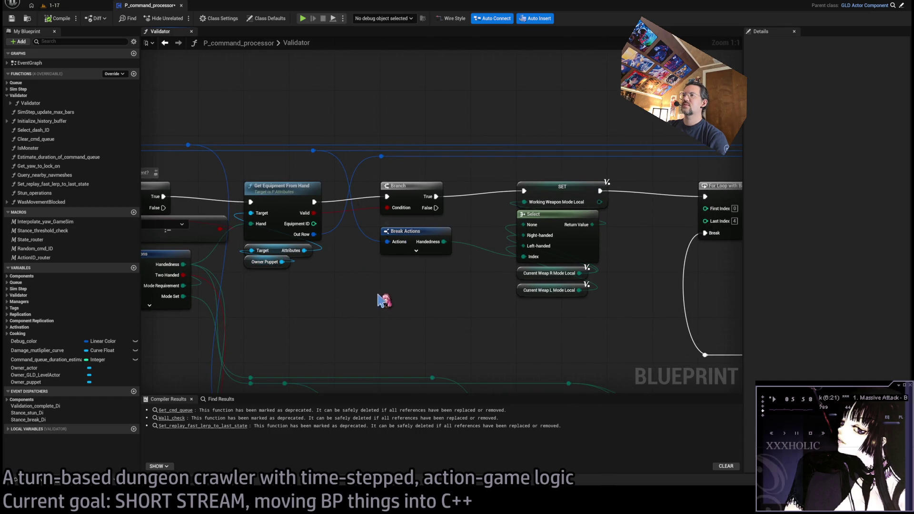
left_click_drag(396, 299, 583, 288)
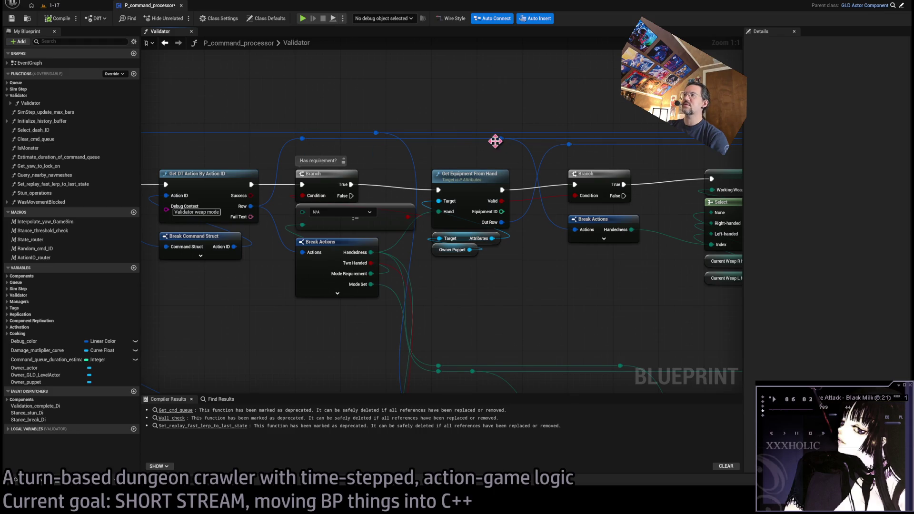
left_click_drag(629, 219, 364, 251)
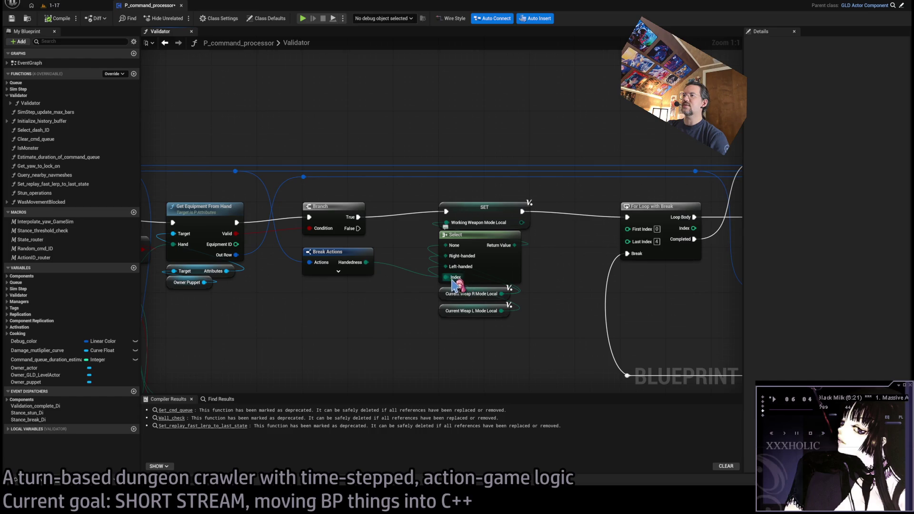
left_click(506, 294)
left_click(508, 310)
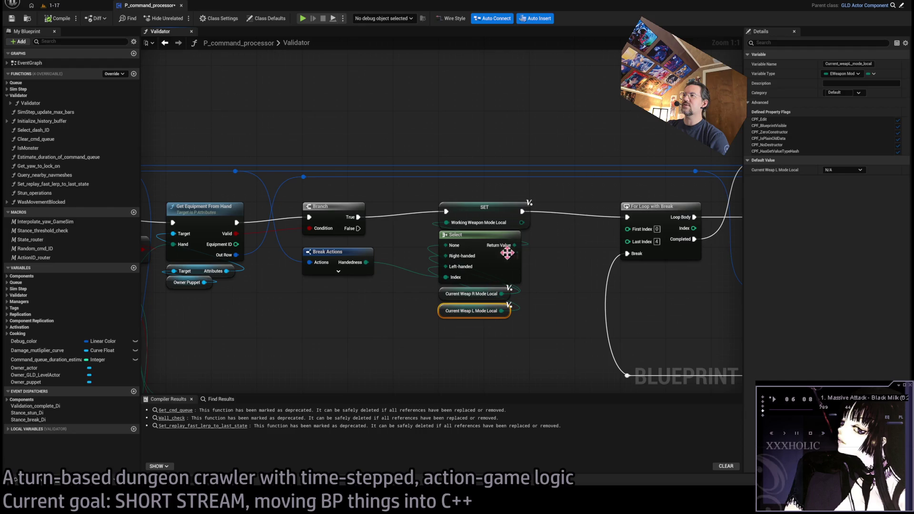
left_click(473, 215)
mouse_move(557, 254)
left_mouse_down()
mouse_move(516, 247)
mouse_move(377, 257)
left_mouse_up()
scroll(377, 257, "down", 1)
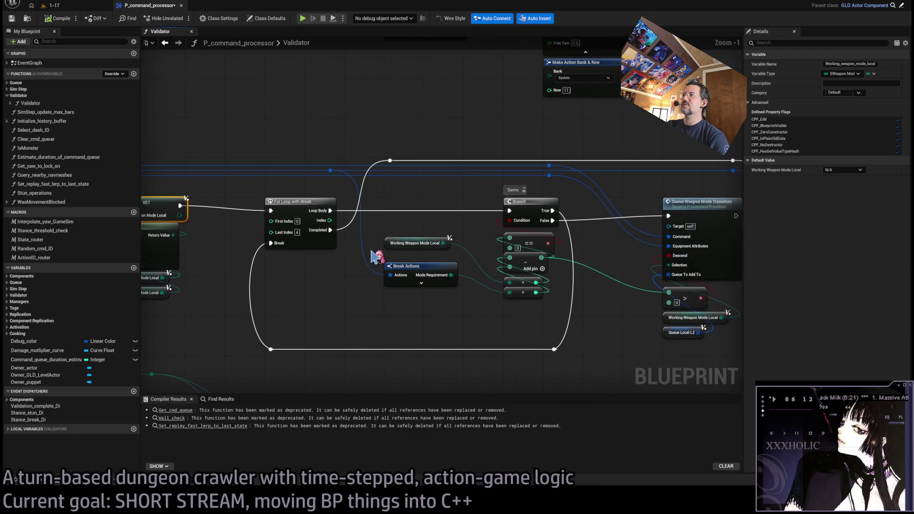
left_click(289, 173)
left_click_drag(510, 136, 516, 324)
left_click(399, 257)
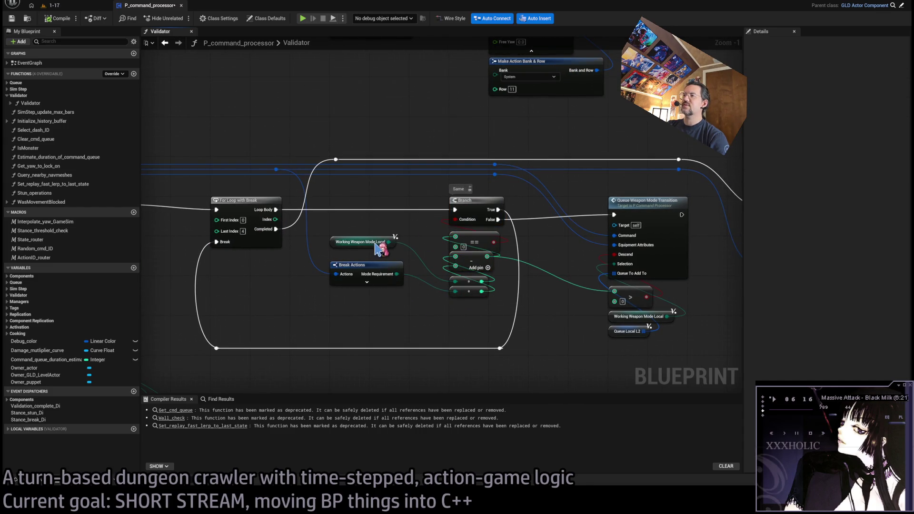
left_click_drag(419, 290, 523, 227)
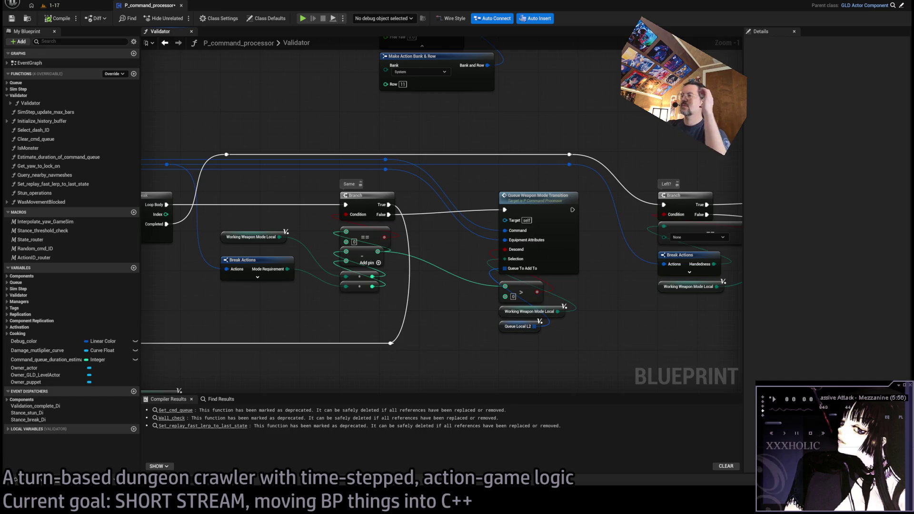
scroll(586, 227, "up", 1)
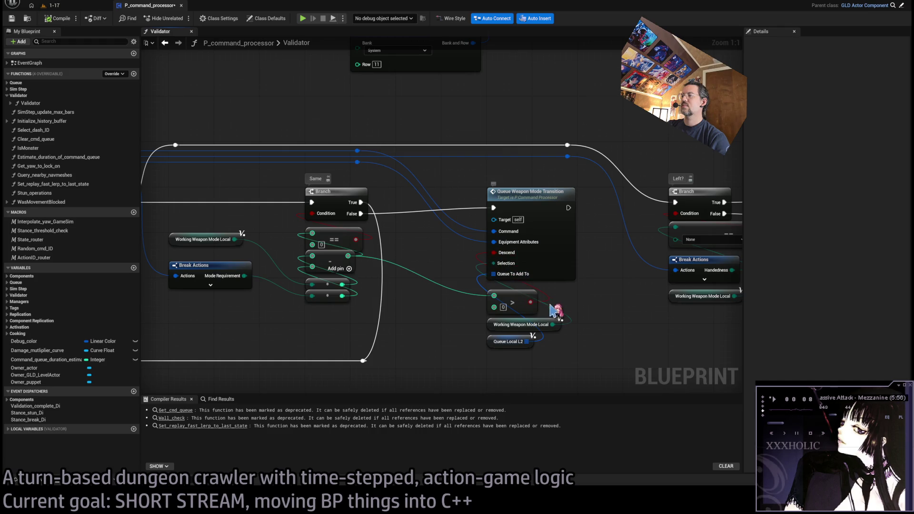
double_click(552, 204)
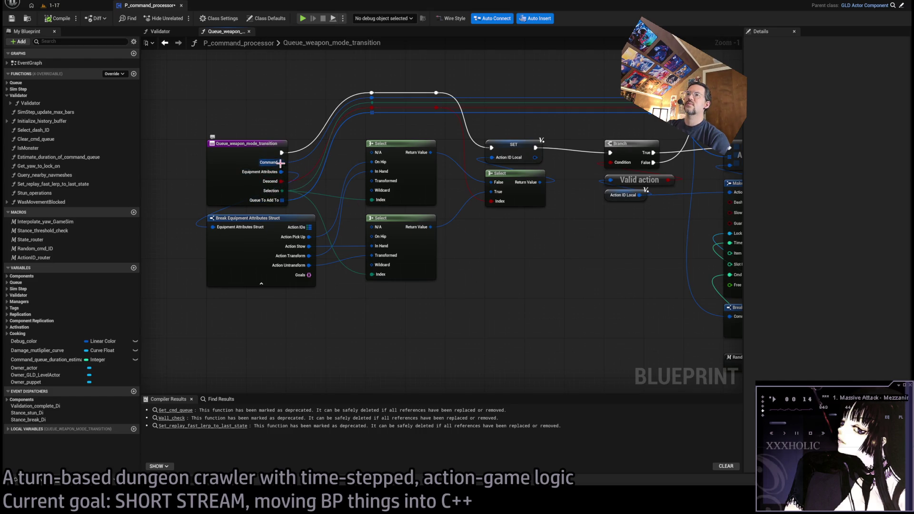
Step: Hide the Action IDs and Goals outputs on the Break Equipment Attributes Struct node
mouse_move(443, 262)
left_mouse_down()
mouse_move(276, 263)
mouse_move(313, 282)
left_mouse_up()
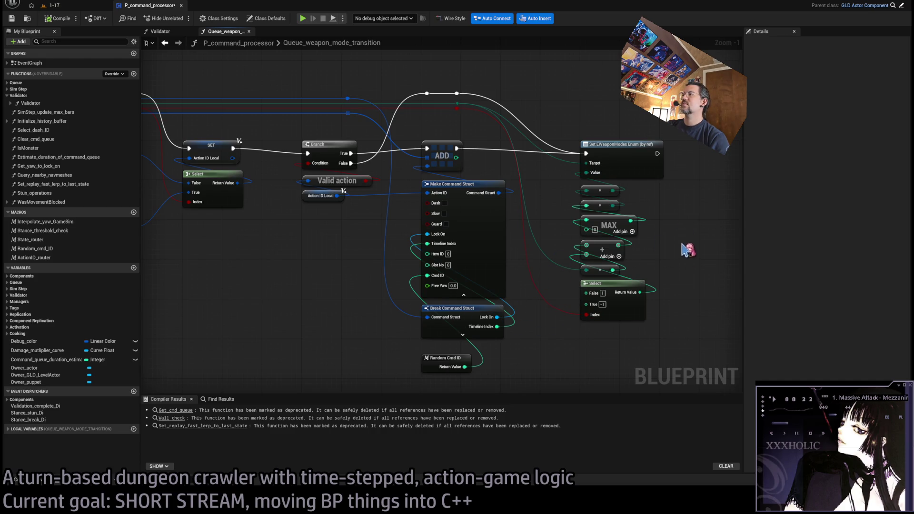
left_click_drag(686, 287, 624, 294)
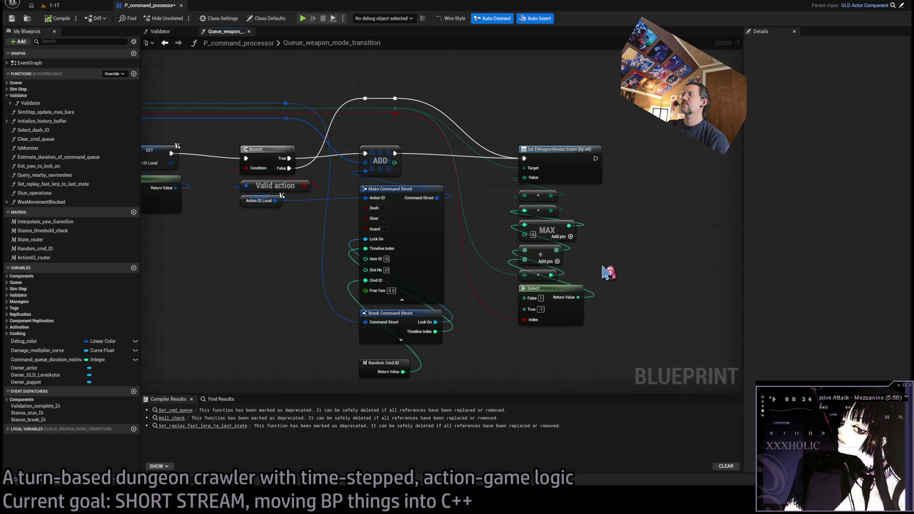
left_click_drag(428, 243, 743, 236)
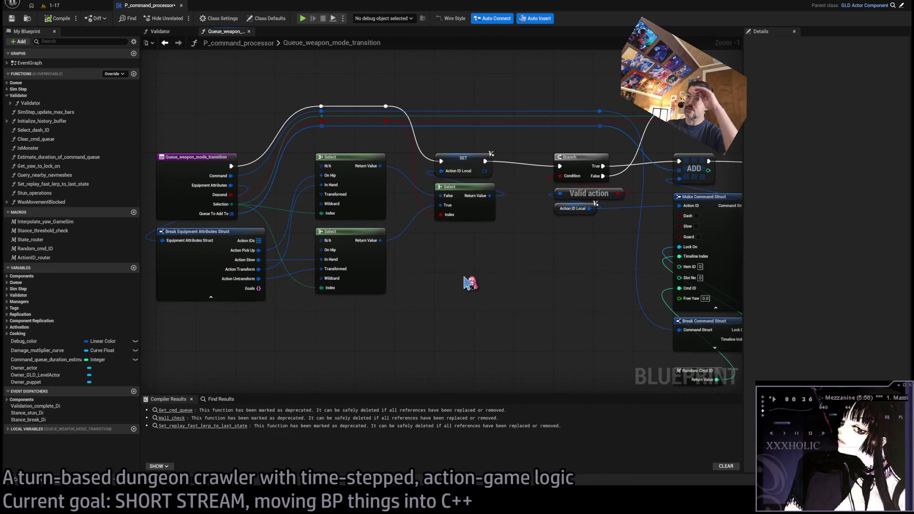
left_click_drag(353, 339, 298, 285)
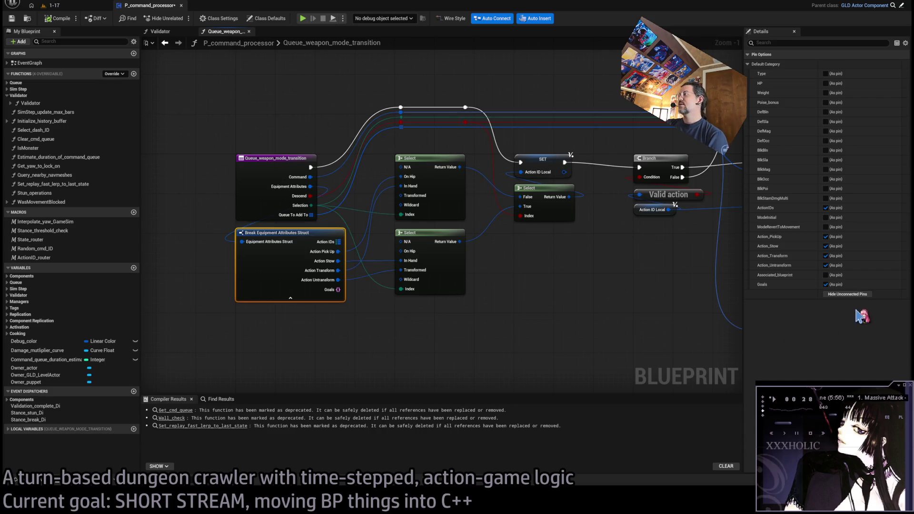
left_click(848, 294)
scroll(396, 315, "up", 1)
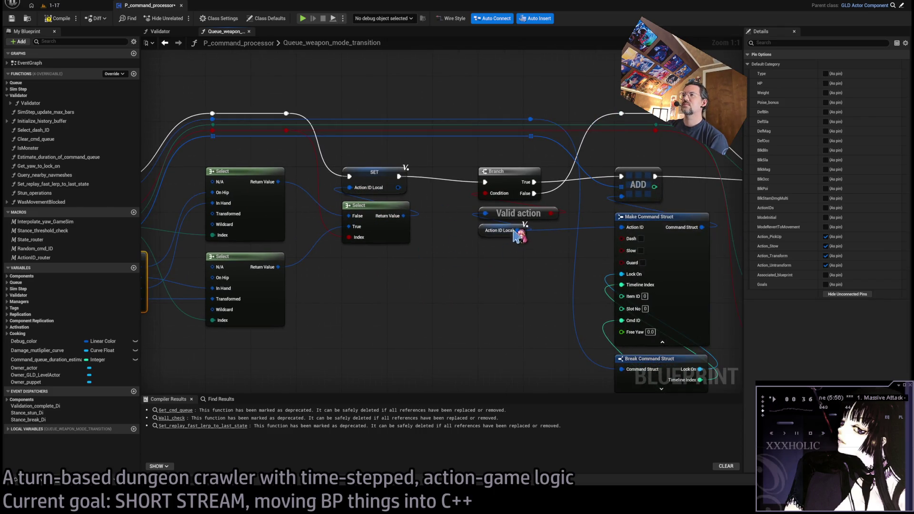
left_click(476, 206)
Step: Inspect the reroute near MAX and the Set EWeaponModes node, then return to the Validator graph
mouse_move(610, 342)
left_mouse_down()
mouse_move(623, 253)
mouse_move(657, 222)
mouse_move(629, 198)
left_mouse_up()
left_click(626, 303)
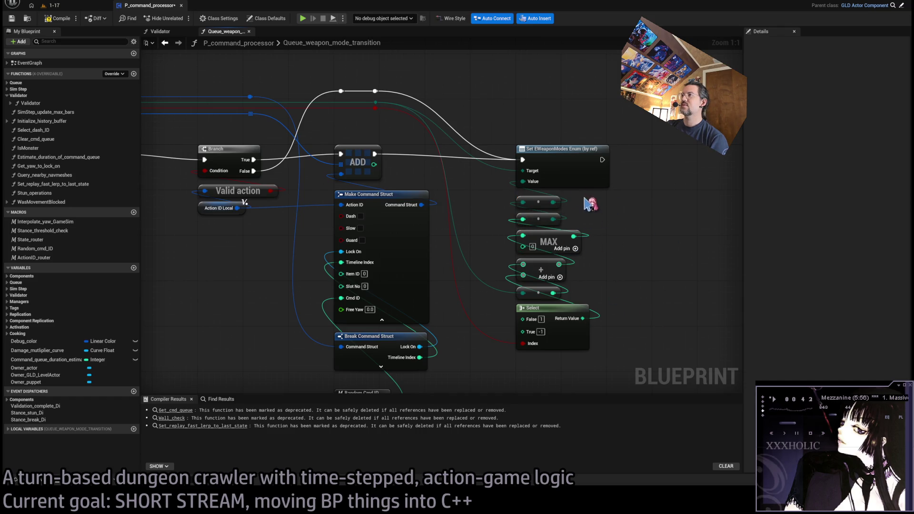
left_click_drag(481, 185, 488, 216)
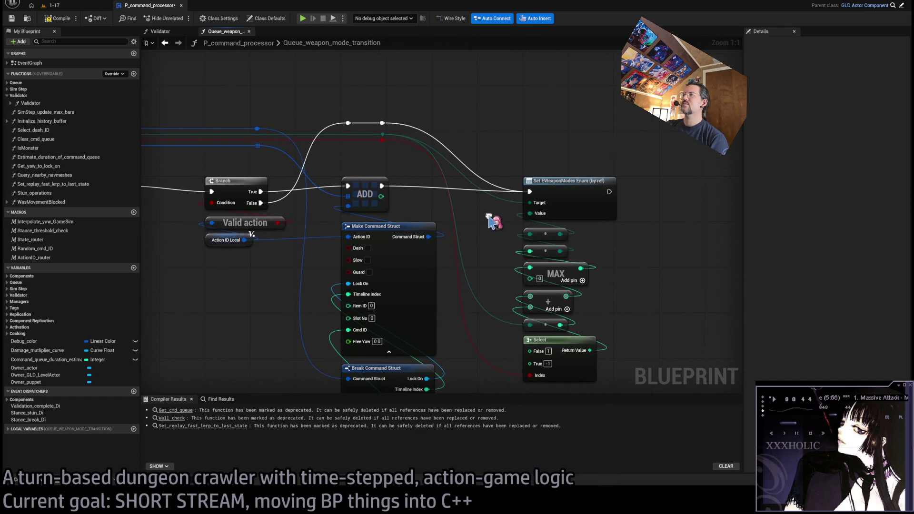
left_click_drag(370, 143, 677, 139)
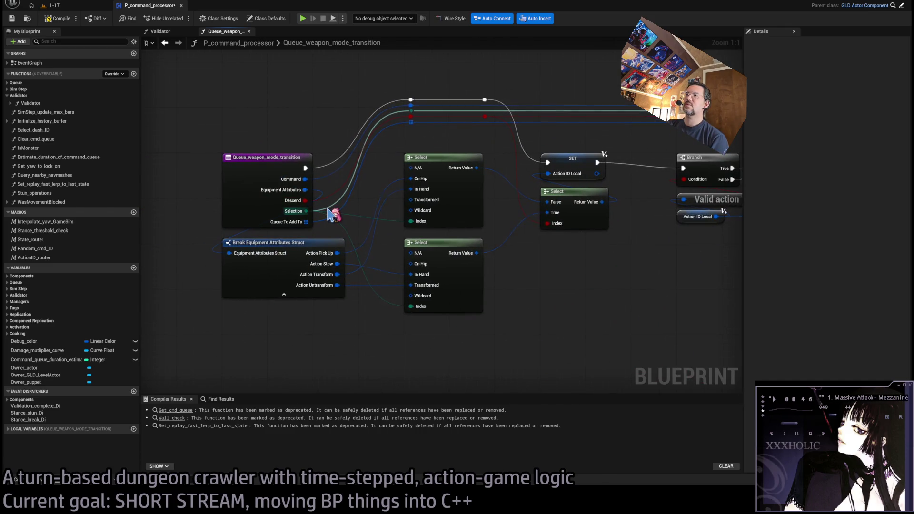
left_click(161, 32)
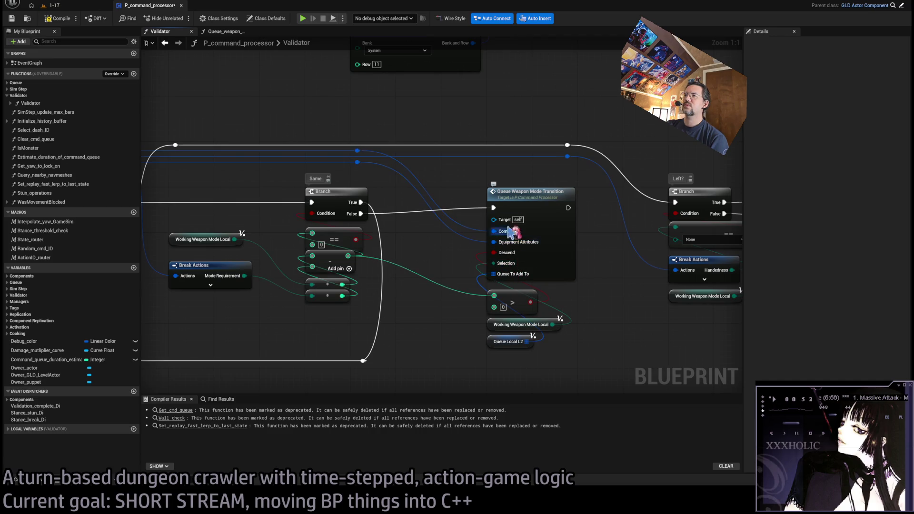
Step: Rename the Queue Weapon Mode Transition's Selection input to WorkingMode and compile with F7
left_click(531, 193)
left_click(776, 179)
type("WorkingMode")
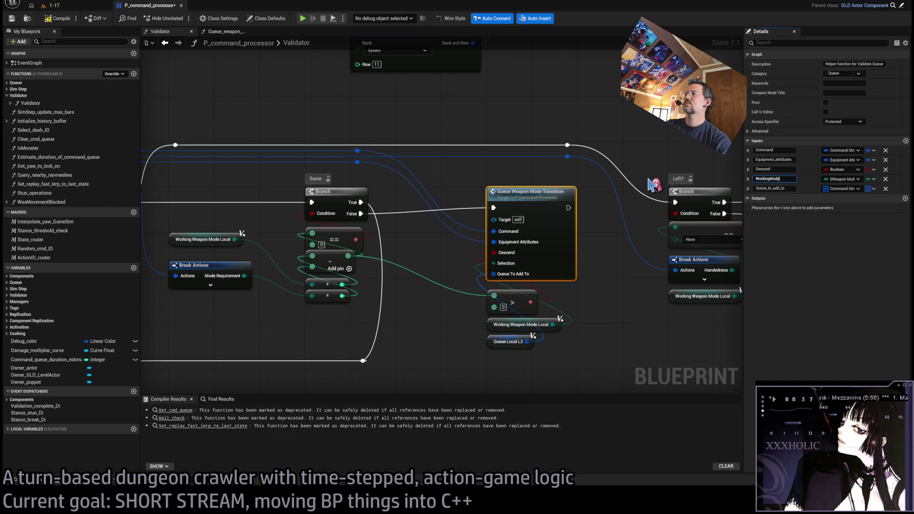
key("Return")
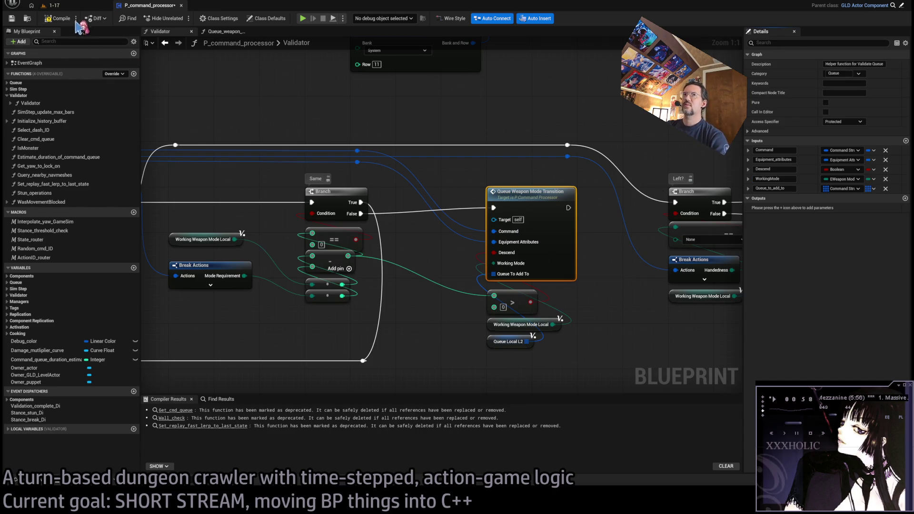
key("F7")
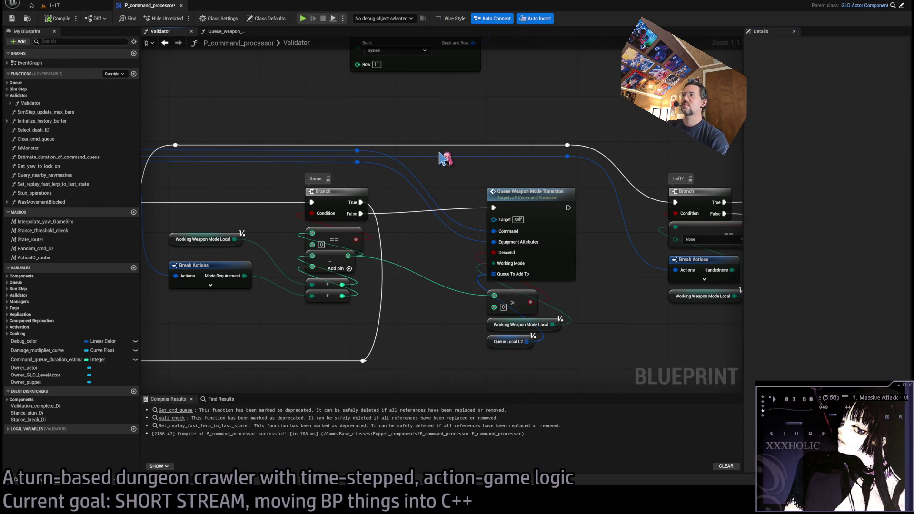
Step: Review the Queue_weapon_mode_transition and Validator graphs, then reopen the transition function
left_click(221, 31)
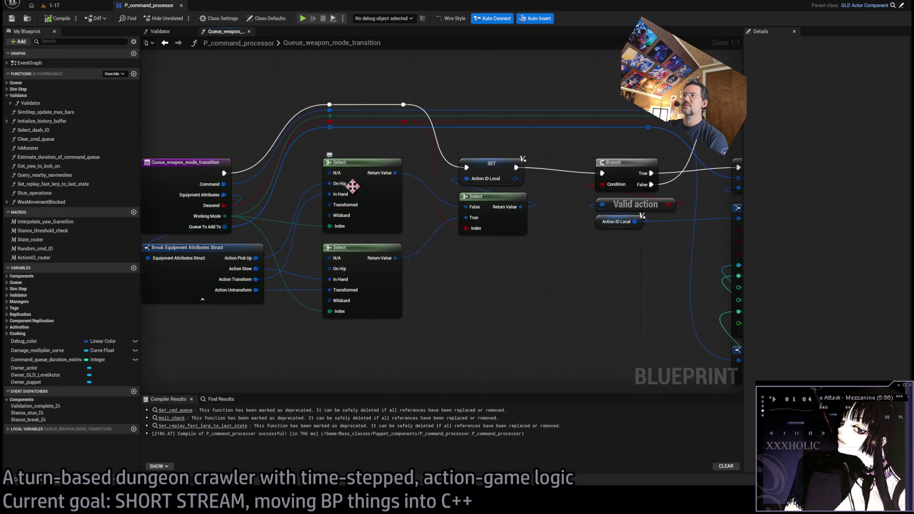
left_click_drag(380, 180, 341, 185)
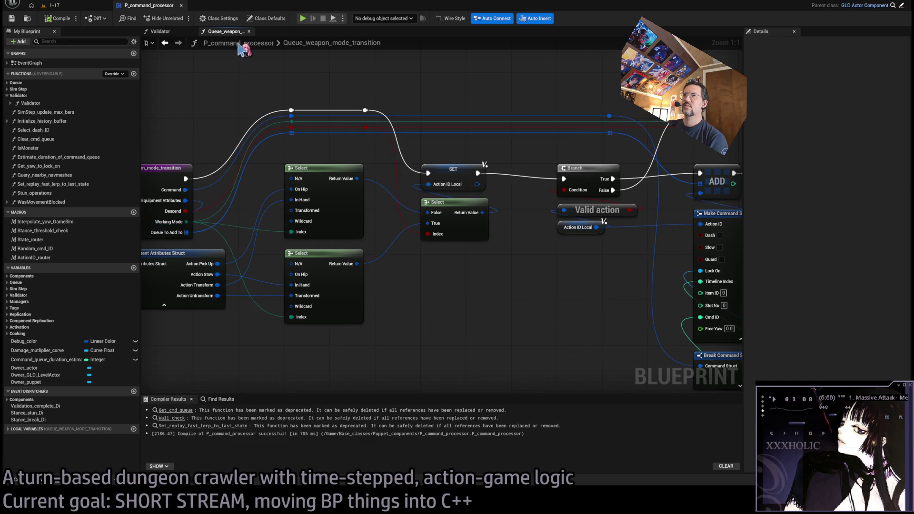
left_click(176, 31)
mouse_move(374, 280)
left_mouse_down()
mouse_move(388, 249)
mouse_move(376, 226)
left_mouse_up()
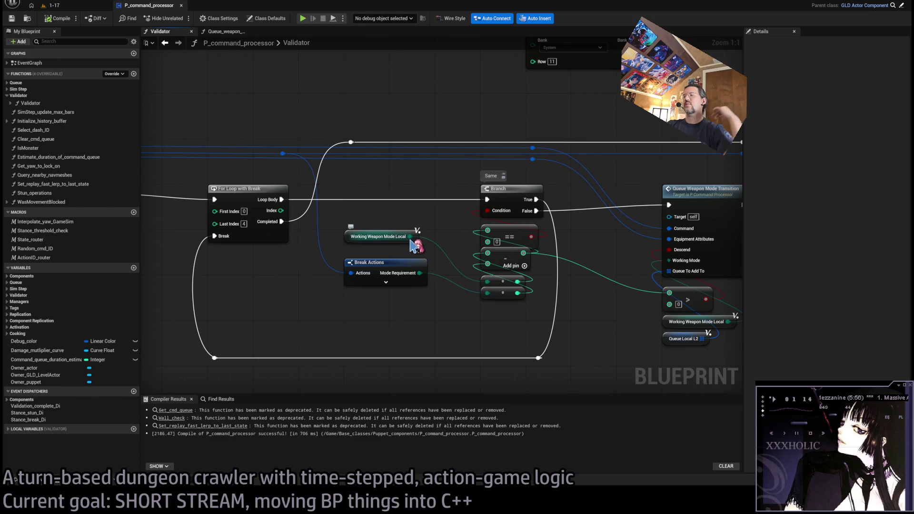
left_click_drag(500, 258, 482, 303)
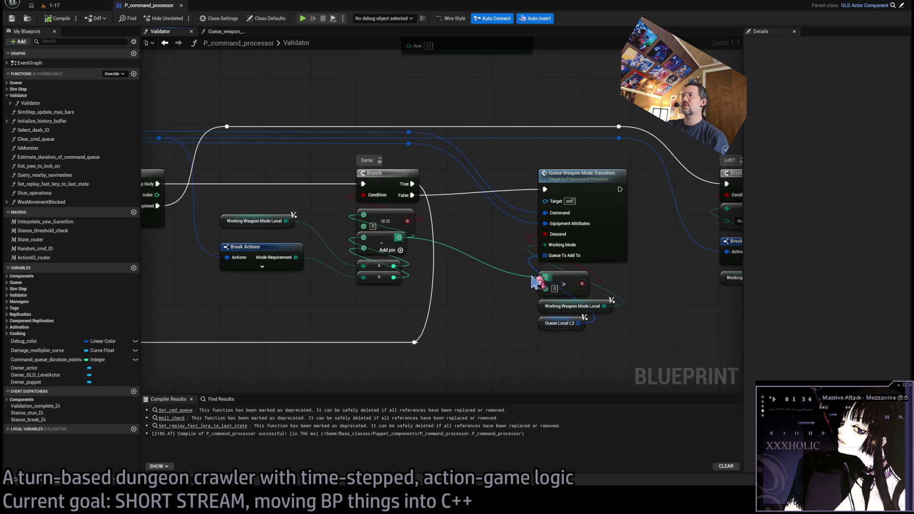
left_click_drag(648, 307, 557, 309)
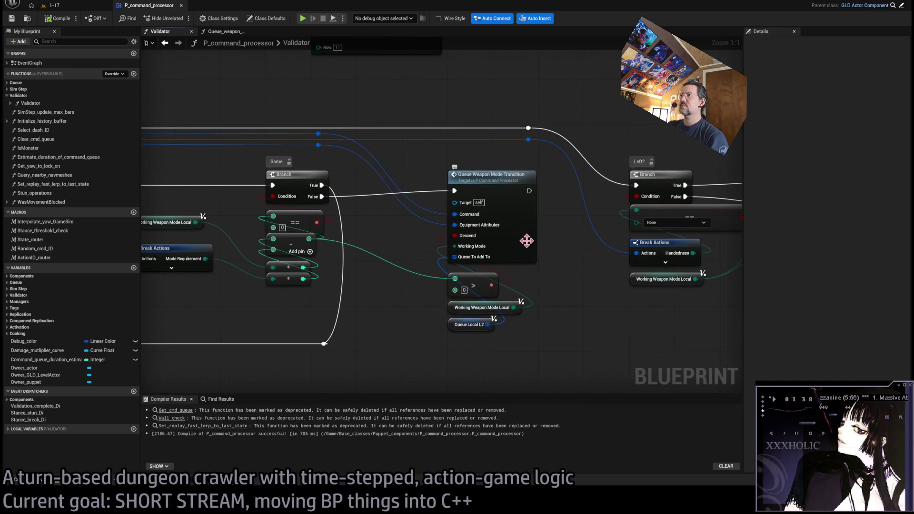
double_click(523, 220)
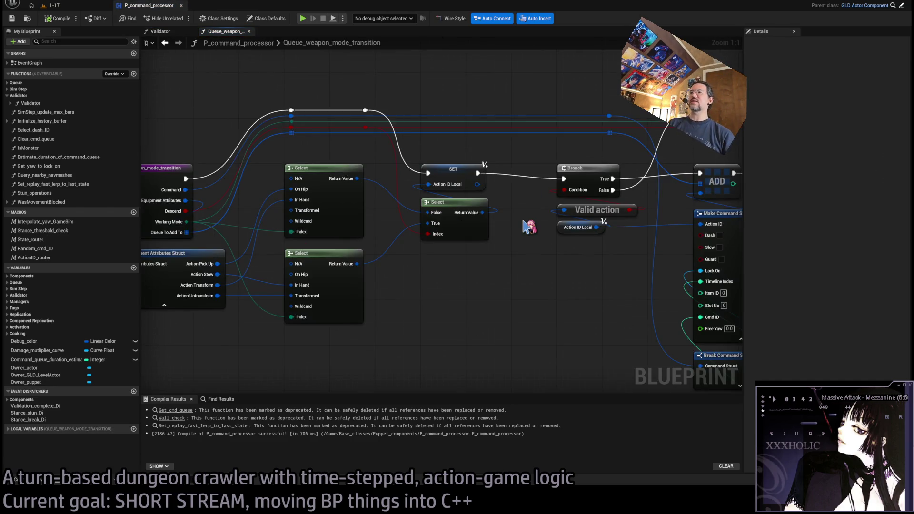
left_click_drag(389, 260, 448, 261)
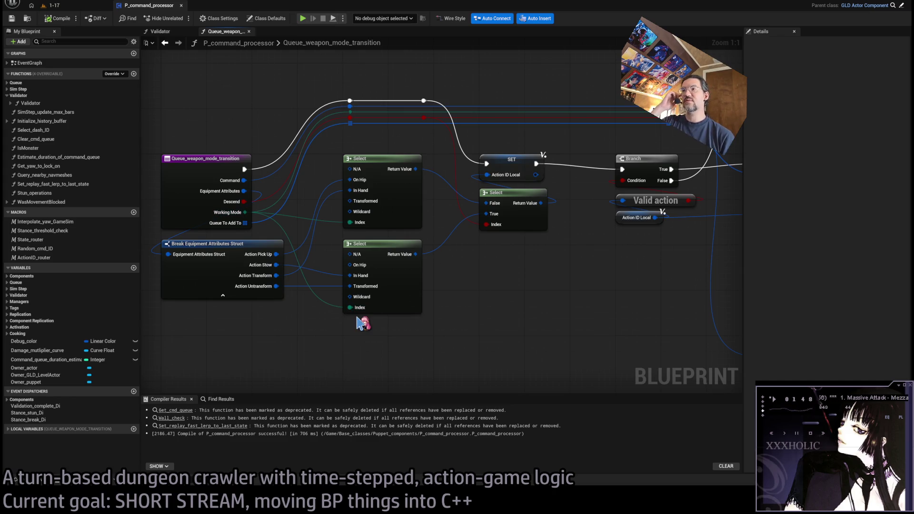
Step: Trace the transition graph's wiring from the Break struct through the SET, Branch and ADD nodes
left_click(192, 287)
left_click(272, 314)
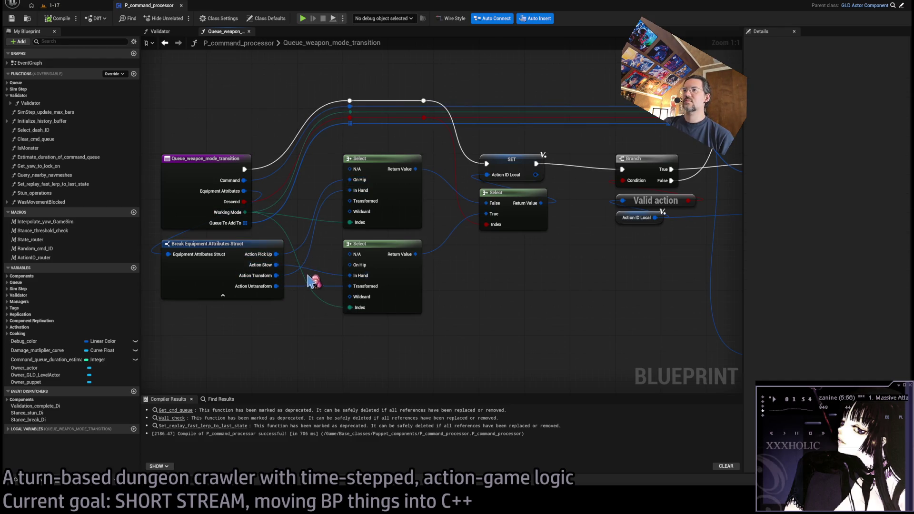
left_click_drag(492, 306, 428, 322)
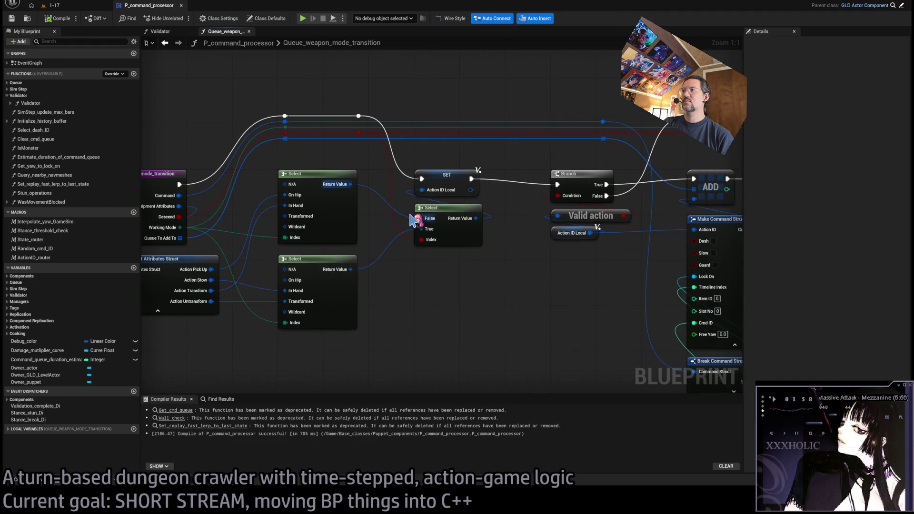
left_click_drag(520, 272, 474, 300)
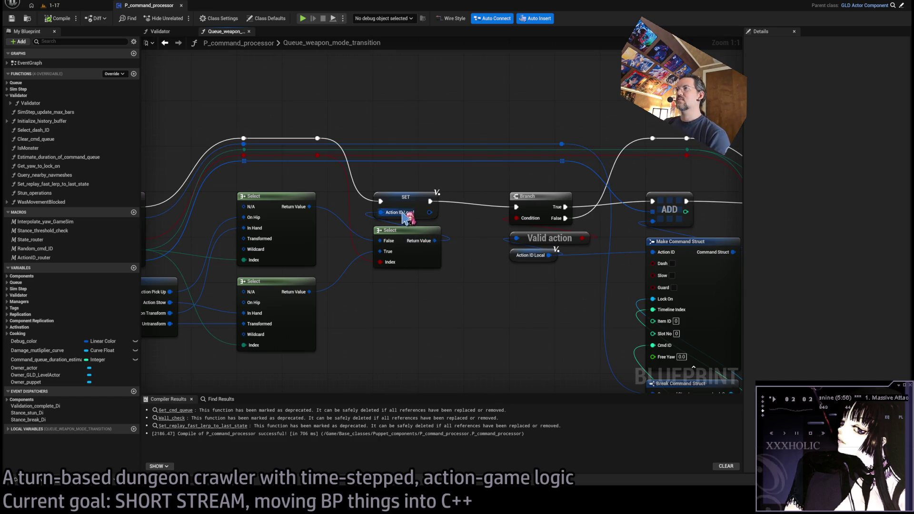
left_click_drag(401, 214, 357, 213)
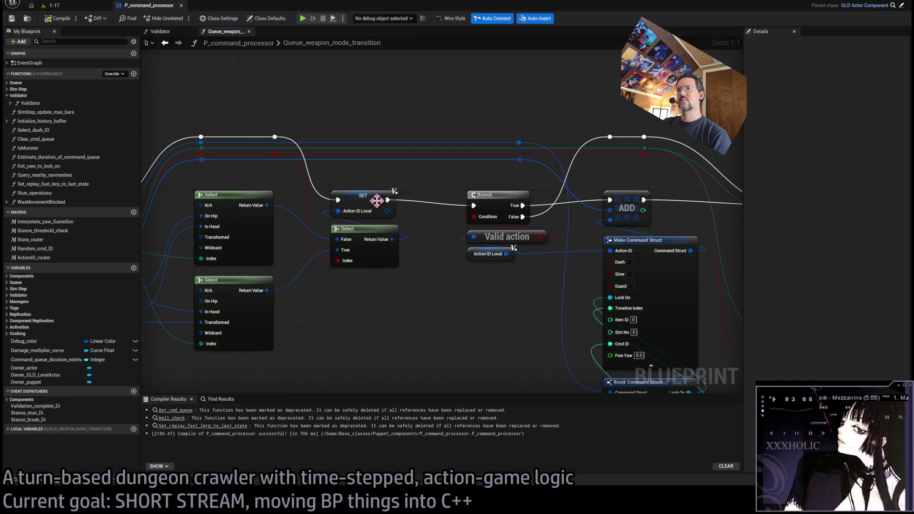
left_click_drag(434, 230, 351, 217)
mouse_move(320, 171)
left_mouse_down()
mouse_move(414, 184)
mouse_move(302, 173)
mouse_move(316, 214)
left_mouse_up()
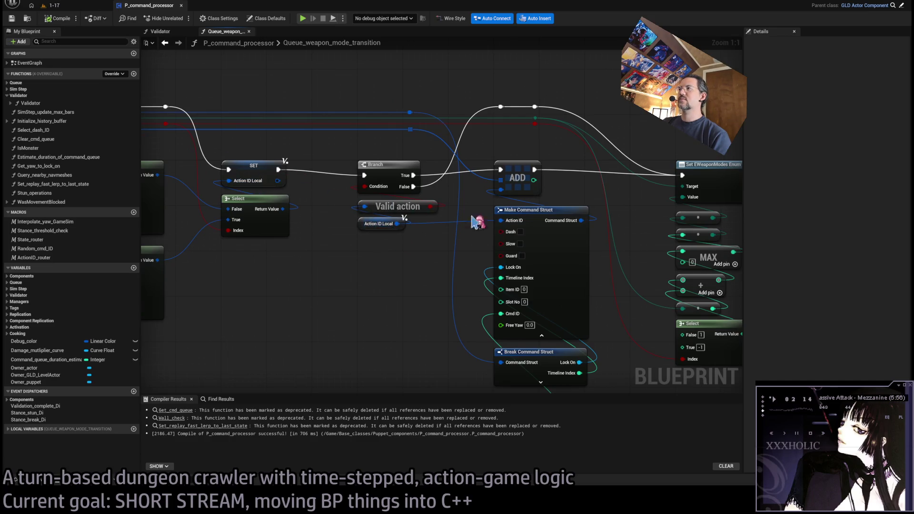
left_click_drag(450, 219, 325, 211)
Step: Inspect the Select and Set EWeaponModes nodes, then close the transition graph
mouse_move(500, 216)
left_mouse_down()
mouse_move(525, 204)
mouse_move(506, 247)
mouse_move(562, 281)
mouse_move(543, 280)
left_mouse_up()
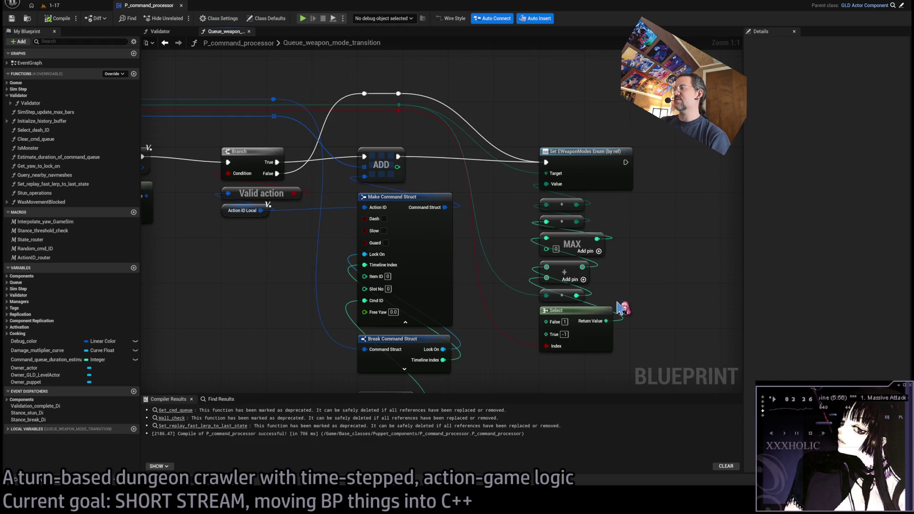
left_click_drag(635, 329, 583, 350)
left_click_drag(477, 375, 496, 364)
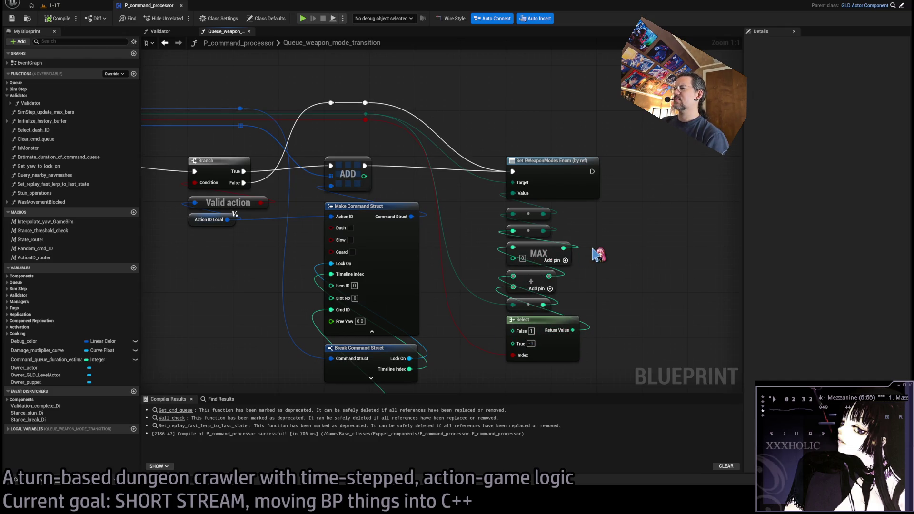
left_click_drag(636, 288, 617, 295)
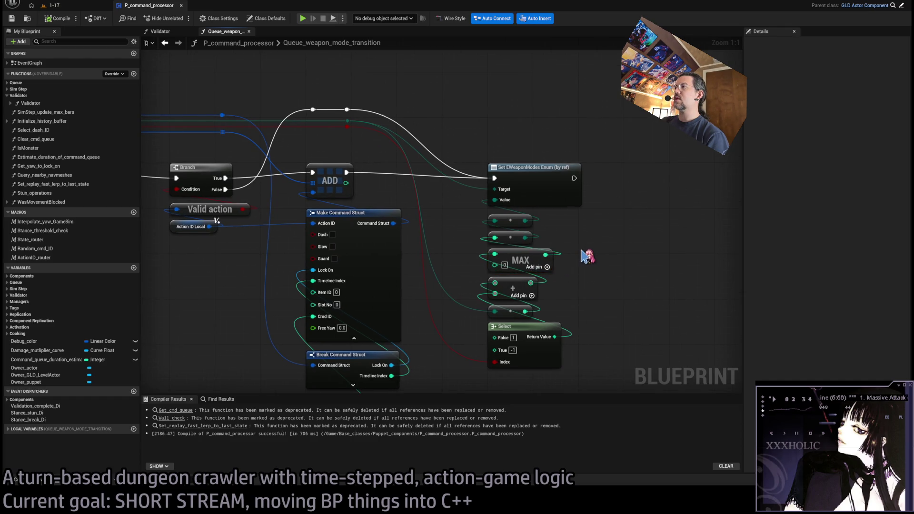
left_click_drag(563, 243, 497, 262)
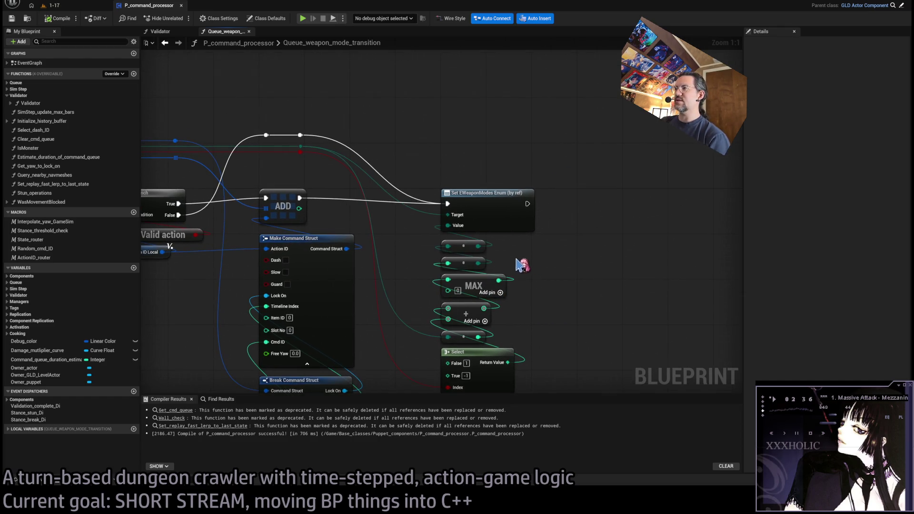
left_click(466, 247)
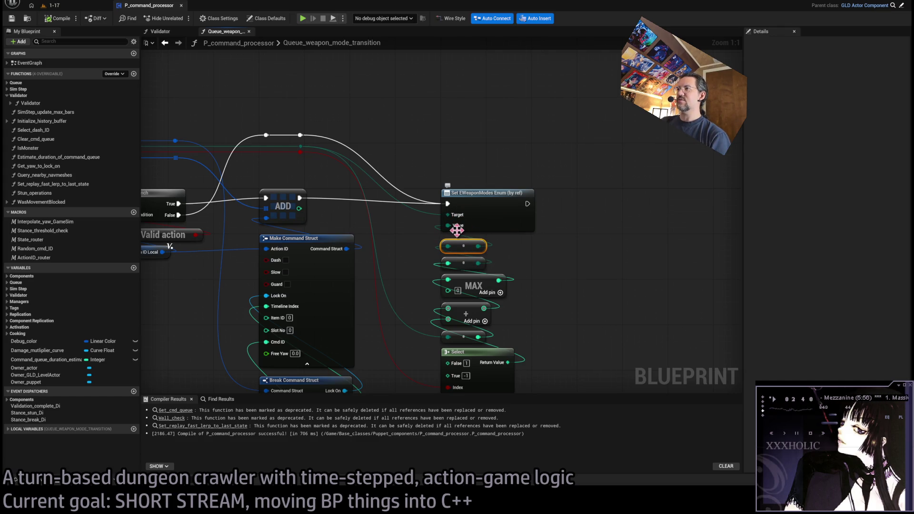
mouse_move(407, 253)
left_mouse_down()
mouse_move(583, 268)
mouse_move(624, 287)
left_mouse_up()
left_click(248, 31)
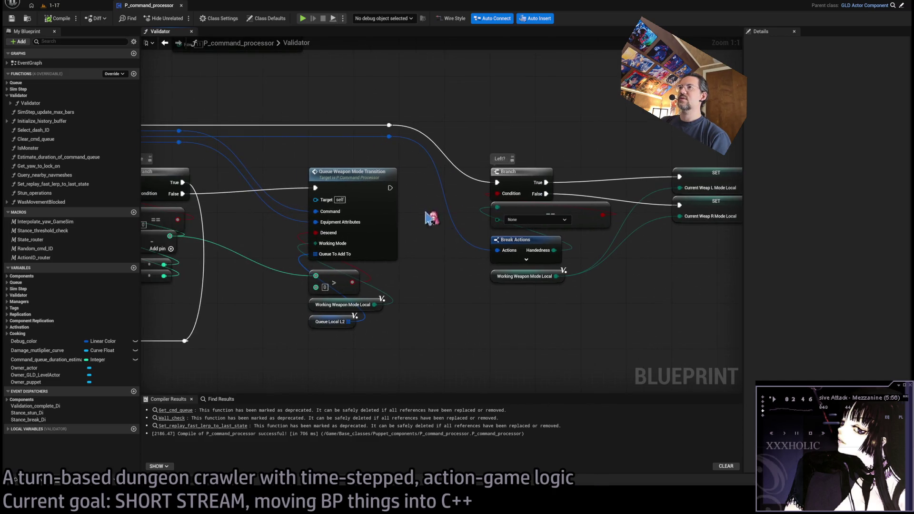
Step: Switch to the 1-17 level tab and launch a Play-In-Editor test
scroll(393, 272, "down", 3)
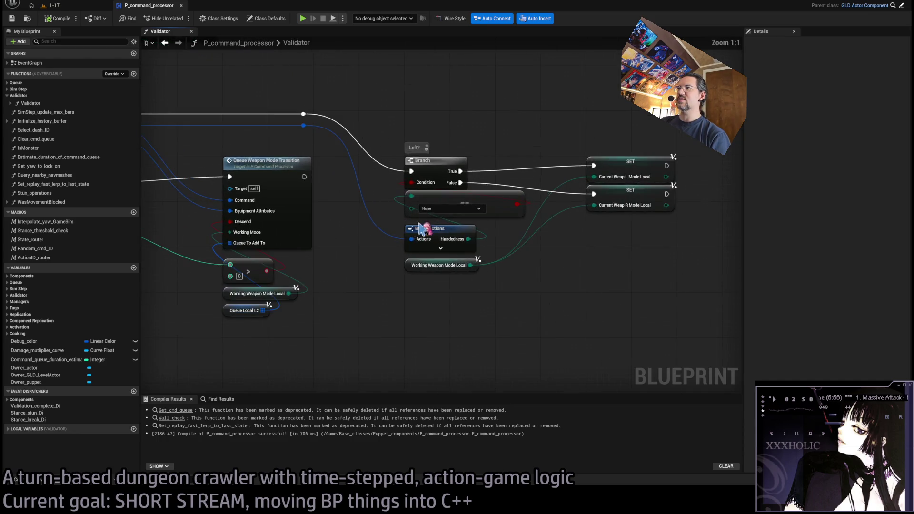
scroll(412, 228, "up", 2)
scroll(519, 278, "up", 2)
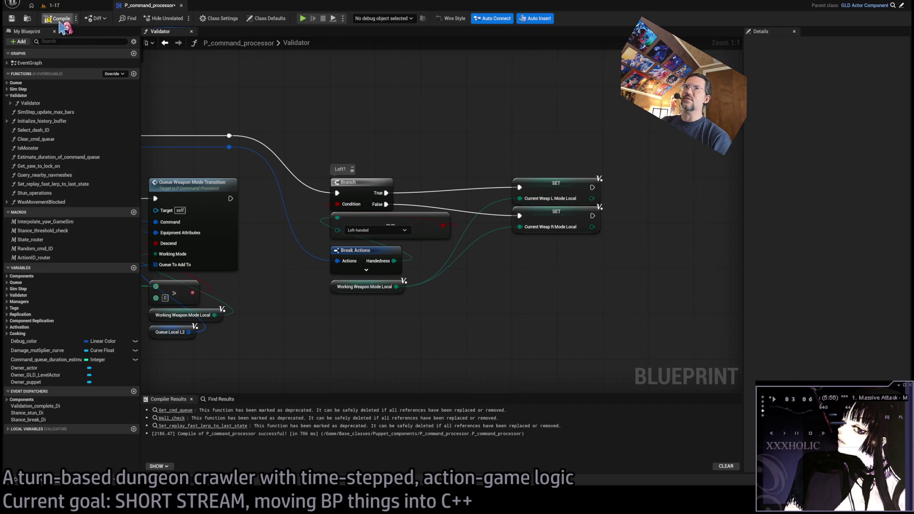
left_click(71, 6)
left_click(184, 19)
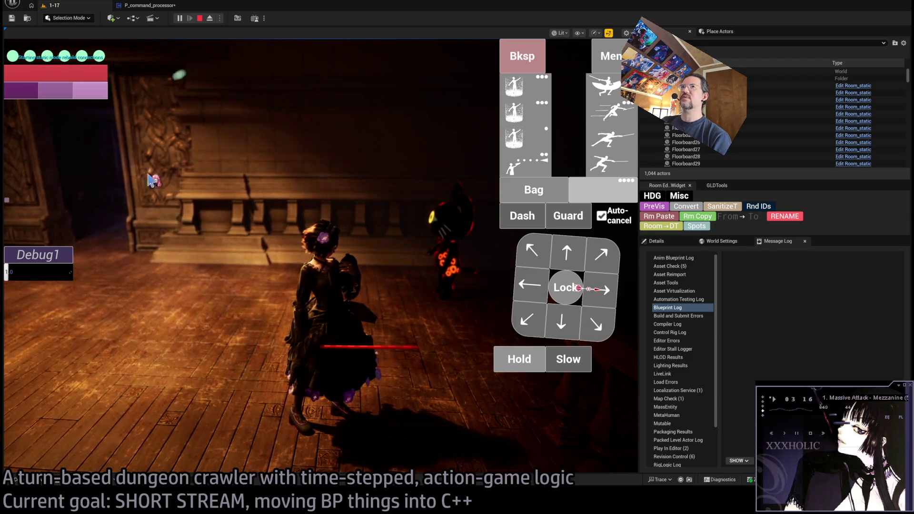
Step: Queue several projectile attacks in the play test, then remove the extra ones
left_click(534, 166)
left_click(533, 167)
left_click(534, 166)
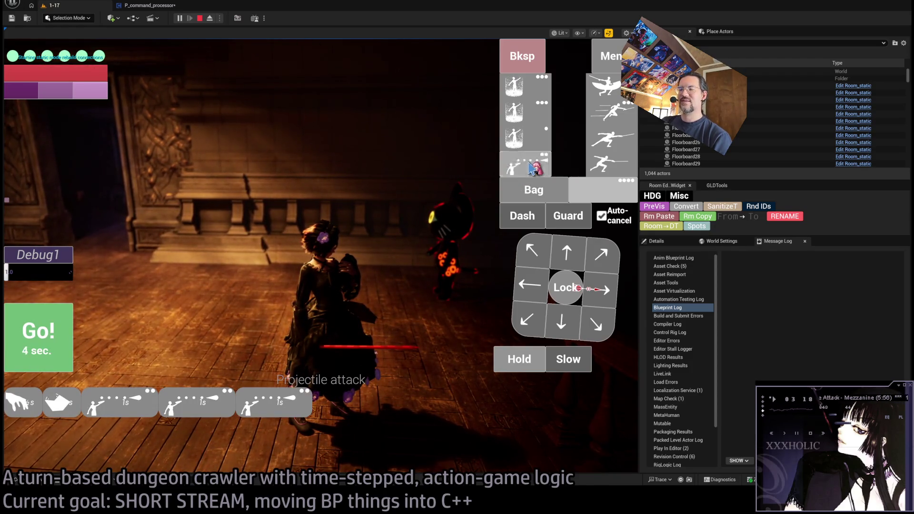
left_click(532, 168)
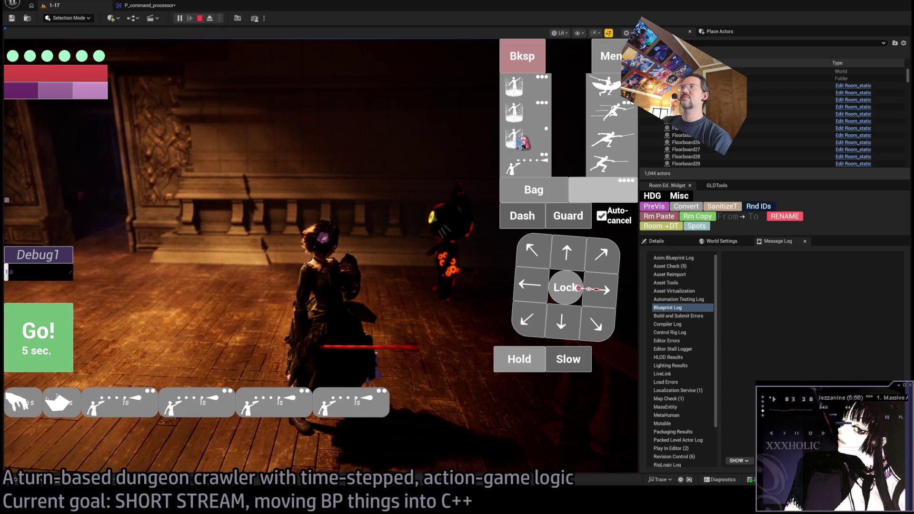
key("BackSpace")
key("BackSpace")
key("BackSpace")
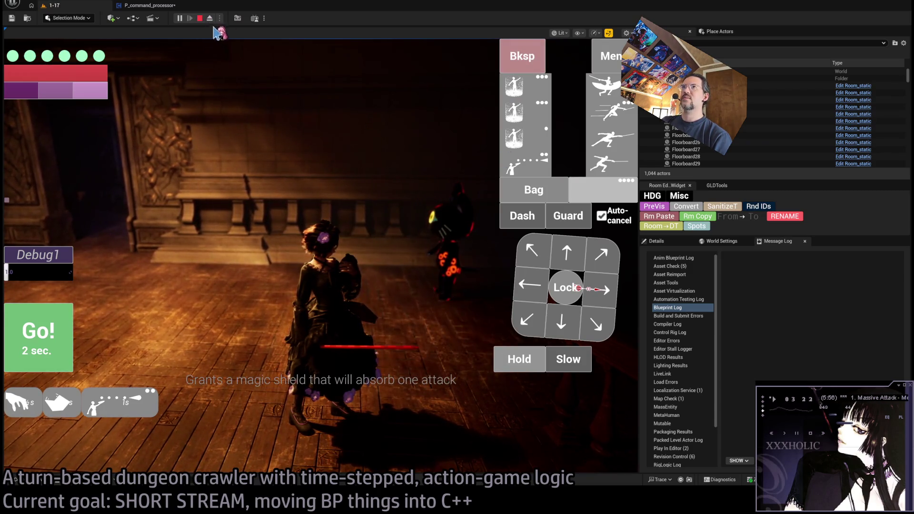
Step: Restart the play test, queue next-turn actions, turn off auto-cancel and add a hold
left_click(200, 18)
key("alt+p")
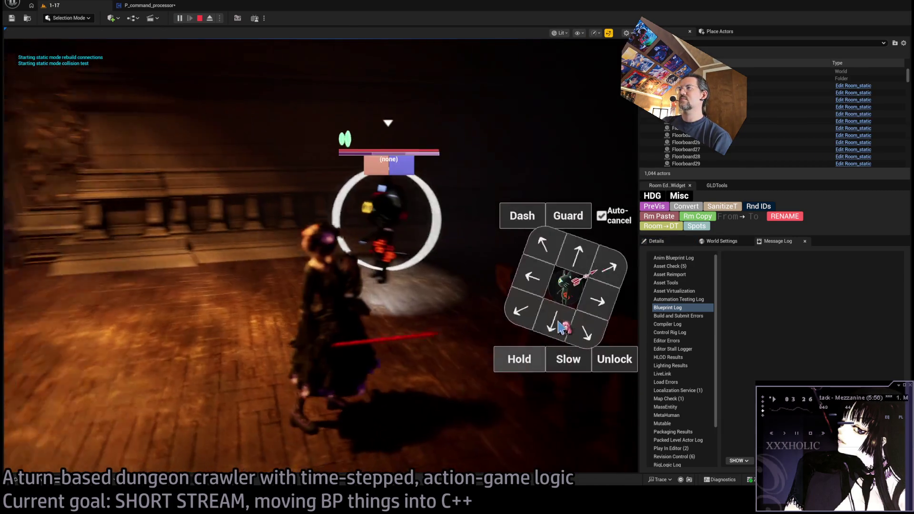
left_click(520, 359)
left_click(540, 172)
left_click(541, 172)
left_click(541, 172)
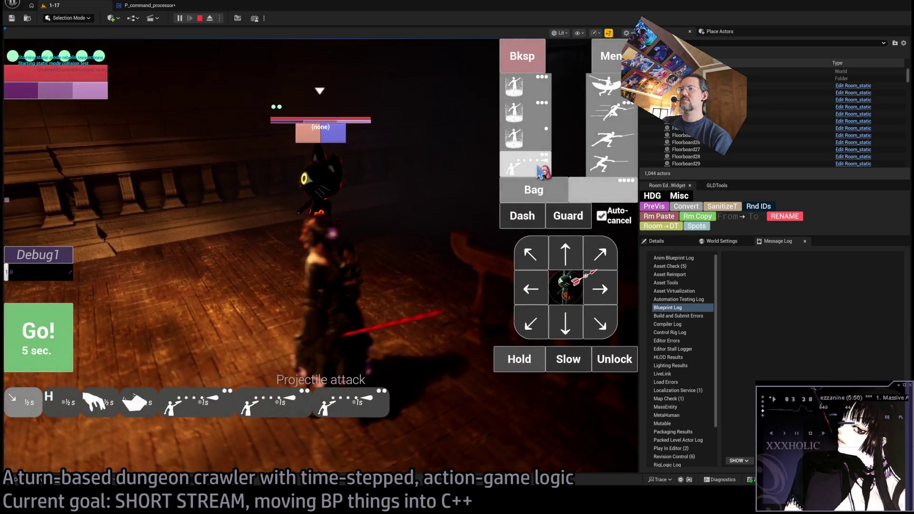
left_click(602, 216)
left_click(526, 359)
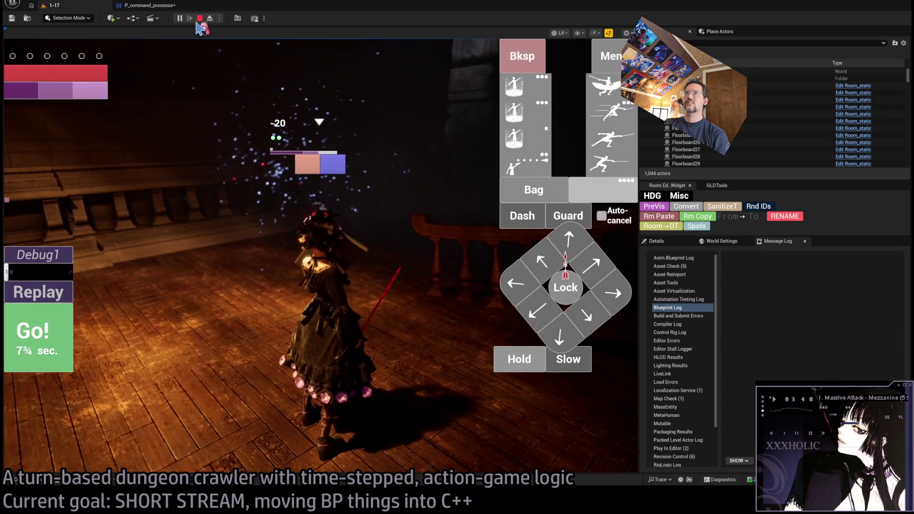
Step: Start a new play test, execute the queued turn, pick the four-hit light combo, then stop and bring up Open Asset
left_click(199, 19)
key("alt+p")
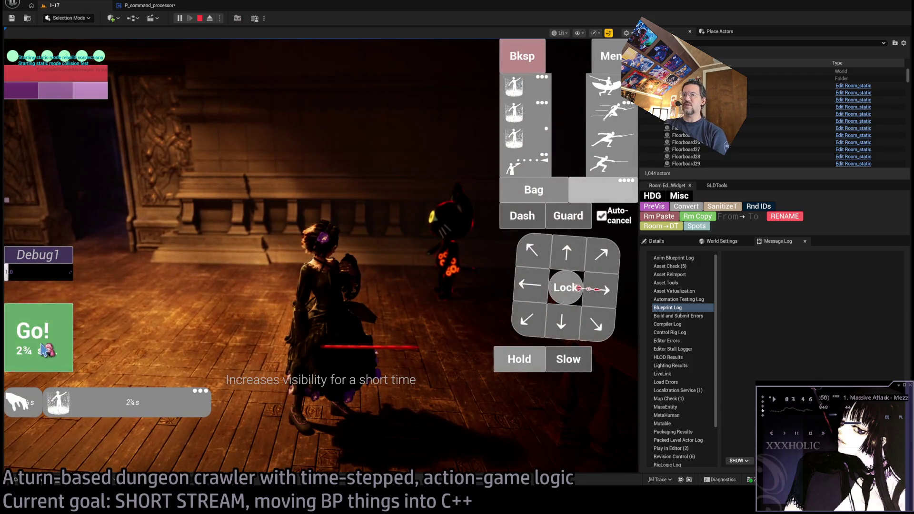
left_click(43, 351)
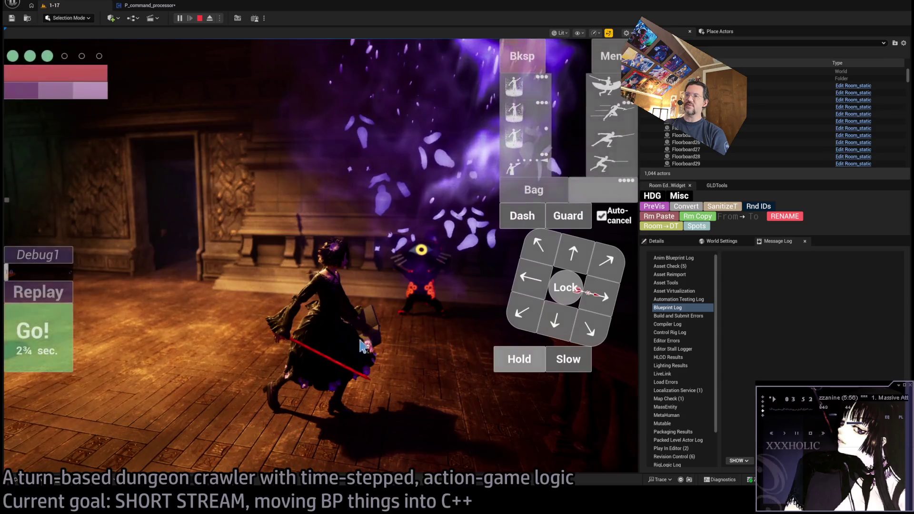
left_click(612, 164)
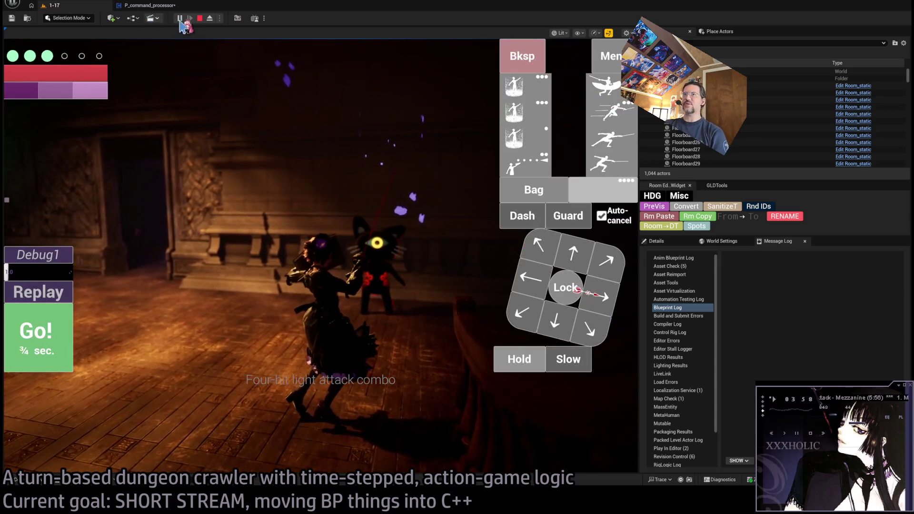
left_click(199, 18)
key("ctrl+p")
type("weapon")
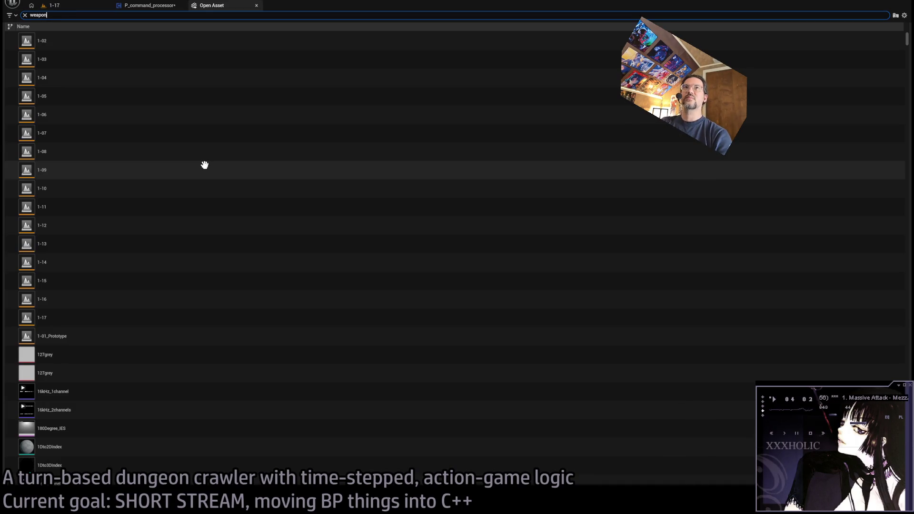
Step: Close the wrongly opened weapons table and open Actions04_Weapons_DTN from the asset search
double_click(91, 42)
left_click(257, 5)
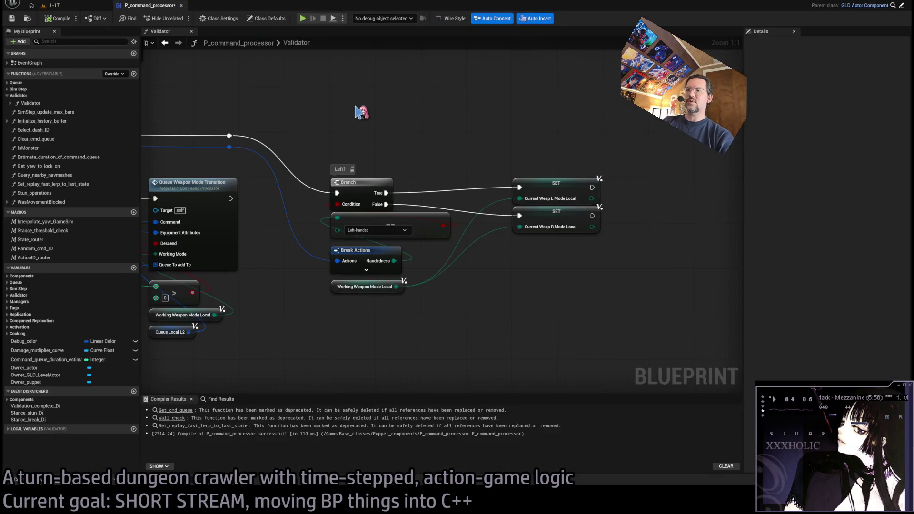
key("ctrl+p")
type("seapon")
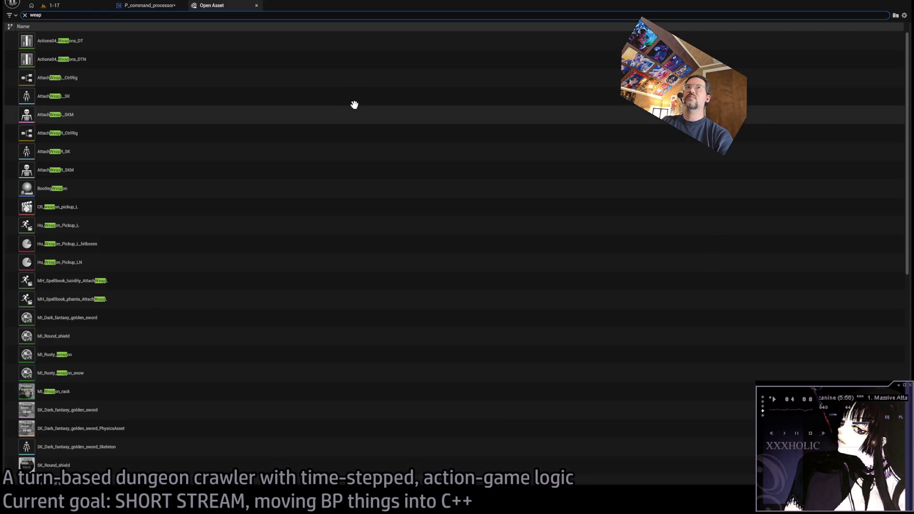
left_click(96, 61)
double_click(96, 61)
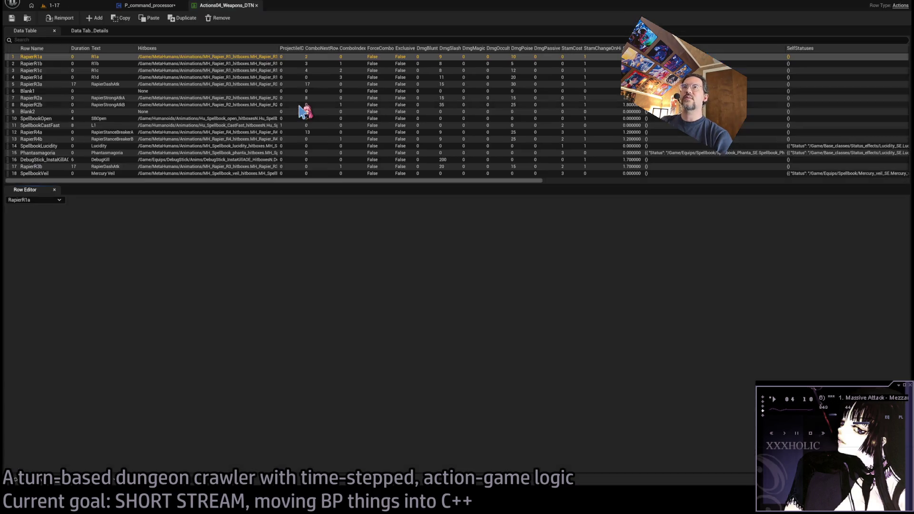
Step: Inspect the SpellbookLucidity and Phantasmagoria rows, then go back to the Validator graph
left_click(71, 146)
left_click(71, 152)
scroll(333, 343, "down", 3)
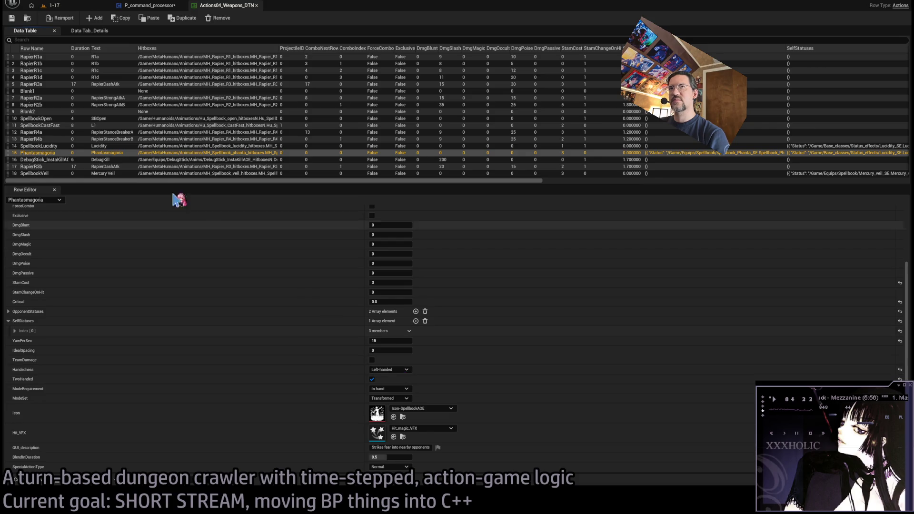
left_click(157, 6)
scroll(235, 212, "down", 6)
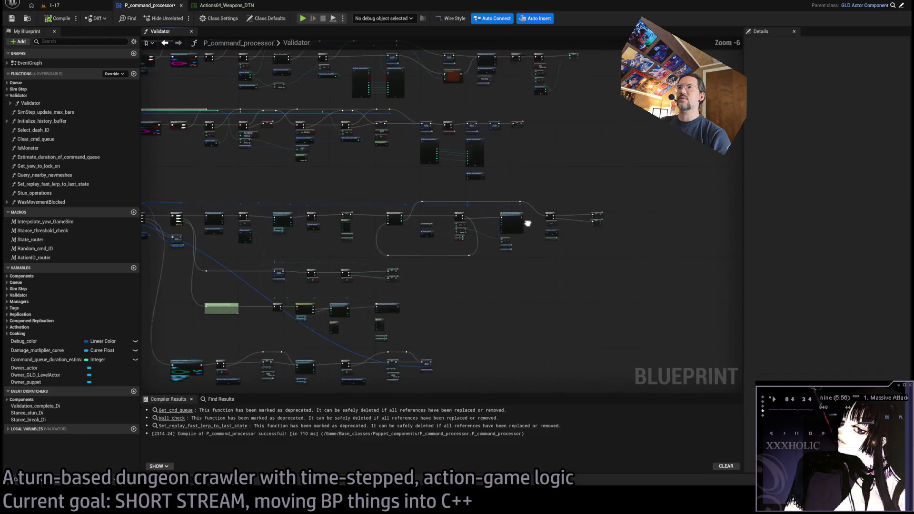
Step: Pan the Validator graph past the Sequence nodes to the 2H & movement reversion section's Get Equipment From Hand node
scroll(363, 288, "up", 4)
mouse_move(364, 288)
left_mouse_down()
mouse_move(474, 306)
mouse_move(333, 304)
mouse_move(450, 310)
mouse_move(409, 290)
left_mouse_up()
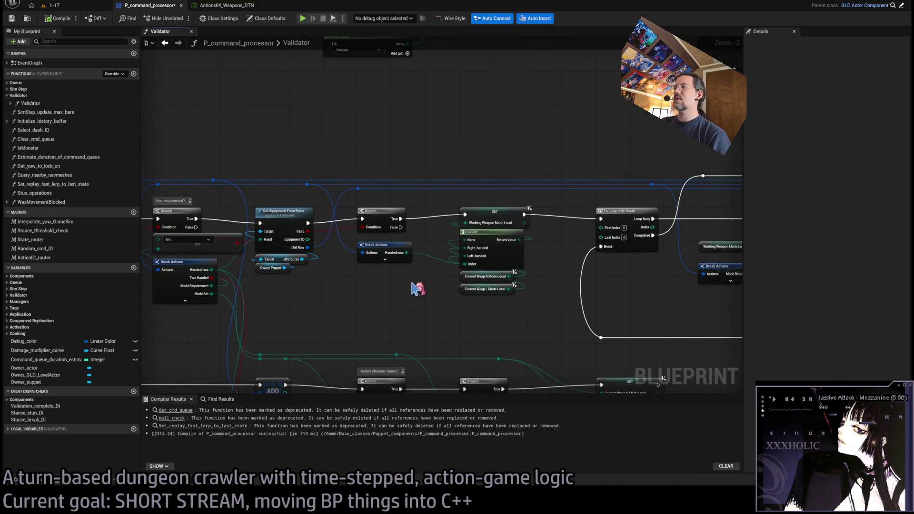
scroll(557, 265, "up", 2)
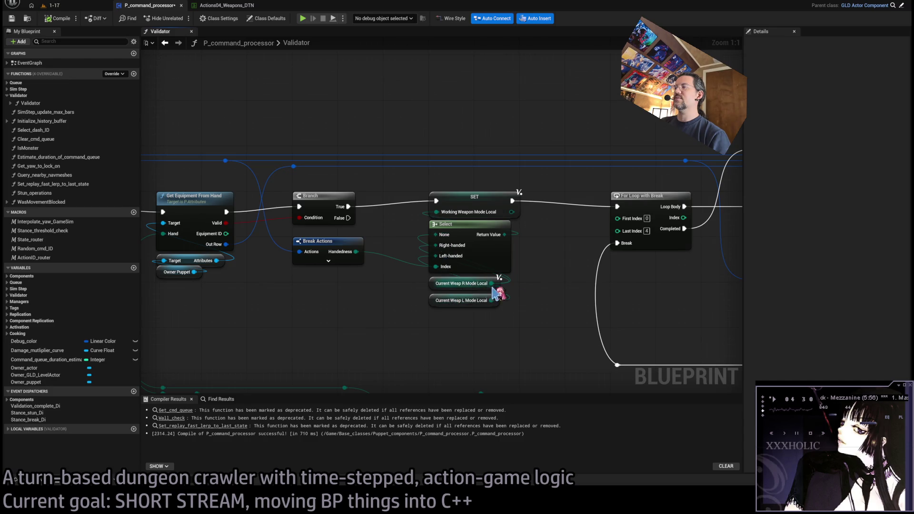
mouse_move(329, 314)
left_mouse_down()
mouse_move(547, 333)
mouse_move(476, 309)
mouse_move(551, 306)
mouse_move(529, 291)
left_mouse_up()
scroll(529, 291, "down", 2)
mouse_move(588, 198)
left_mouse_down()
mouse_move(647, 202)
mouse_move(529, 326)
mouse_move(484, 250)
left_mouse_up()
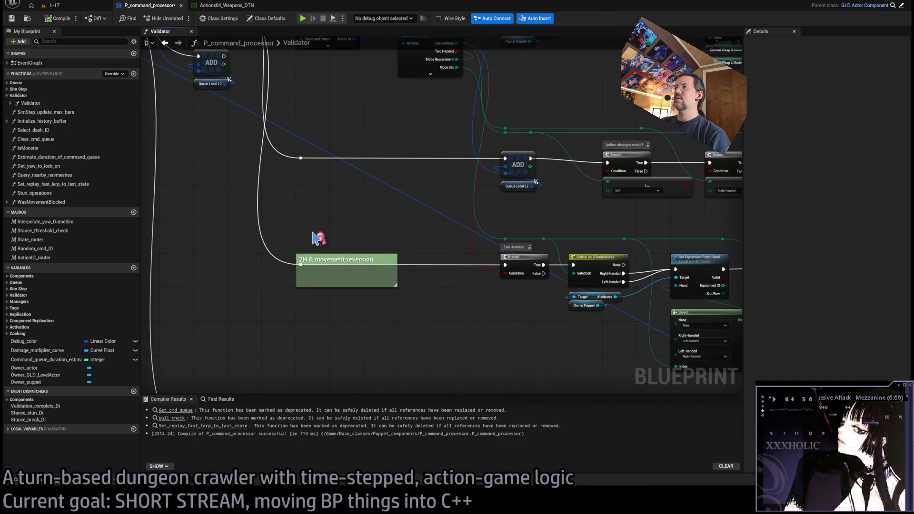
left_click(314, 267)
scroll(439, 261, "up", 2)
left_click_drag(486, 292, 412, 292)
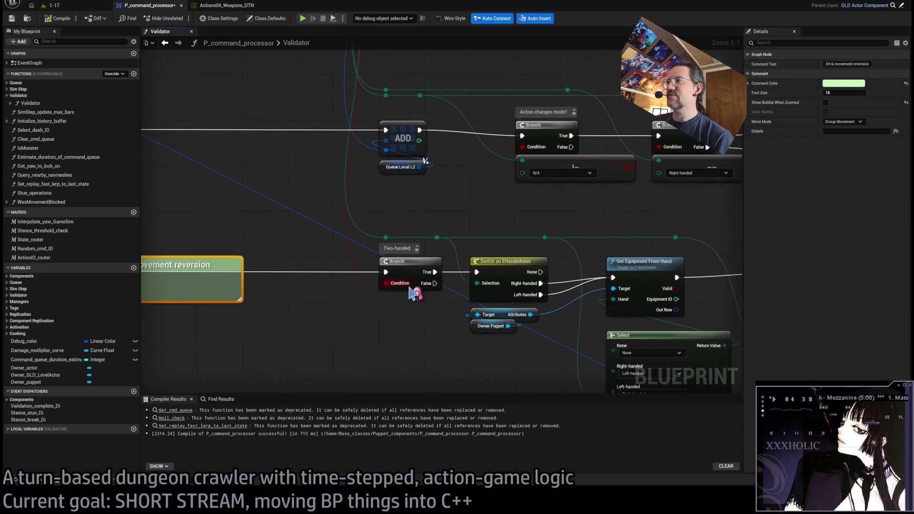
left_click_drag(536, 280, 383, 252)
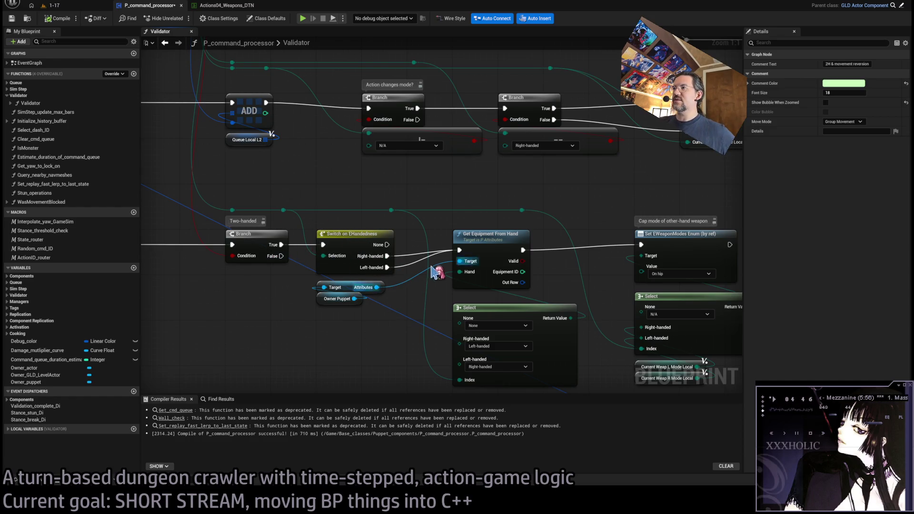
left_click_drag(434, 273, 379, 263)
Step: Try selecting Get Equipment From Hand while shifting the view across the other-hand weapon section
left_click(429, 228)
left_click_drag(489, 283, 439, 280)
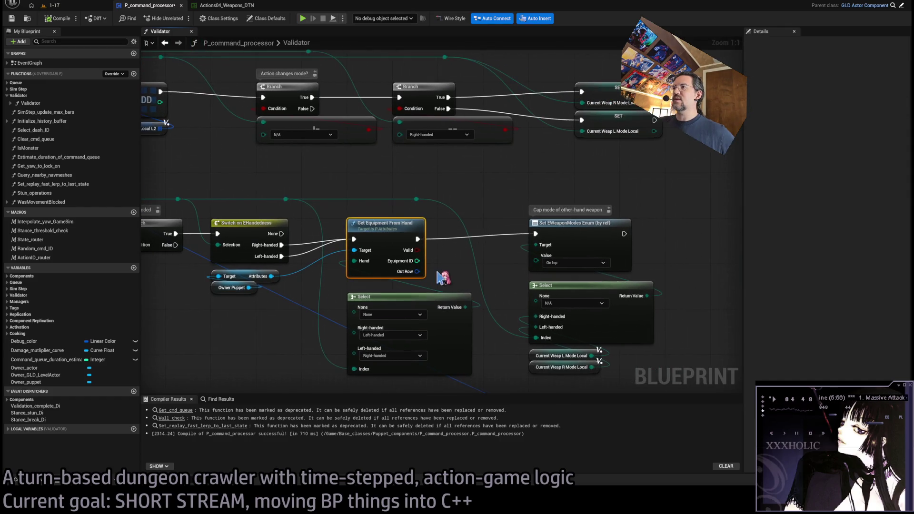
left_click(448, 260)
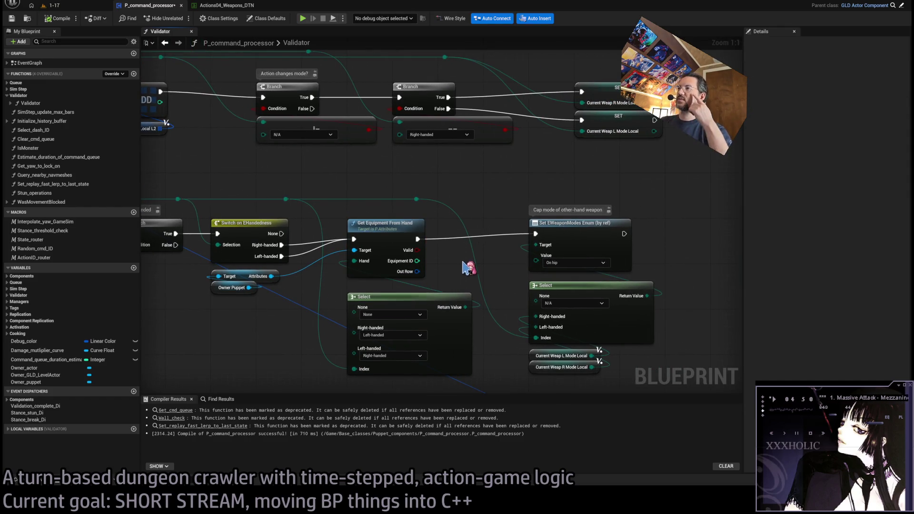
left_click_drag(463, 262, 421, 260)
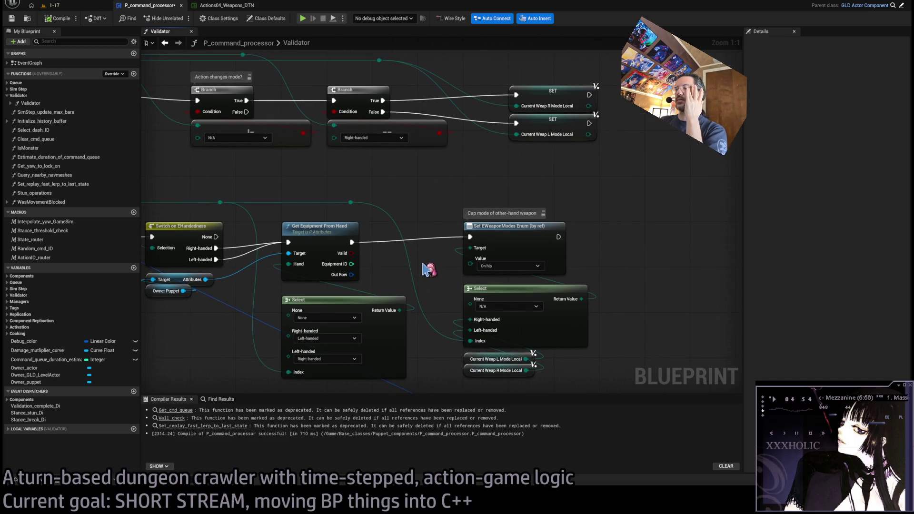
left_click_drag(383, 266, 408, 247)
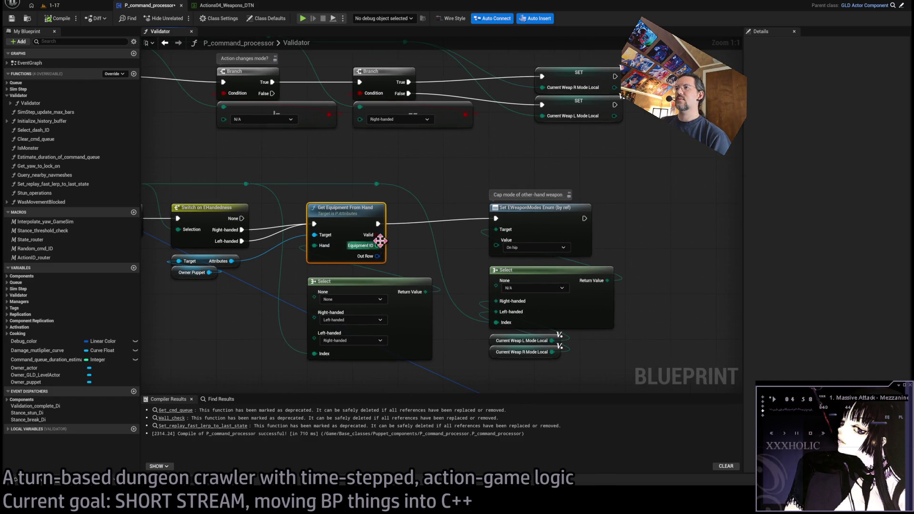
left_click_drag(430, 202, 309, 279)
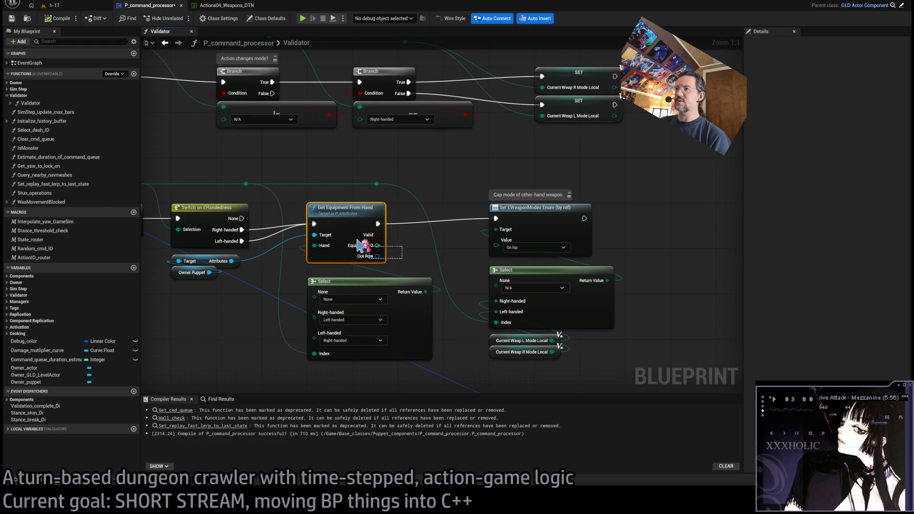
left_click(409, 262)
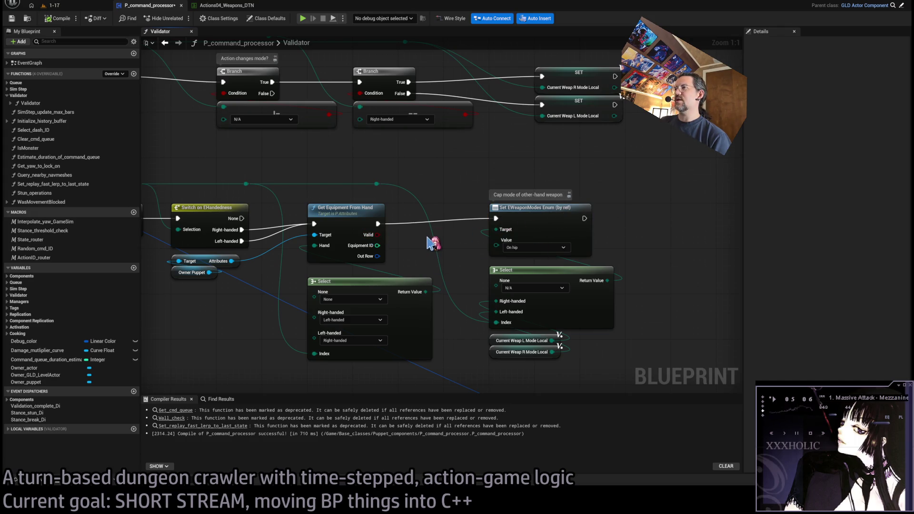
Step: Select Get Equipment From Hand for the breakpoint, nudge the lower Select node, then start a 1-17 play test
left_click_drag(404, 204, 518, 203)
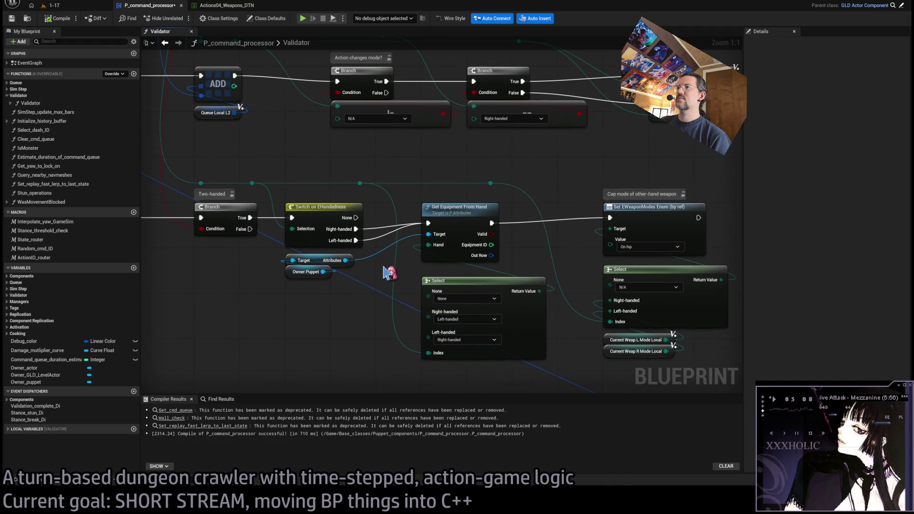
left_click(462, 212)
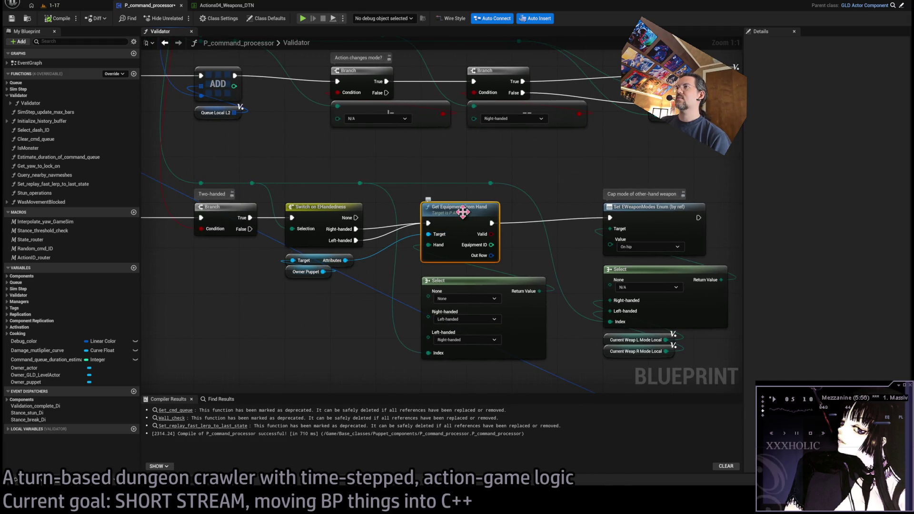
left_click_drag(467, 210, 349, 226)
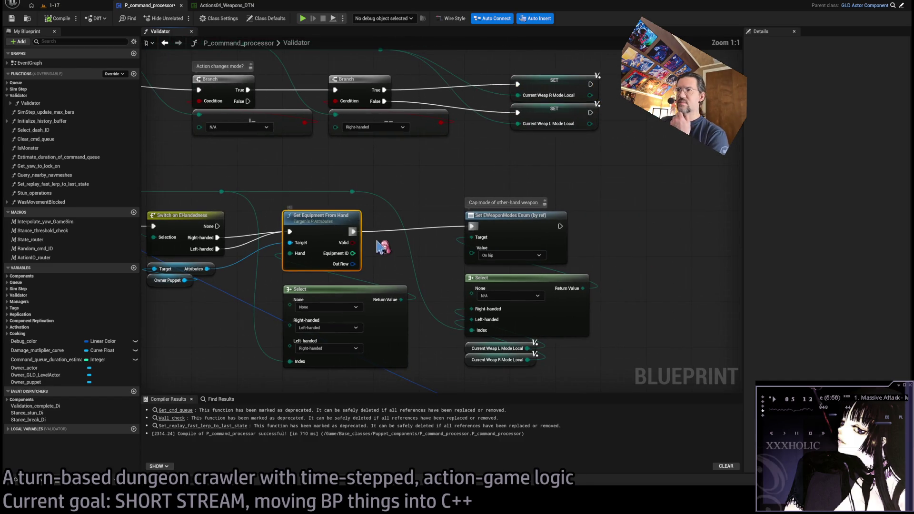
mouse_move(353, 264)
left_mouse_down()
mouse_move(400, 271)
mouse_move(386, 246)
left_mouse_up()
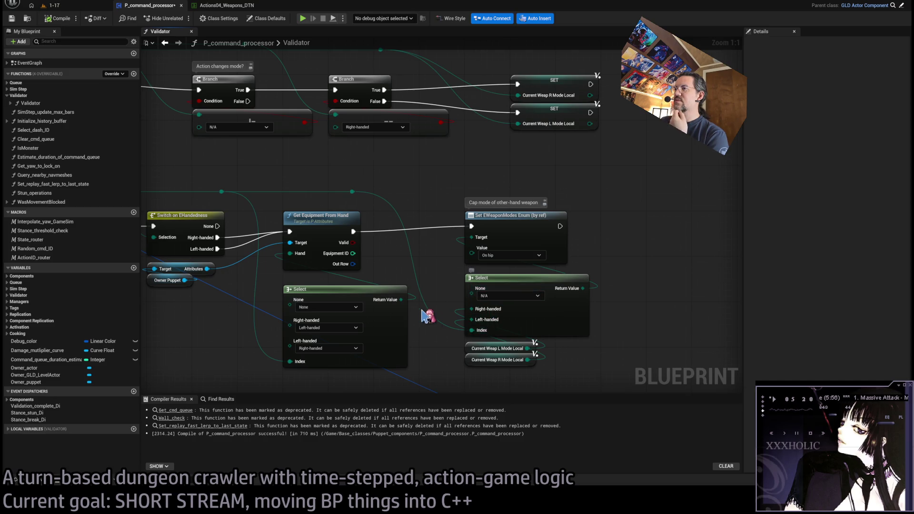
left_click_drag(346, 290, 346, 284)
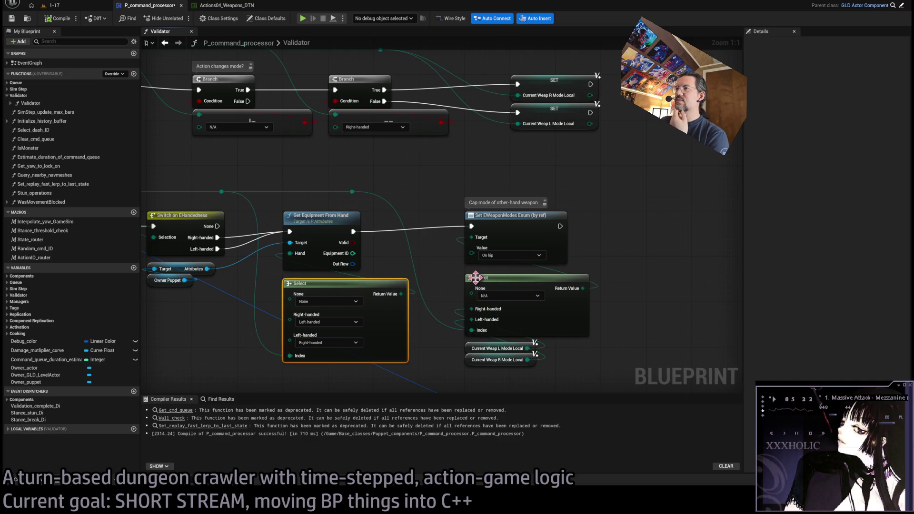
left_click(325, 219)
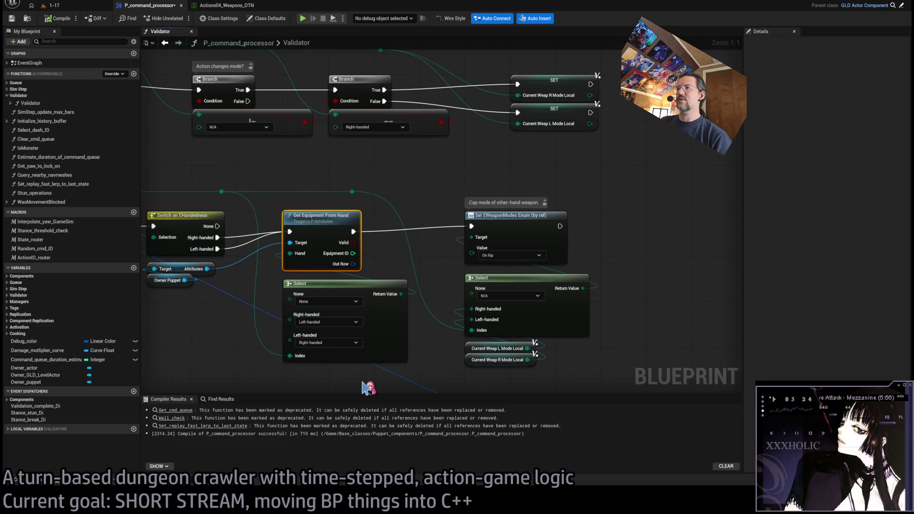
left_click(83, 6)
left_click(178, 18)
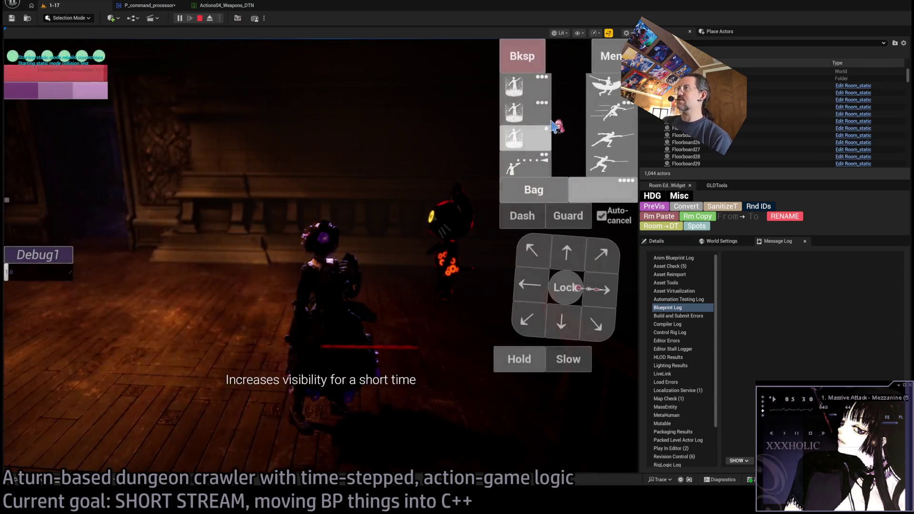
Step: Trigger the Get Equipment From Hand breakpoint in-game, step once, and inspect the paused graph near Set EWeaponModes
left_click(538, 118)
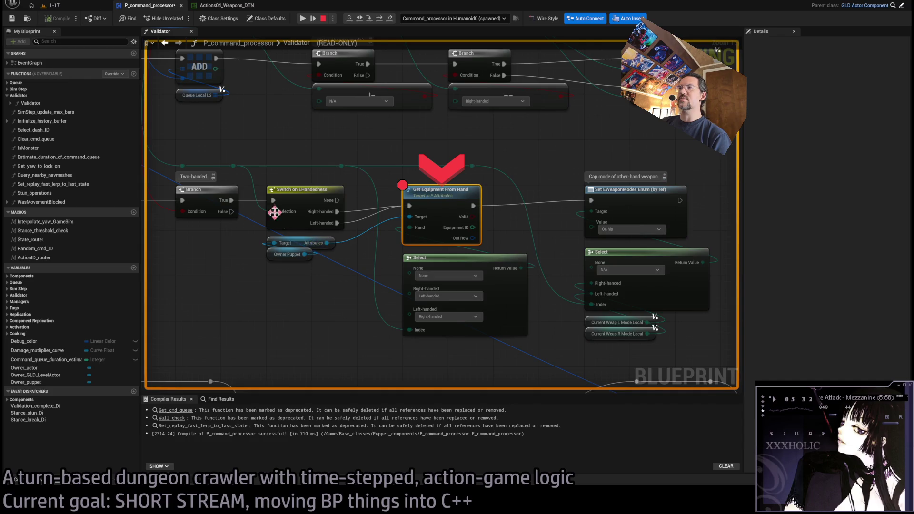
left_click(380, 20)
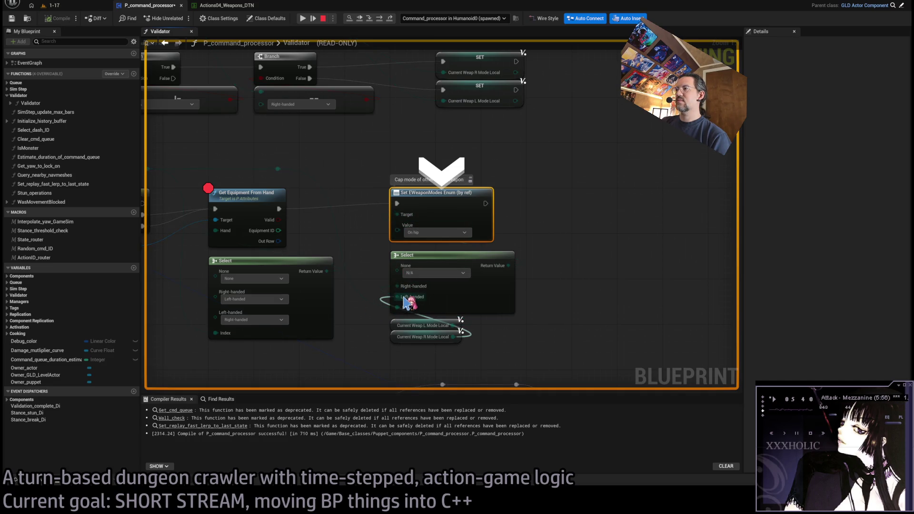
scroll(405, 302, "down", 3)
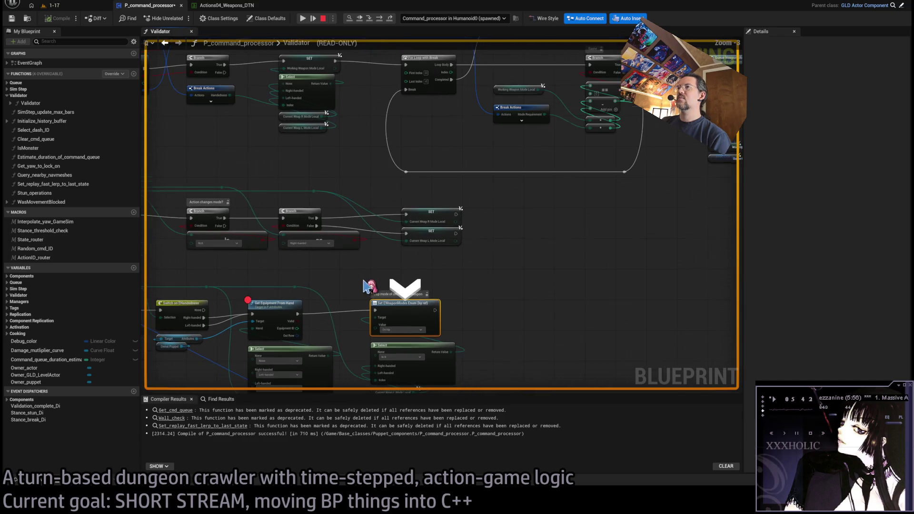
mouse_move(339, 295)
left_mouse_down()
mouse_move(267, 333)
mouse_move(144, 312)
left_mouse_up()
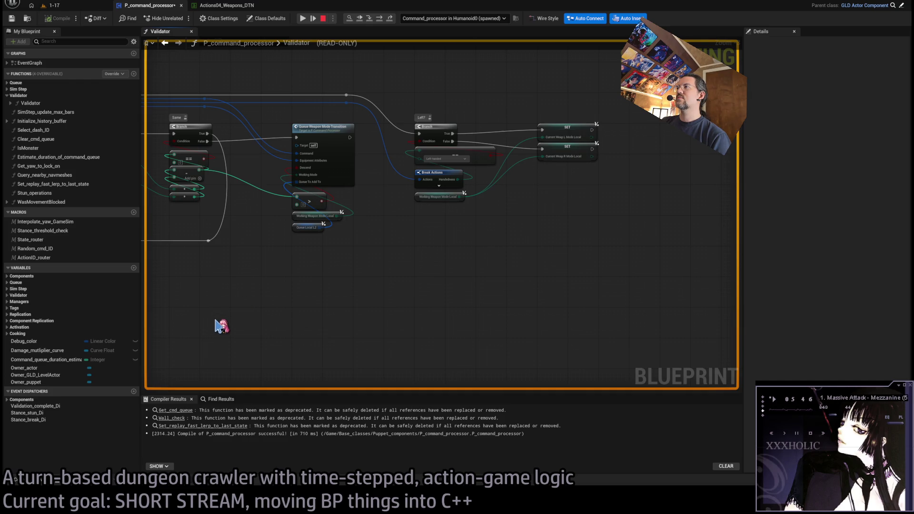
left_click_drag(221, 326, 595, 265)
mouse_move(493, 284)
left_mouse_down()
mouse_move(745, 265)
mouse_move(557, 282)
left_mouse_up()
scroll(540, 282, "up", 1)
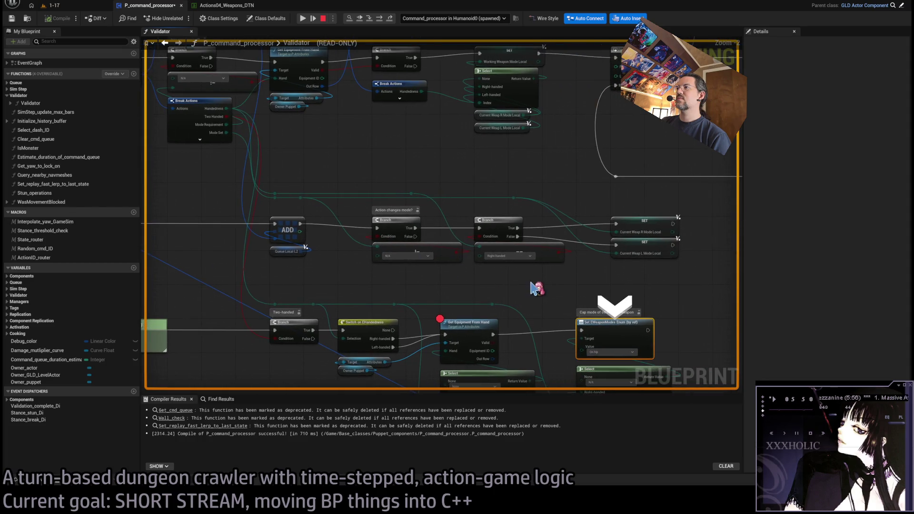
scroll(438, 275, "up", 1)
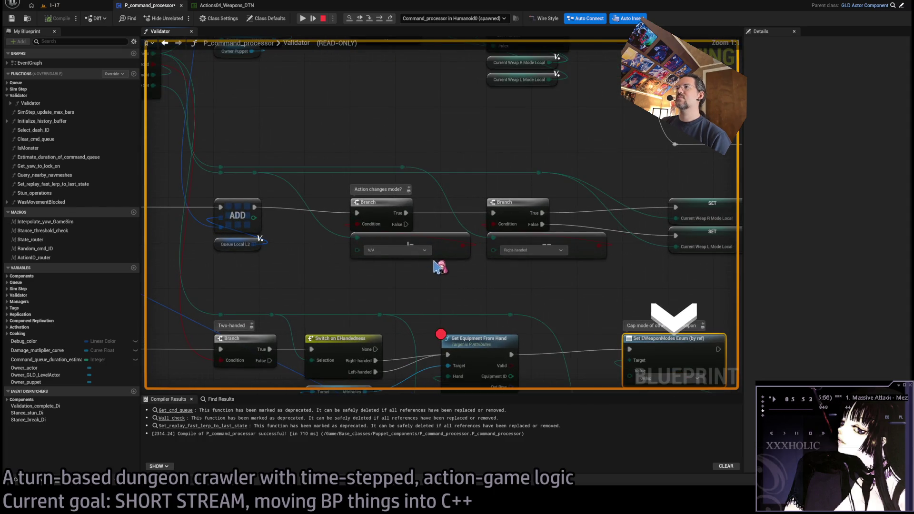
left_click_drag(520, 292, 400, 212)
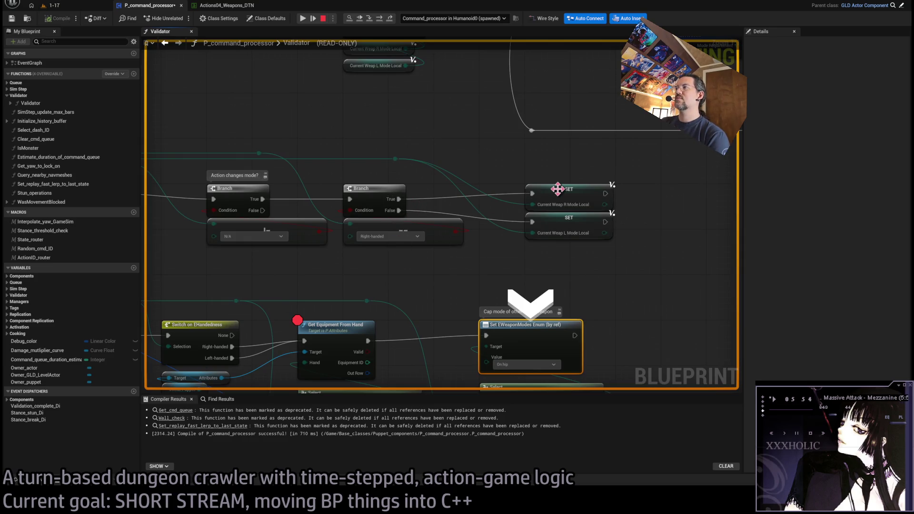
scroll(529, 301, "down", 2)
mouse_move(529, 296)
left_mouse_down()
mouse_move(588, 245)
mouse_move(681, 212)
left_mouse_up()
mouse_move(462, 209)
left_mouse_down()
mouse_move(419, 216)
mouse_move(602, 248)
mouse_move(382, 204)
mouse_move(312, 178)
left_mouse_up()
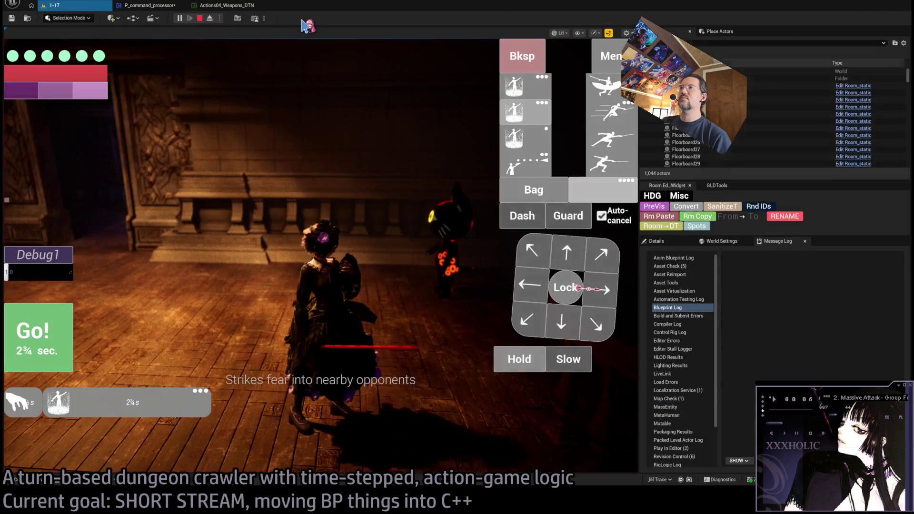
Step: Resume, then step from the breakpoint to Set EWeaponModes Enum and onward with F10
left_click(303, 19)
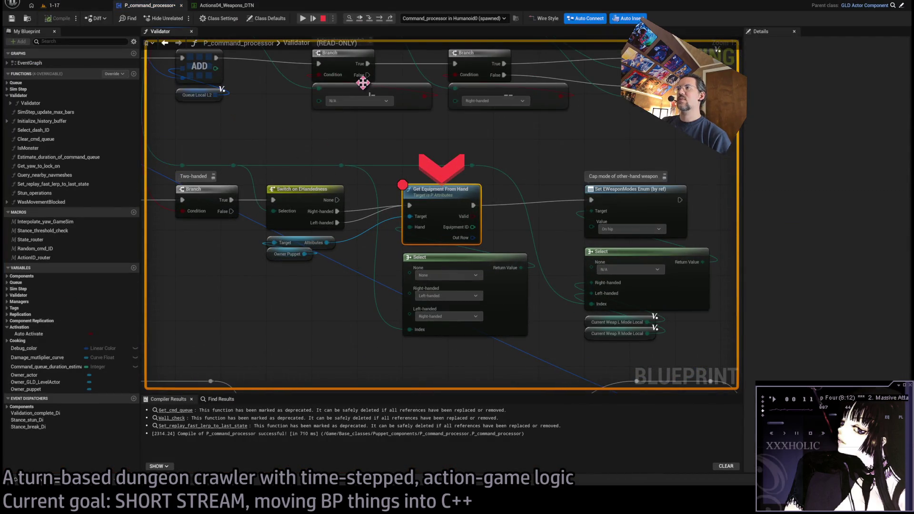
left_click(380, 18)
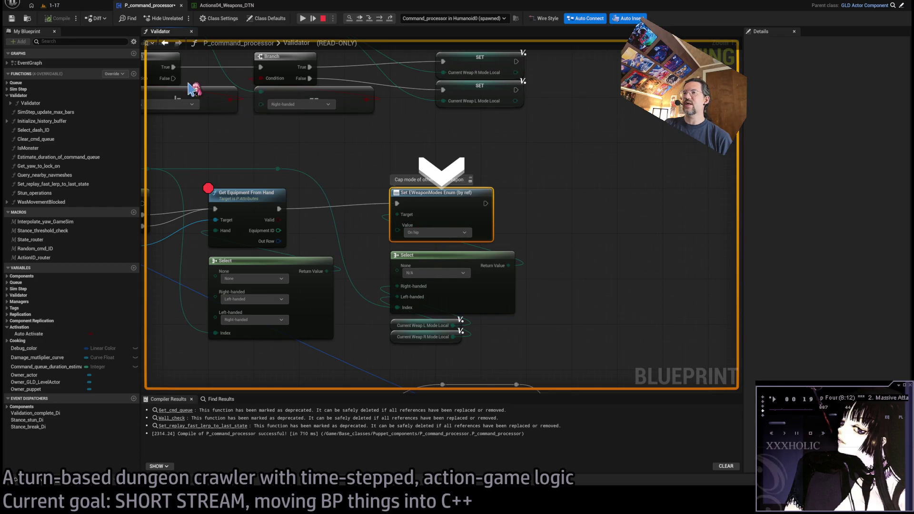
key("F10")
key("F10")
key("F10")
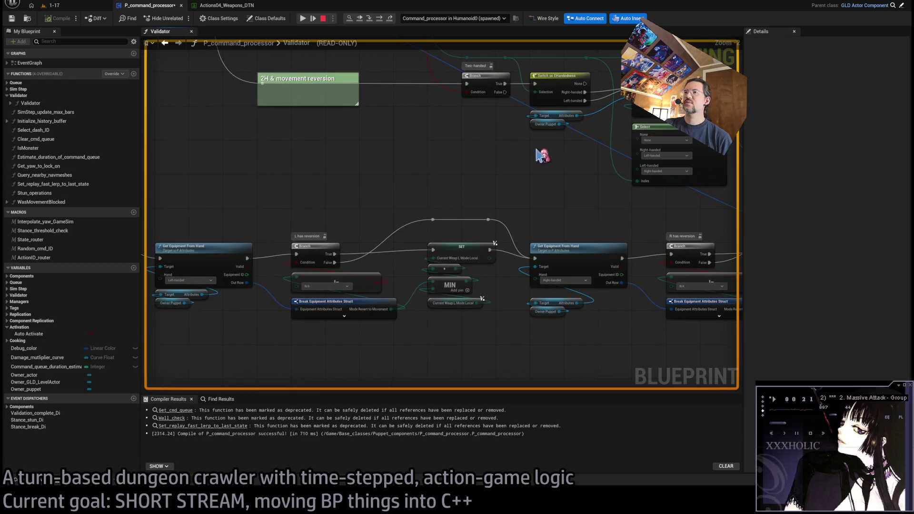
Step: Finish stepping, stop the session, and reselect Get Equipment From Hand in P_command_processor
key("F10")
left_click(303, 20)
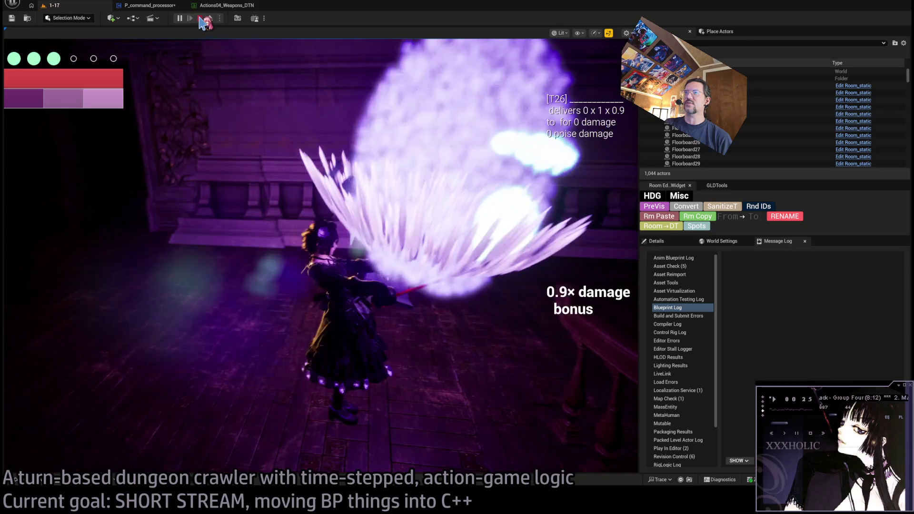
key("Escape")
left_click(226, 5)
left_click(179, 10)
left_click(454, 169)
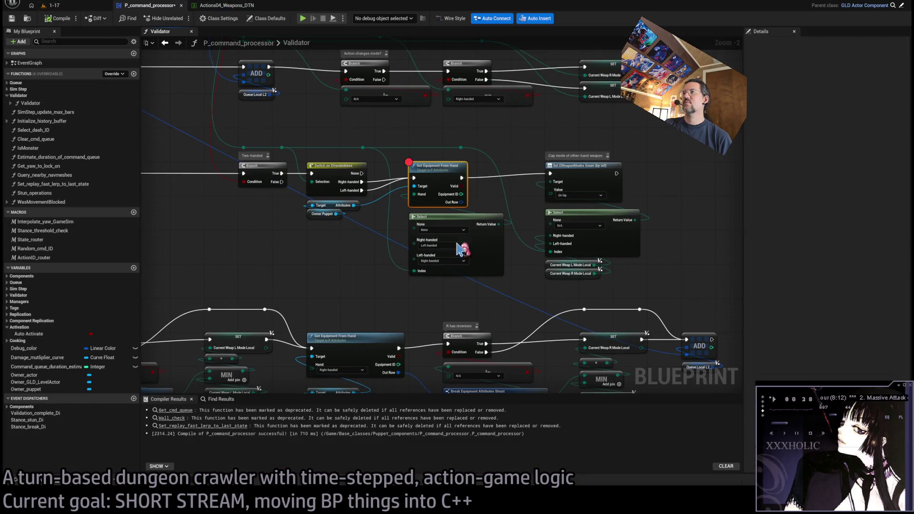
Step: Play-test 1-17 with a projectile plus light attack turn, then stop and return to P_command_processor
left_click(84, 6)
left_click(180, 18)
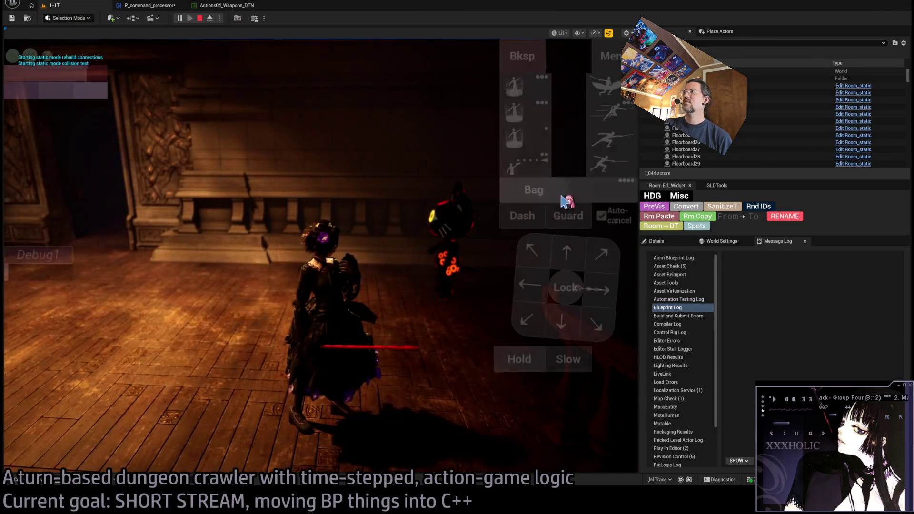
left_click(525, 169)
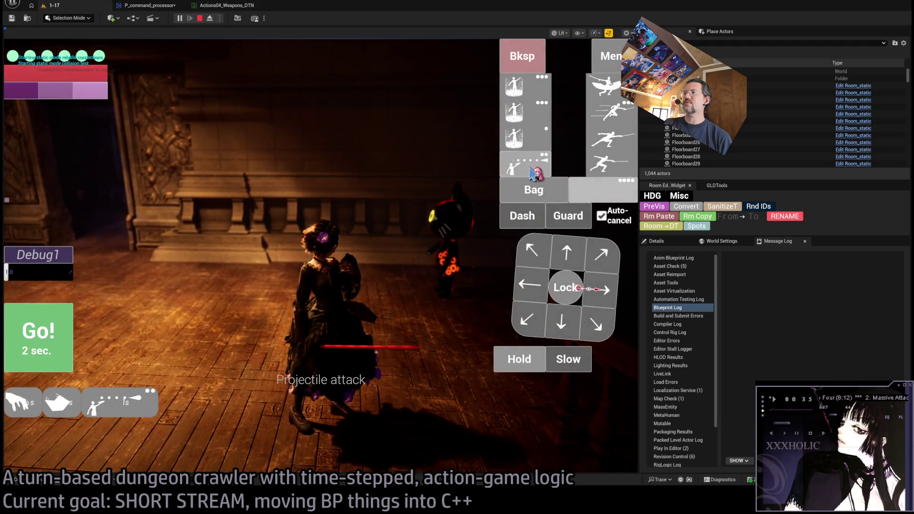
left_click(611, 165)
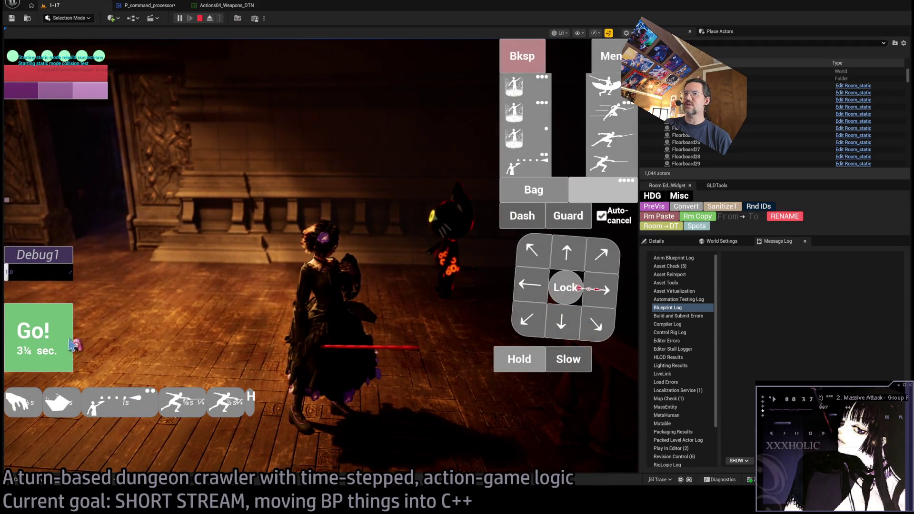
key("space")
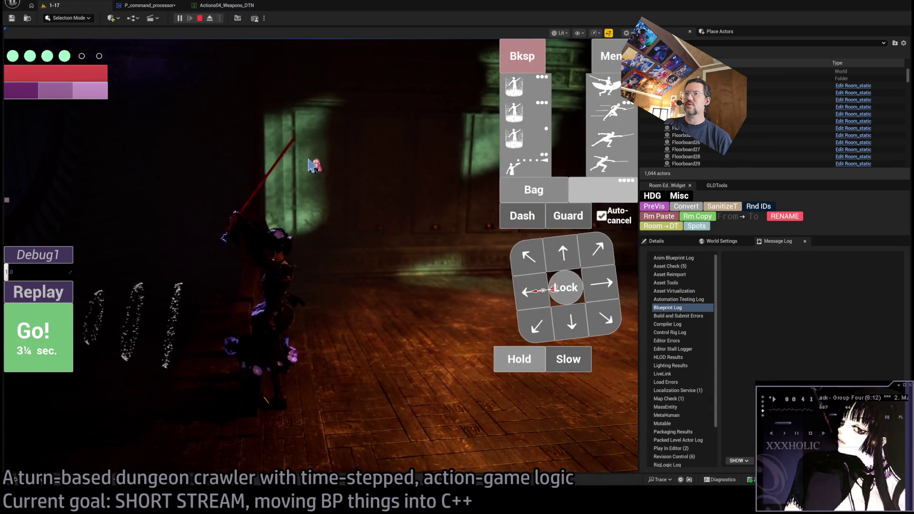
key("Escape")
mouse_move(426, 221)
left_mouse_down()
mouse_move(532, 220)
mouse_move(495, 45)
mouse_move(383, 221)
left_mouse_up()
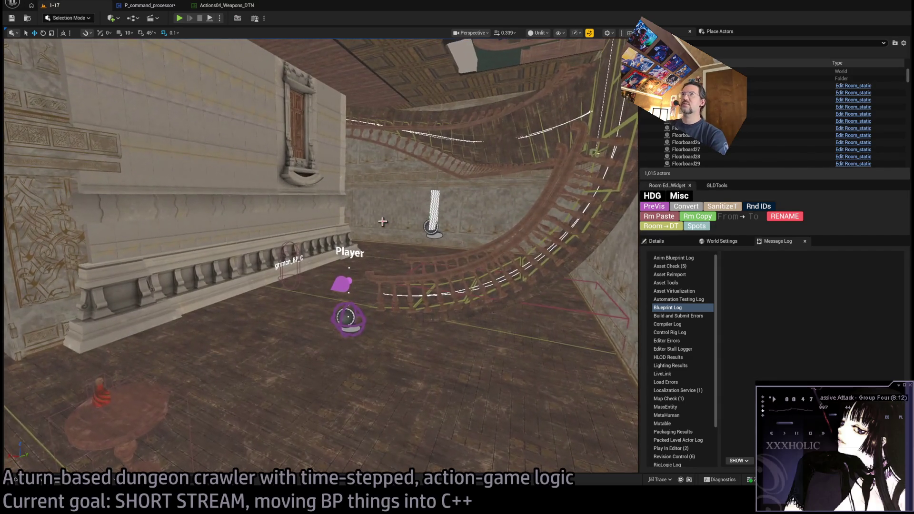
left_click(161, 7)
Step: Bring the 2H & movement reversion section with Get Equipment From Hand into view
mouse_move(323, 204)
left_mouse_down()
mouse_move(364, 184)
mouse_move(370, 220)
mouse_move(329, 235)
mouse_move(419, 271)
mouse_move(315, 274)
left_mouse_up()
scroll(587, 323, "up", 2)
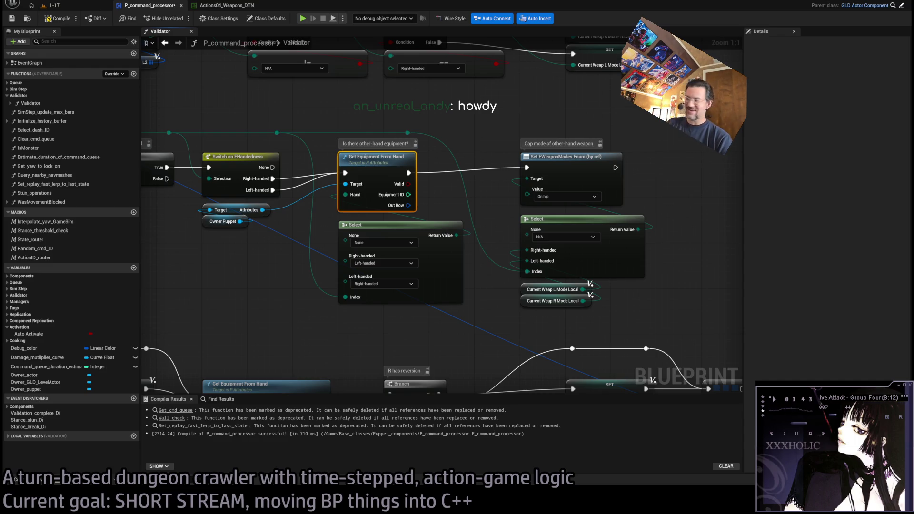
scroll(500, 114, "down", 2)
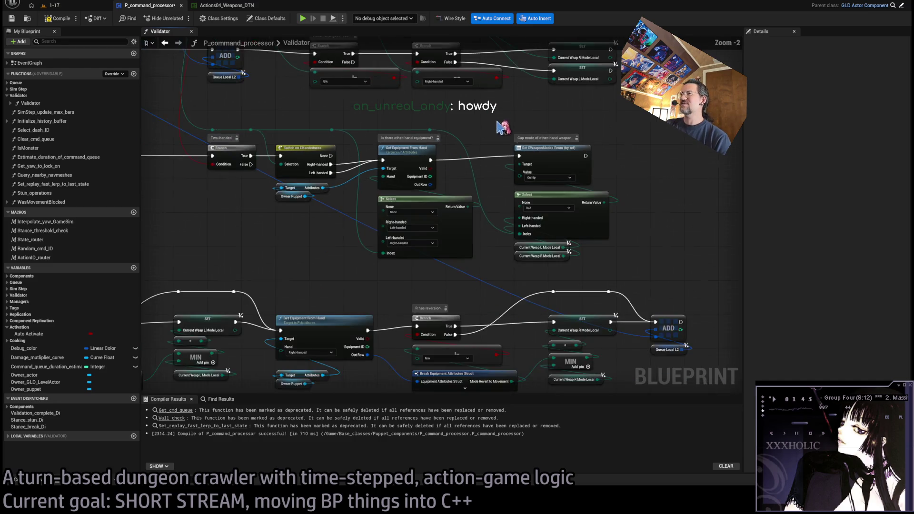
mouse_move(668, 131)
left_mouse_down()
mouse_move(241, 288)
mouse_move(245, 327)
left_mouse_up()
scroll(244, 288, "up", 2)
left_click(283, 127)
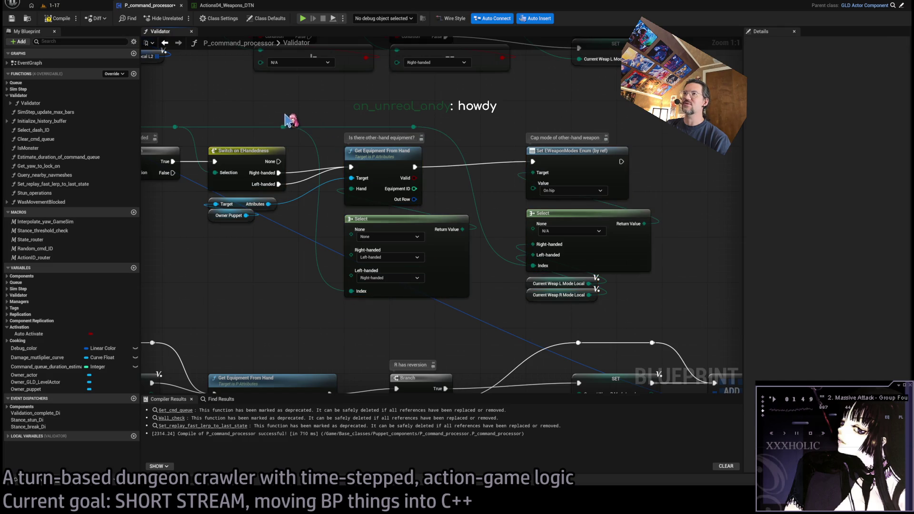
left_click(310, 123)
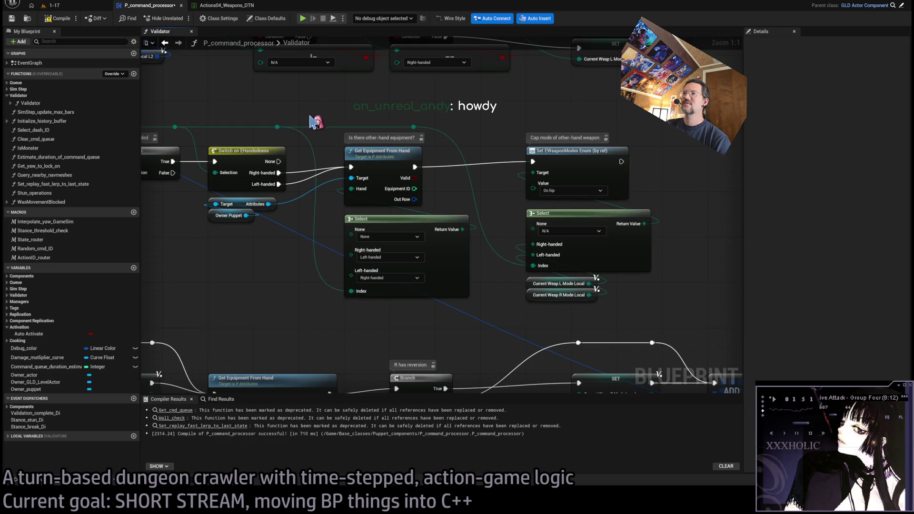
left_click_drag(689, 127, 606, 129)
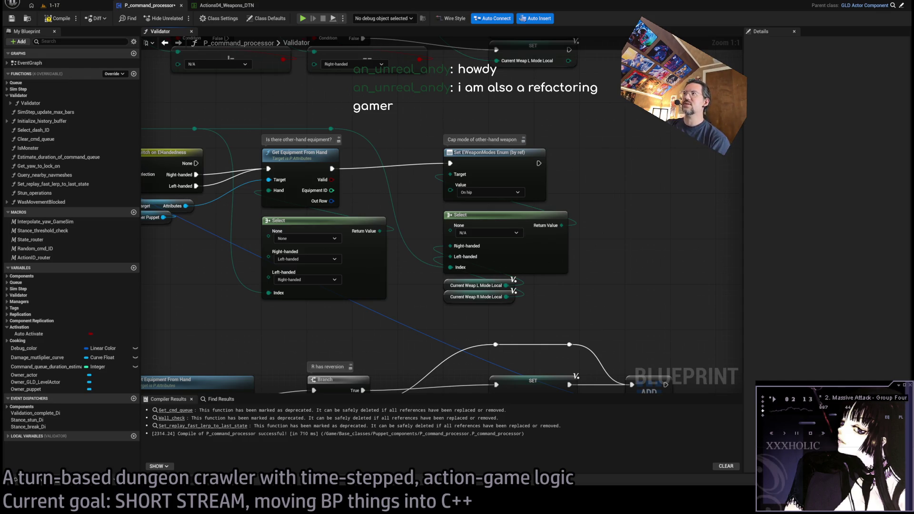
scroll(743, 162, "down", 3)
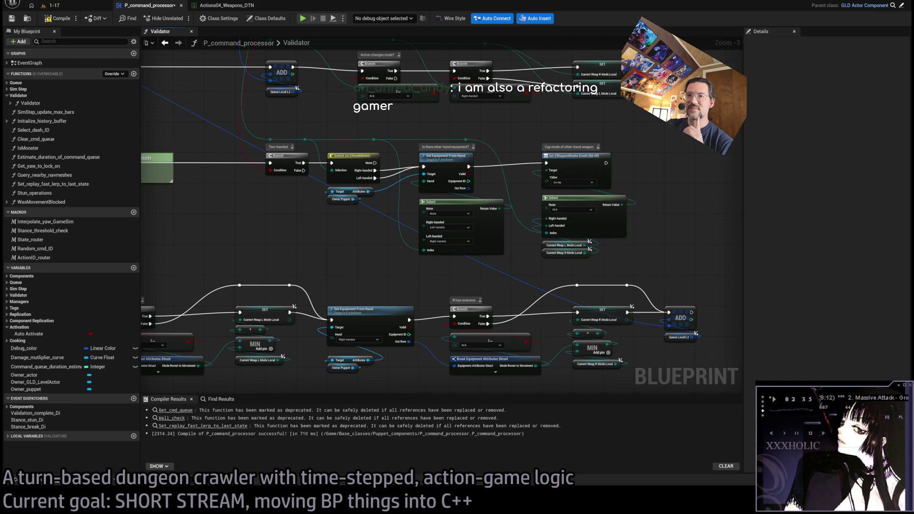
scroll(633, 301, "up", 1)
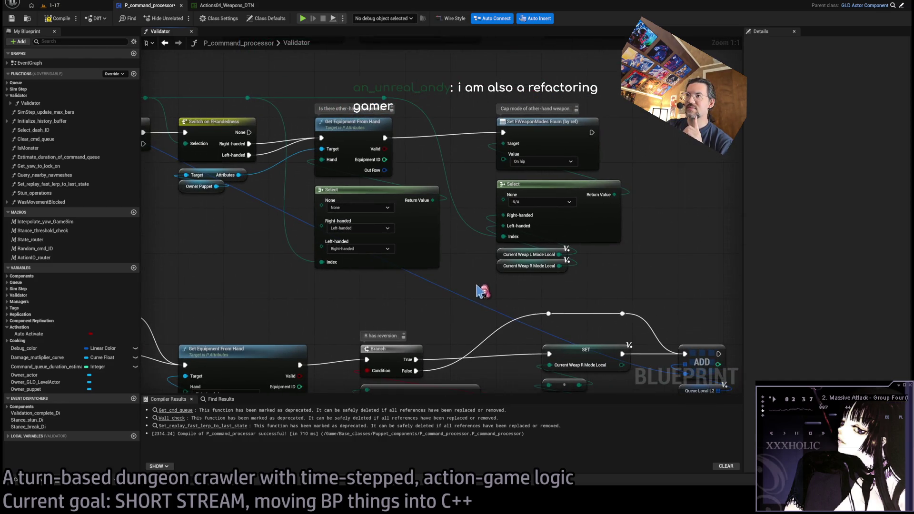
left_click_drag(633, 301, 409, 297)
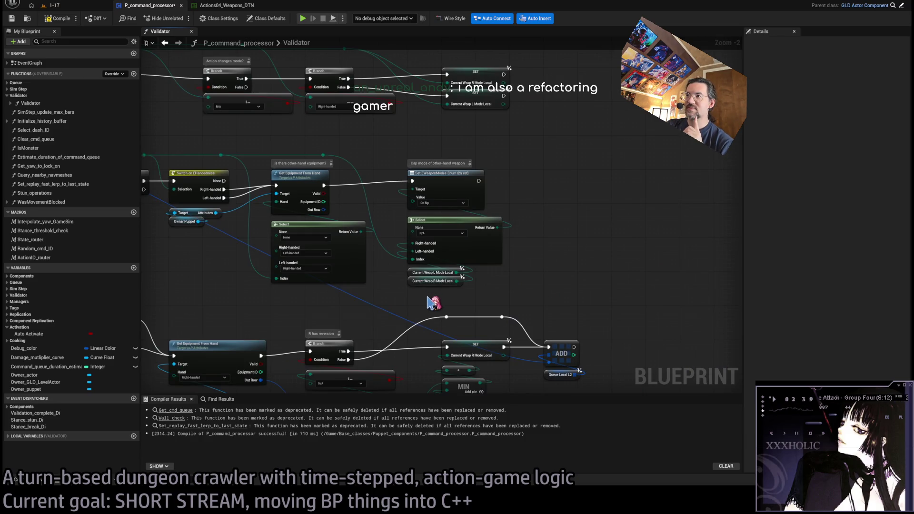
mouse_move(434, 302)
left_mouse_down()
mouse_move(470, 243)
mouse_move(635, 238)
left_mouse_up()
left_click_drag(336, 257, 388, 236)
scroll(378, 184, "up", 2)
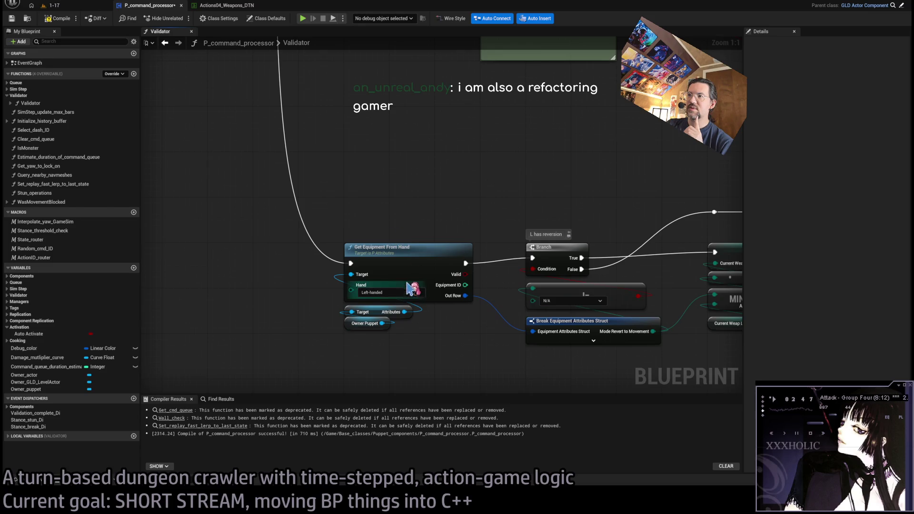
scroll(414, 241, "down", 4)
scroll(421, 236, "up", 4)
scroll(426, 235, "down", 1)
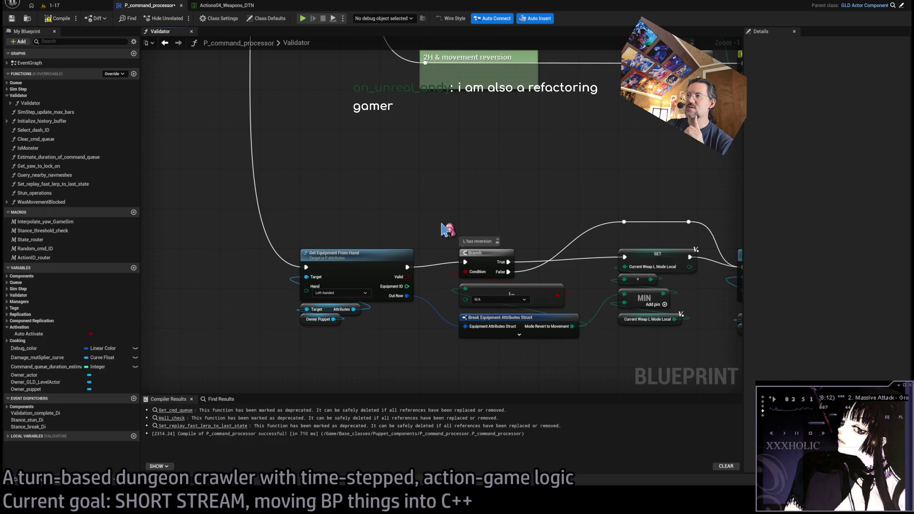
scroll(434, 302, "down", 4)
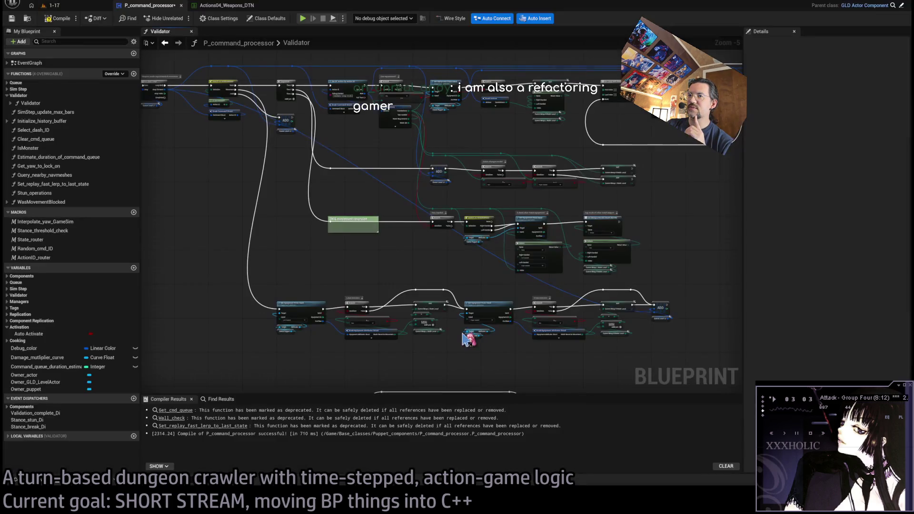
scroll(572, 252, "up", 5)
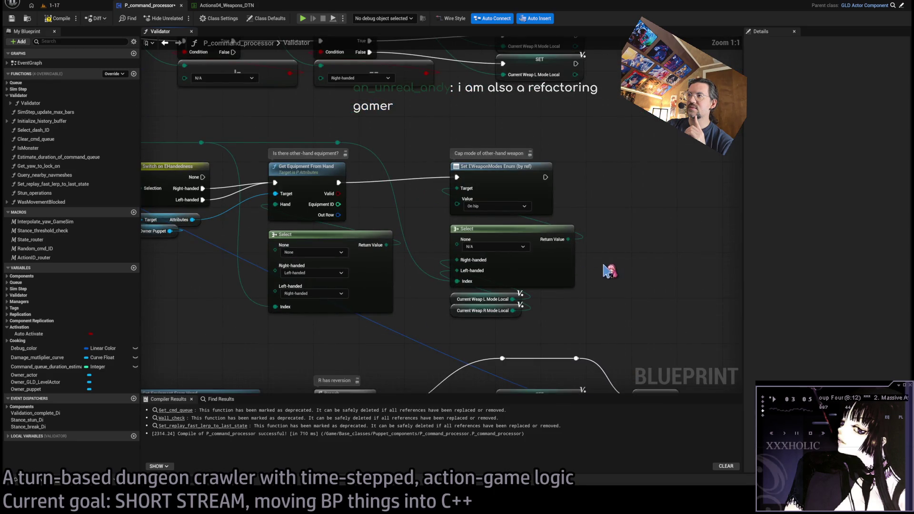
scroll(515, 194, "down", 3)
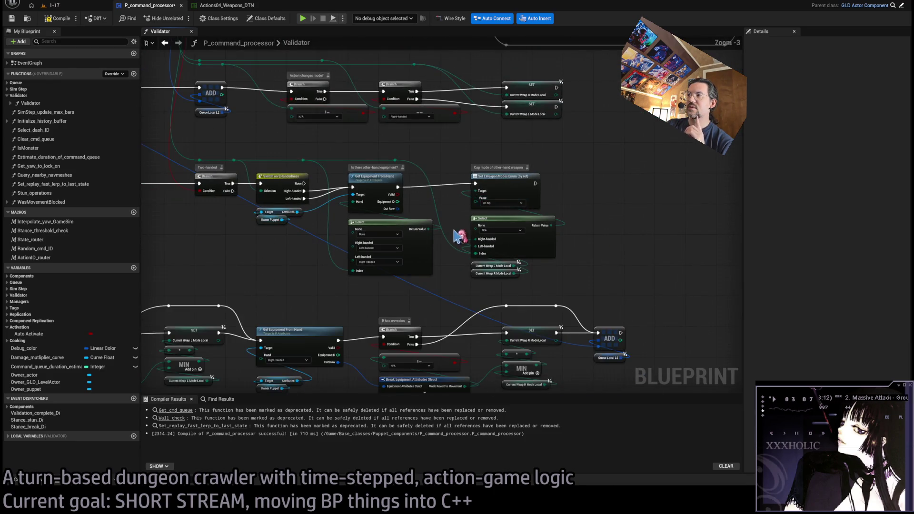
scroll(476, 267, "up", 3)
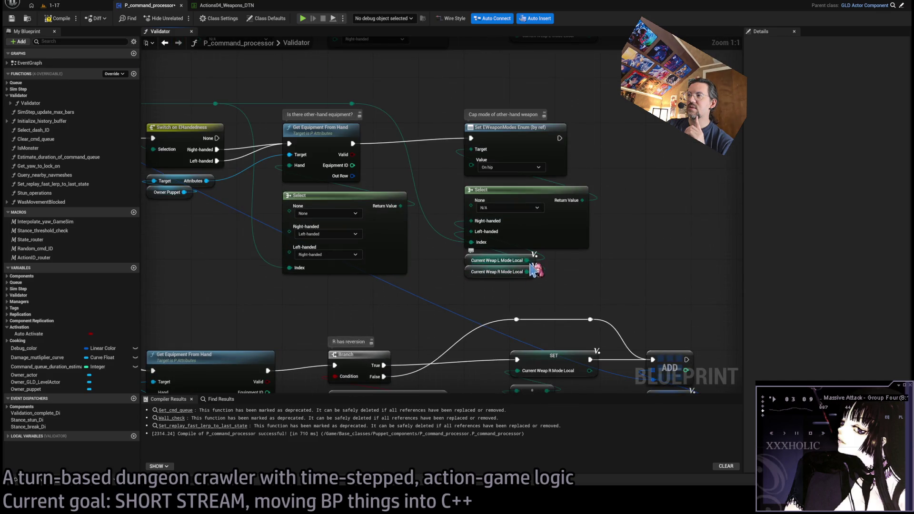
mouse_move(518, 210)
left_mouse_down()
mouse_move(744, 141)
mouse_move(351, 184)
left_mouse_up()
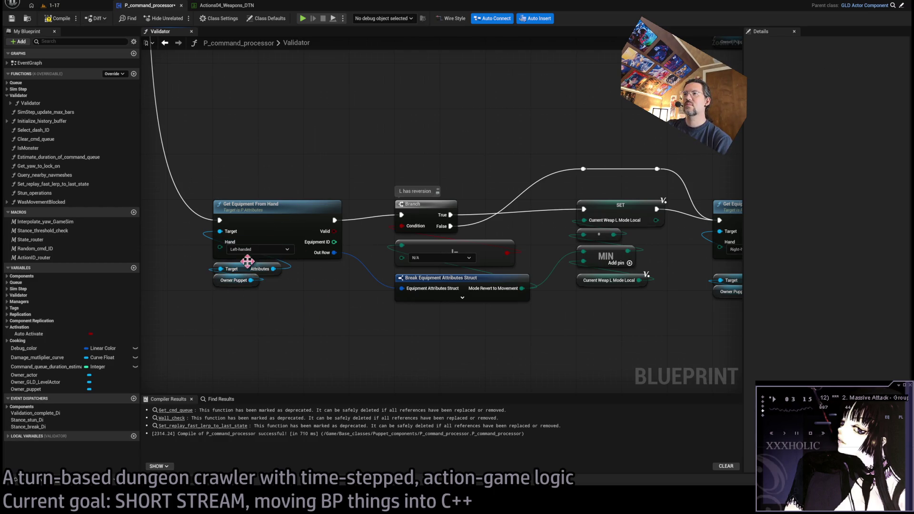
double_click(305, 208)
Step: Inspect the function's Branch and Return nodes and all its return paths, then close the graph
scroll(310, 198, "up", 4)
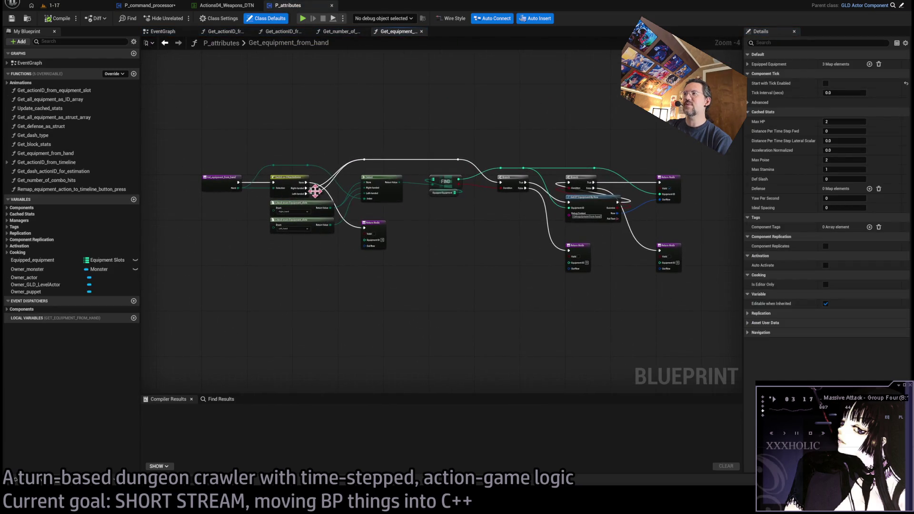
mouse_move(512, 243)
left_mouse_down()
mouse_move(400, 238)
mouse_move(588, 238)
mouse_move(270, 233)
left_mouse_up()
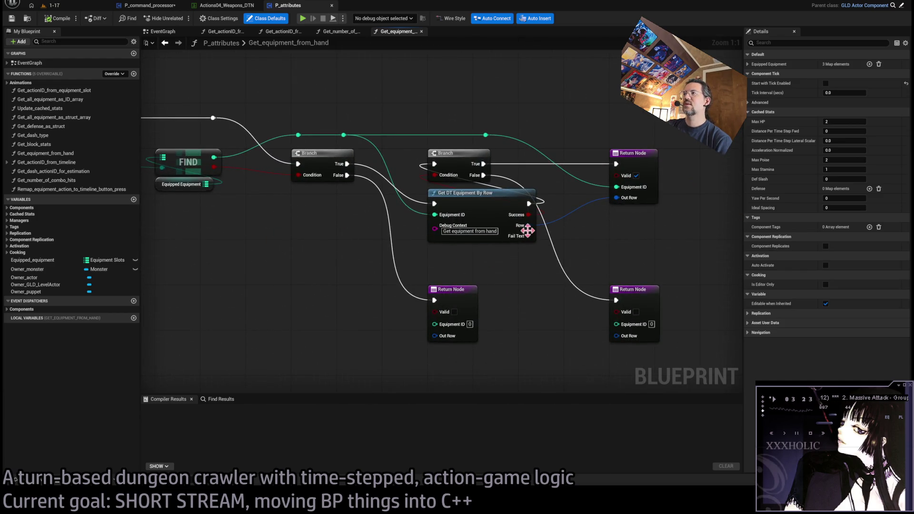
scroll(381, 210, "down", 2)
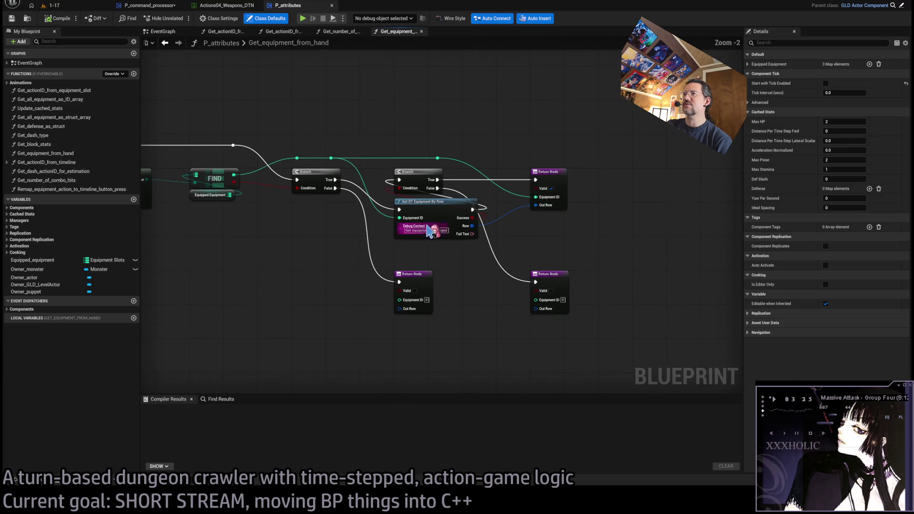
left_click_drag(317, 121, 367, 119)
left_click(422, 32)
Step: Close the open function graphs and the P_attributes blueprint, returning to P_command_processor
left_click(190, 31)
left_click(190, 32)
left_click(191, 32)
middle_click(299, 6)
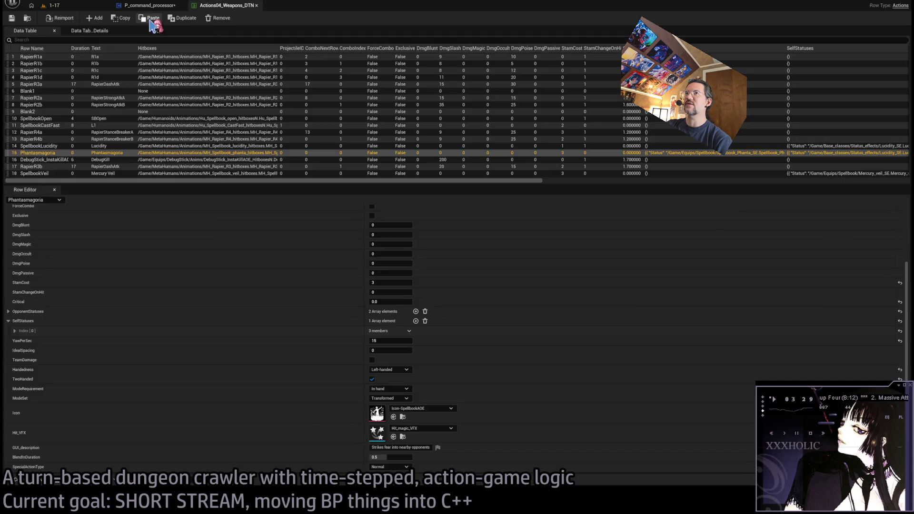
left_click(162, 5)
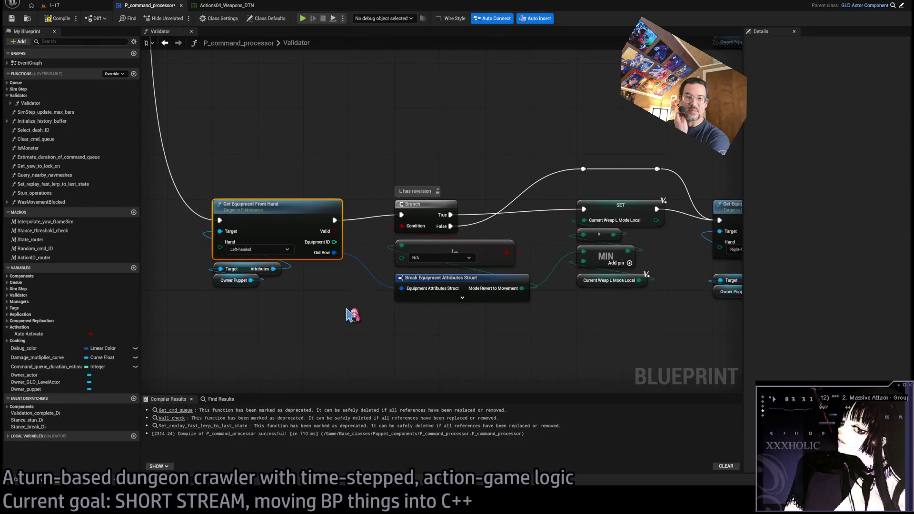
Step: Navigate the Validator graph to the left-handed equipment check chain
left_click_drag(548, 320, 499, 317)
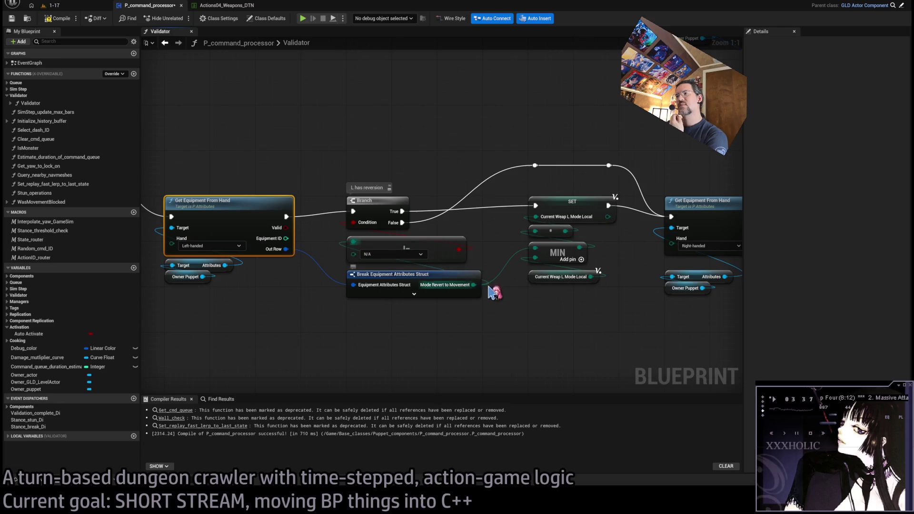
scroll(547, 306, "down", 2)
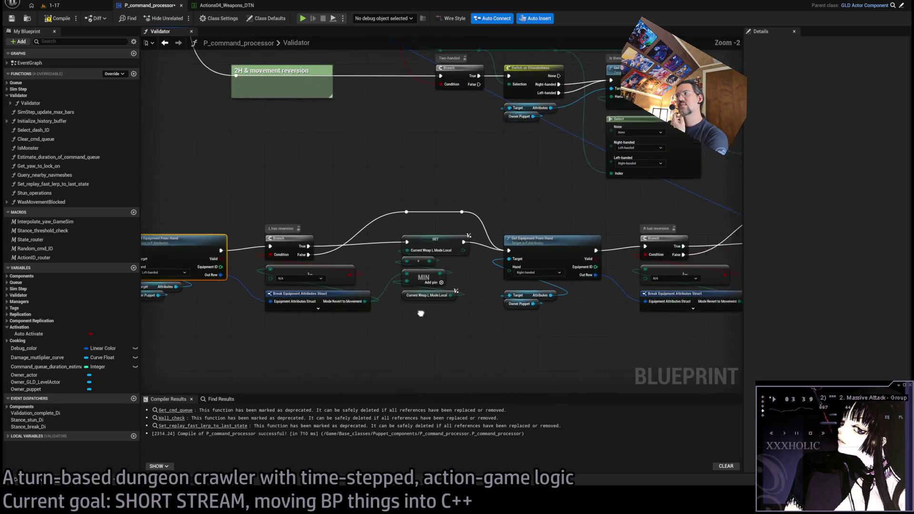
left_click_drag(427, 255, 438, 252)
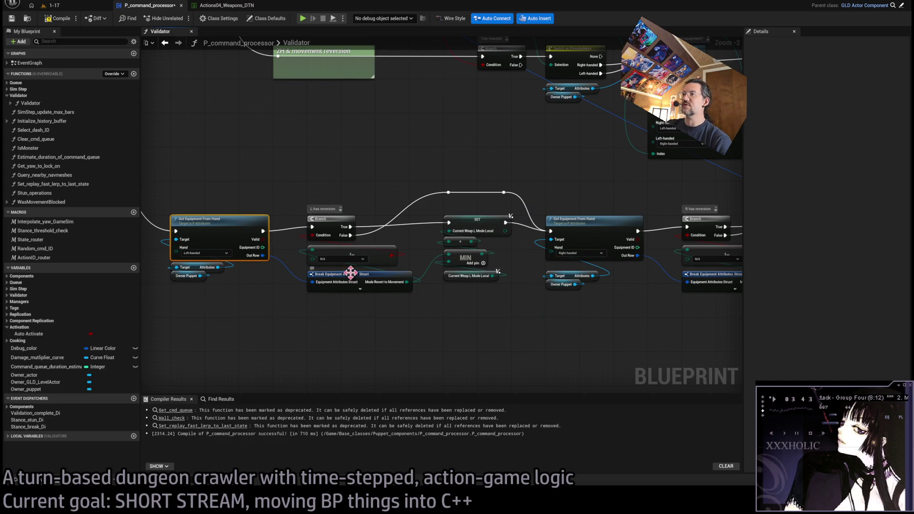
left_click_drag(568, 299, 391, 293)
scroll(573, 259, "up", 2)
mouse_move(255, 285)
left_mouse_down()
mouse_move(512, 283)
mouse_move(505, 299)
mouse_move(615, 299)
left_mouse_up()
Step: Set a breakpoint on the left-handed Get Equipment From Hand node, then switch to the 1-17 level
left_click(481, 270)
left_click(489, 343)
left_click_drag(453, 169, 388, 222)
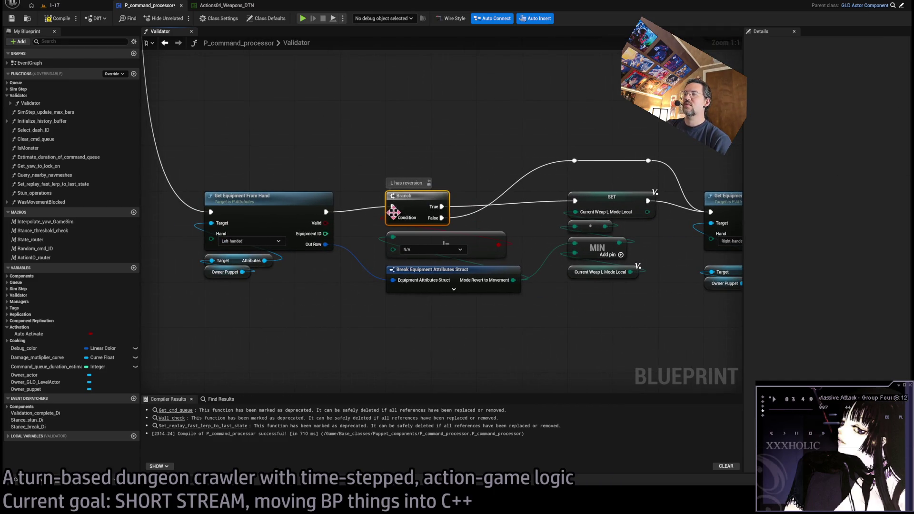
left_click(270, 214)
key("F9")
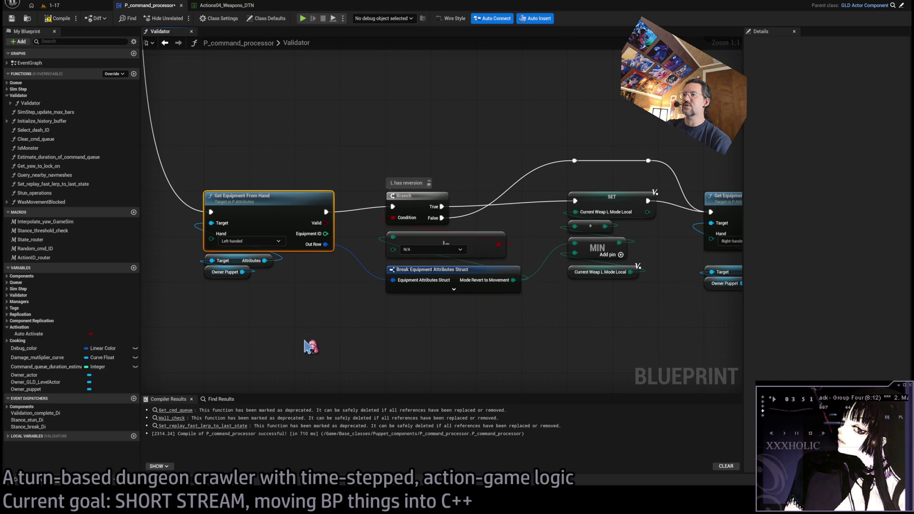
left_click(71, 7)
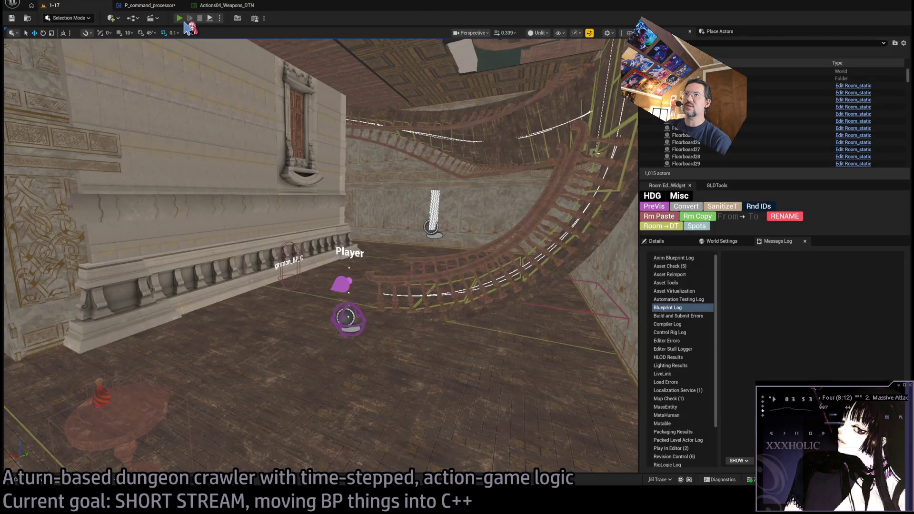
Step: Start a play test, re-queue the projectile attack, fire it at the creature, and stop
key("alt+p")
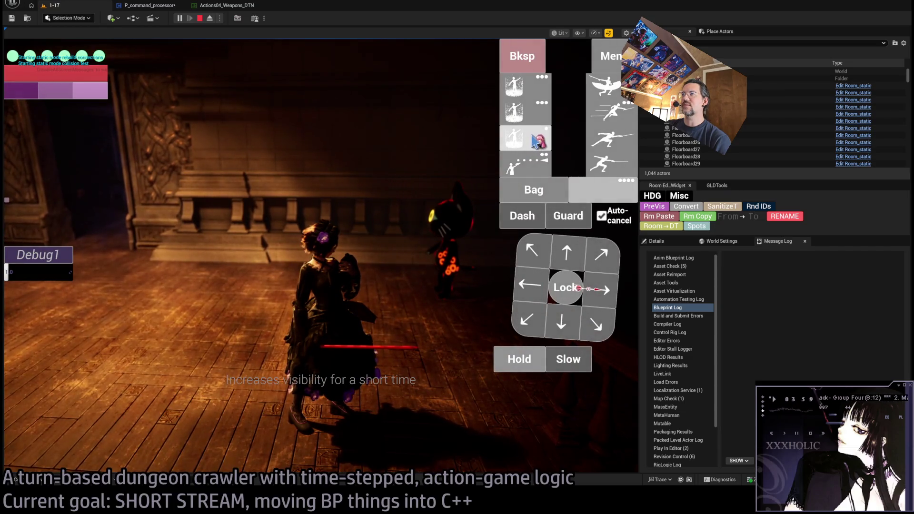
left_click(526, 164)
left_click(69, 328)
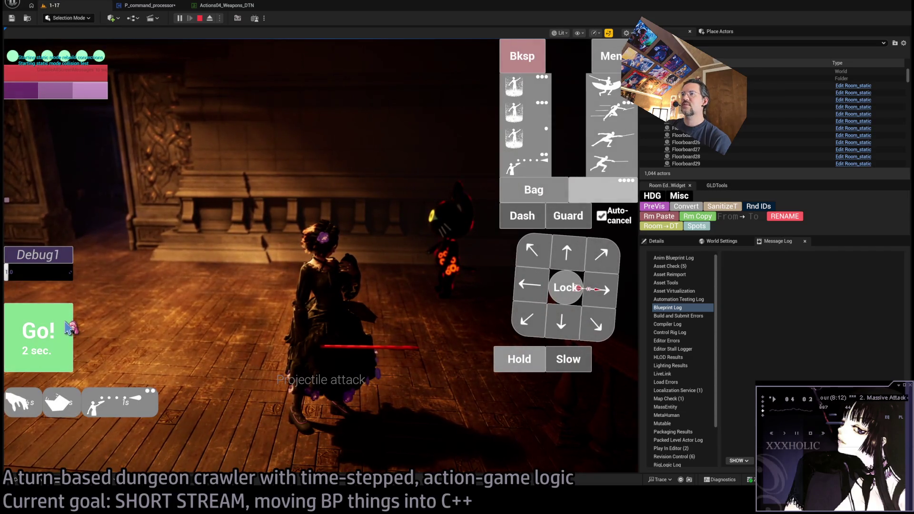
left_click(523, 65)
left_click(526, 164)
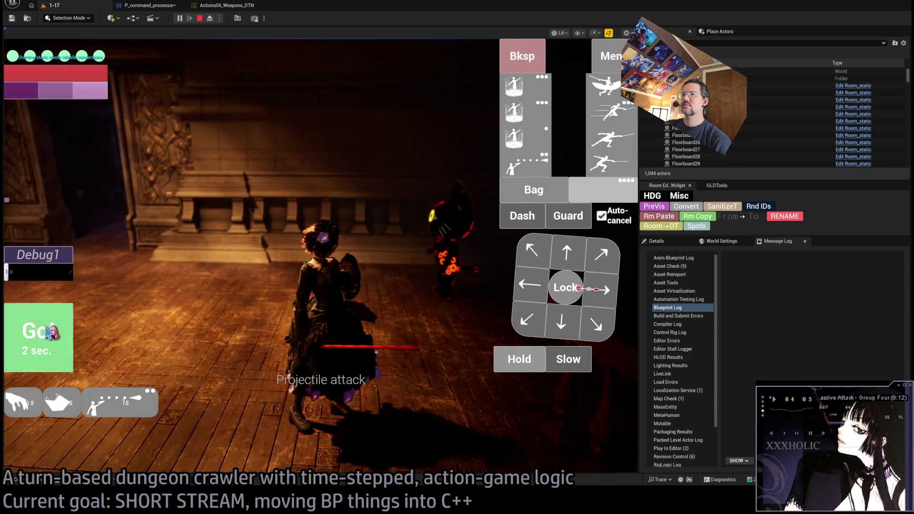
left_click(50, 332)
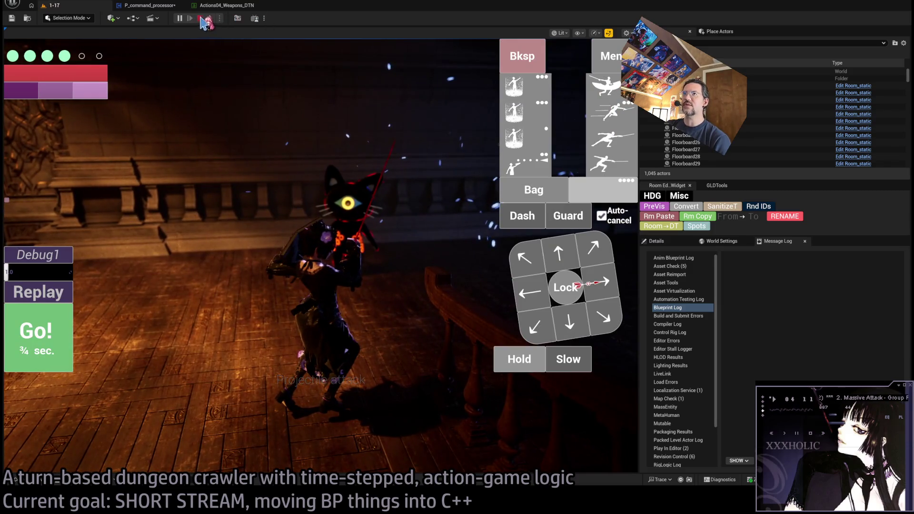
left_click(202, 19)
Step: Run a fresh session executing a second skill, then stop and return to P_command_processor
left_click(183, 19)
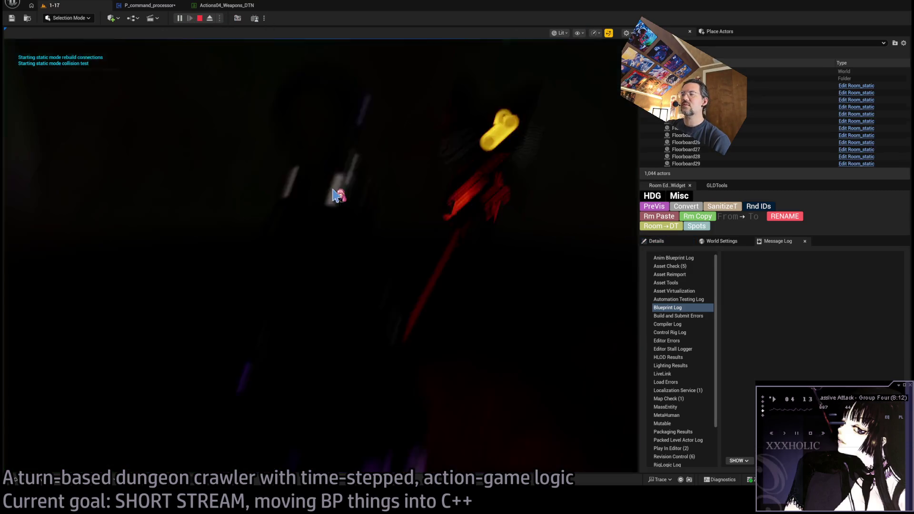
left_click(540, 116)
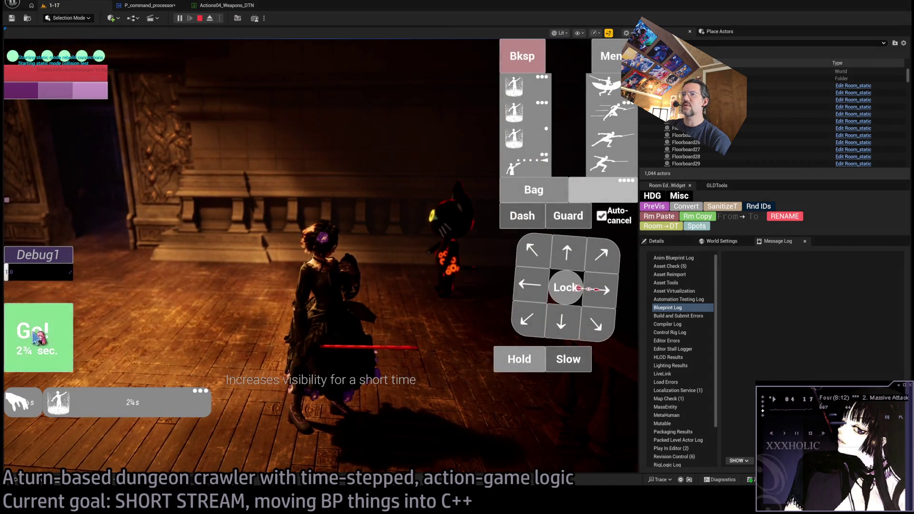
left_click(35, 337)
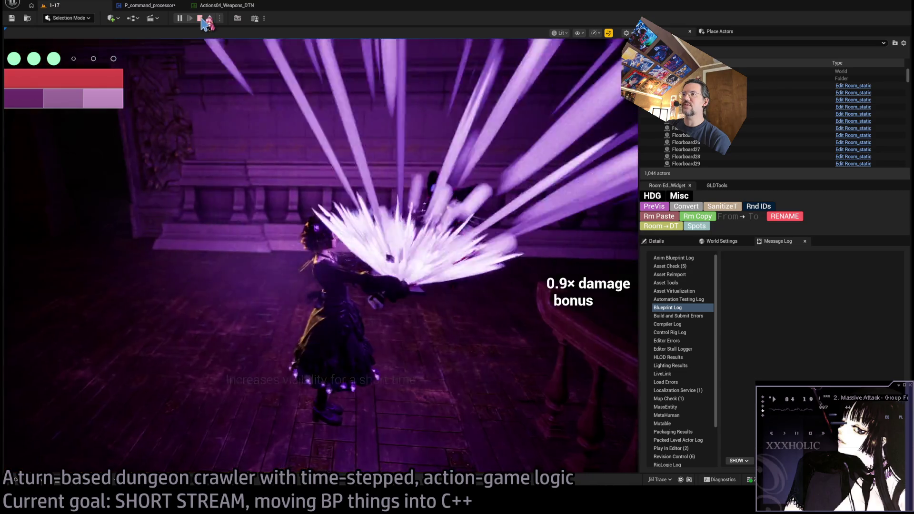
left_click(200, 18)
left_click(148, 5)
scroll(274, 197, "down", 5)
scroll(398, 329, "up", 2)
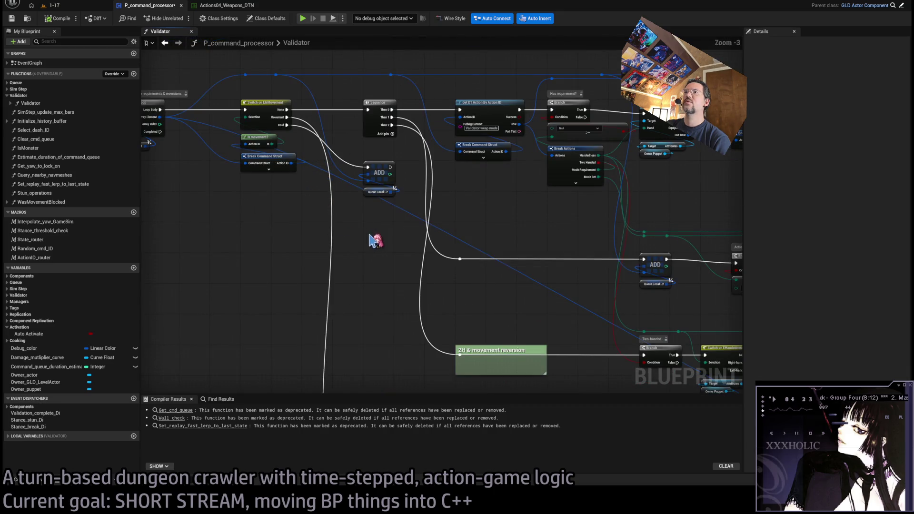
scroll(378, 203, "down", 1)
left_click(364, 318)
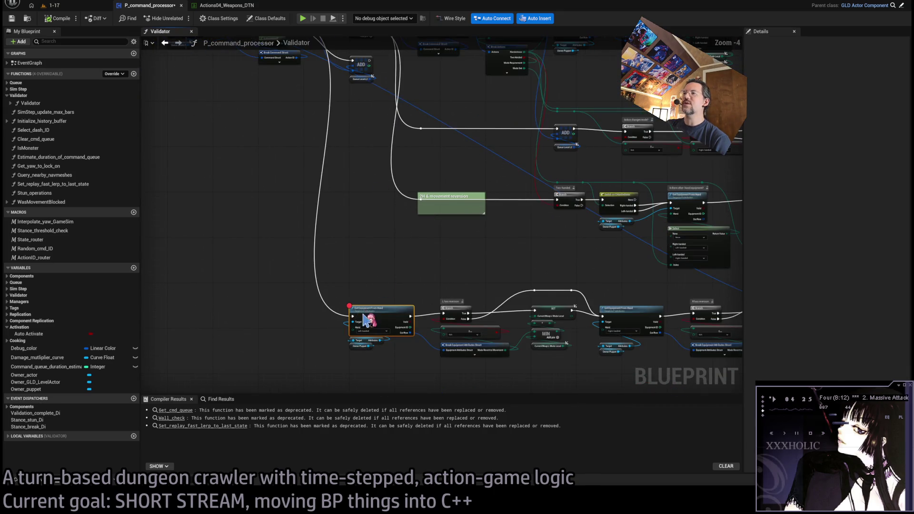
scroll(415, 304, "up", 5)
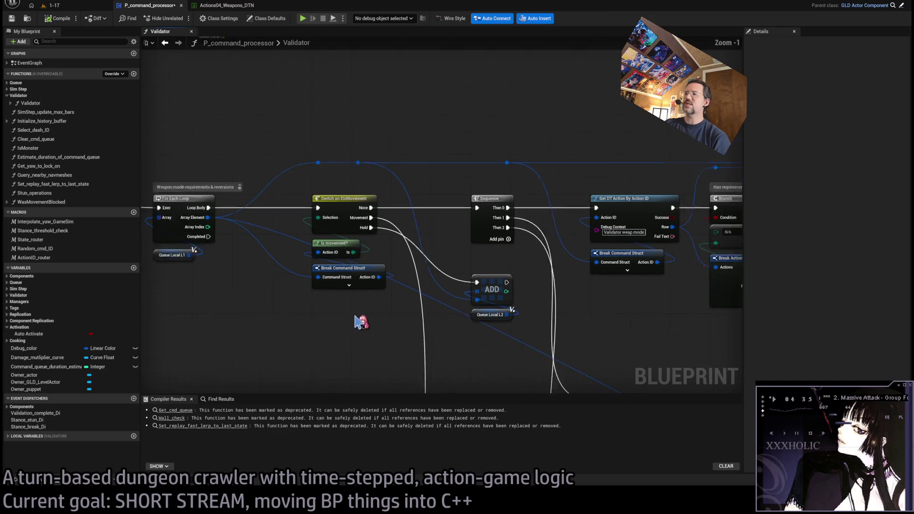
scroll(486, 274, "down", 2)
mouse_move(459, 246)
left_mouse_down()
mouse_move(469, 224)
mouse_move(369, 213)
mouse_move(463, 310)
mouse_move(412, 185)
mouse_move(445, 171)
mouse_move(423, 340)
left_mouse_up()
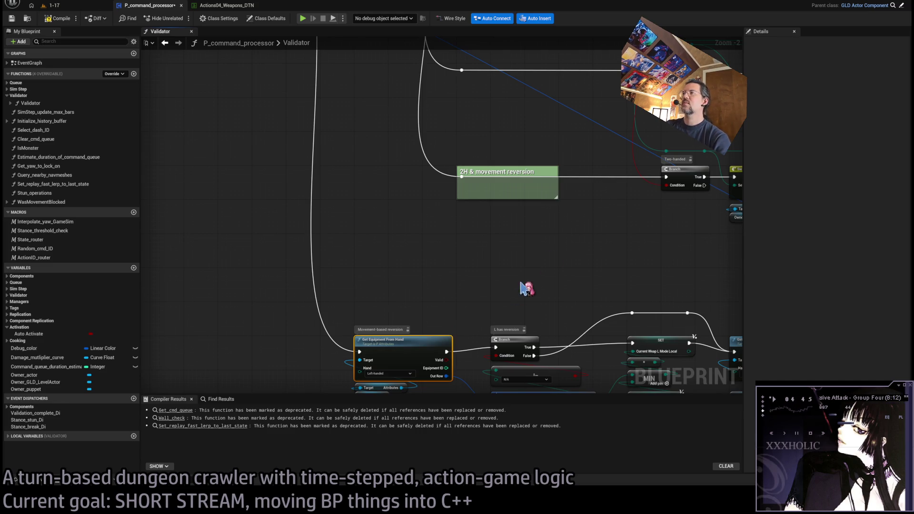
left_click_drag(518, 296, 451, 292)
scroll(503, 298, "down", 5)
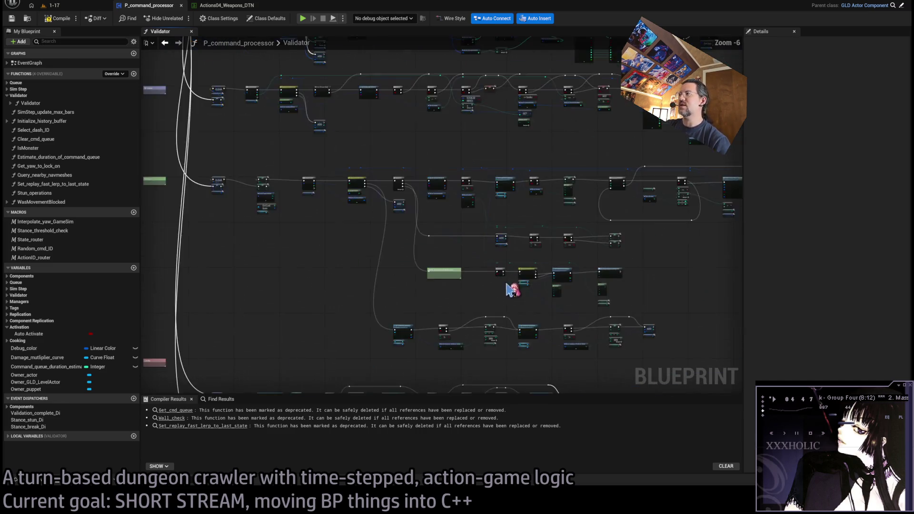
scroll(409, 245, "up", 7)
scroll(614, 280, "down", 5)
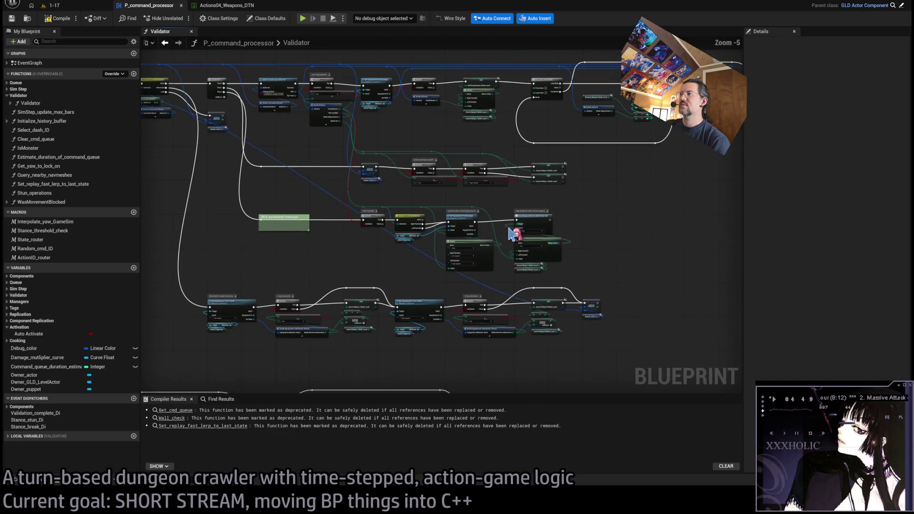
scroll(635, 201, "up", 2)
scroll(409, 257, "up", 2)
scroll(469, 217, "down", 3)
scroll(435, 255, "up", 4)
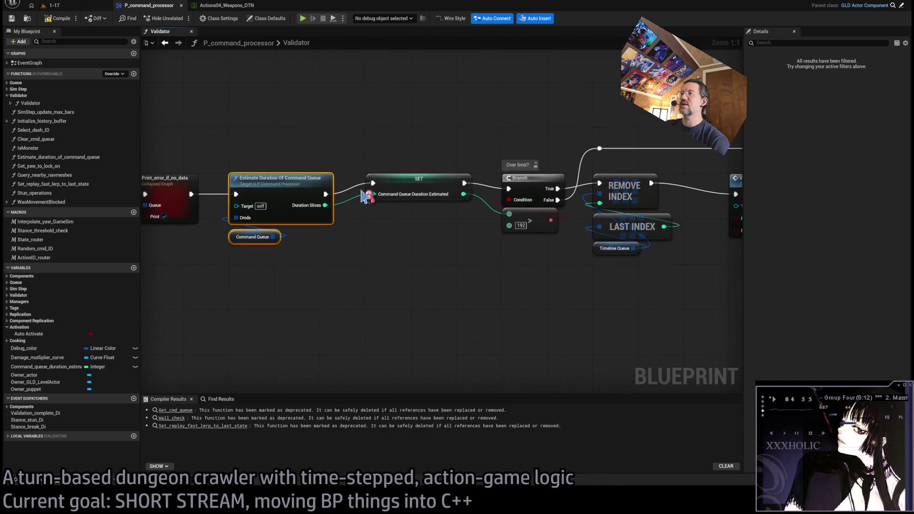
left_click(367, 181)
left_click_drag(429, 110, 422, 278)
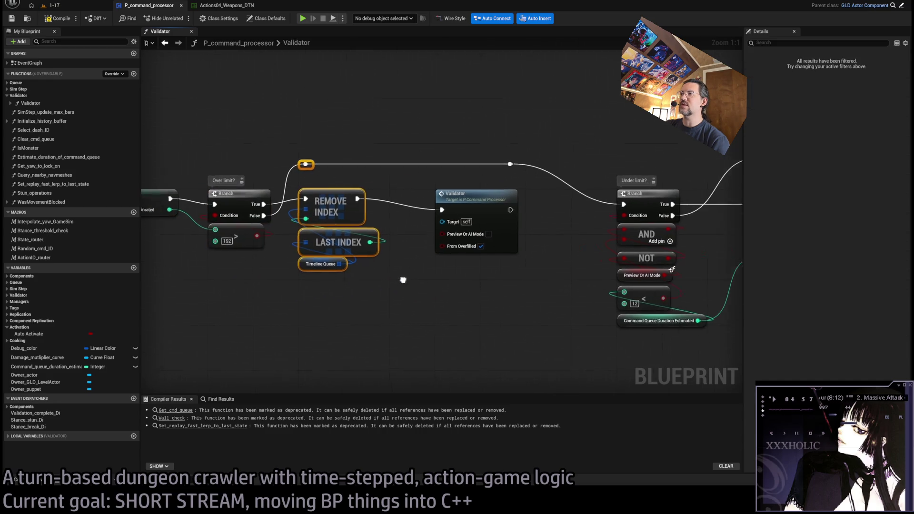
scroll(512, 271, "down", 1)
mouse_move(535, 275)
left_mouse_down()
mouse_move(399, 285)
mouse_move(467, 322)
mouse_move(416, 316)
left_mouse_up()
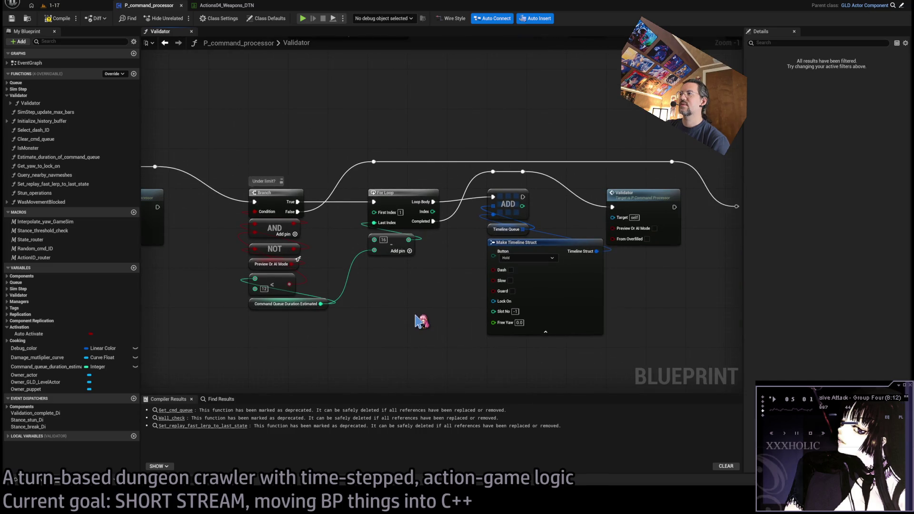
mouse_move(433, 312)
left_mouse_down()
mouse_move(305, 305)
mouse_move(430, 290)
left_mouse_up()
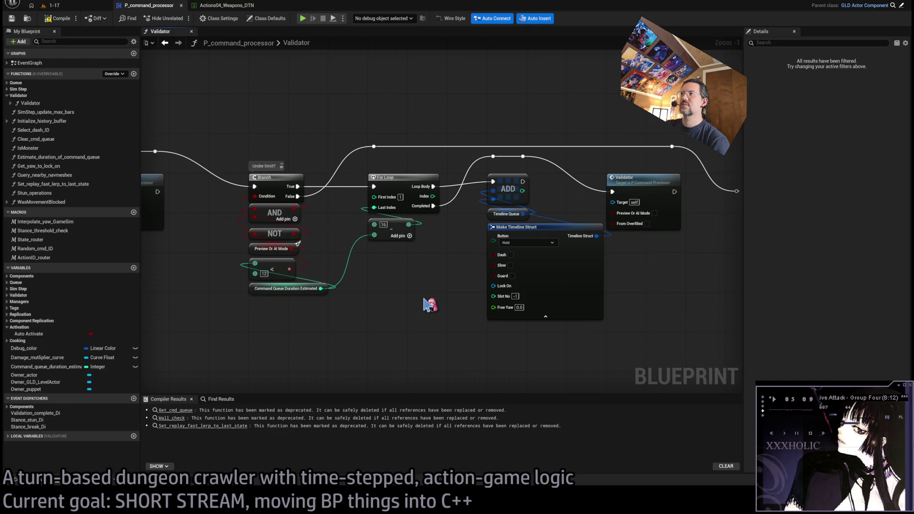
scroll(424, 302, "down", 2)
left_click_drag(402, 292, 747, 302)
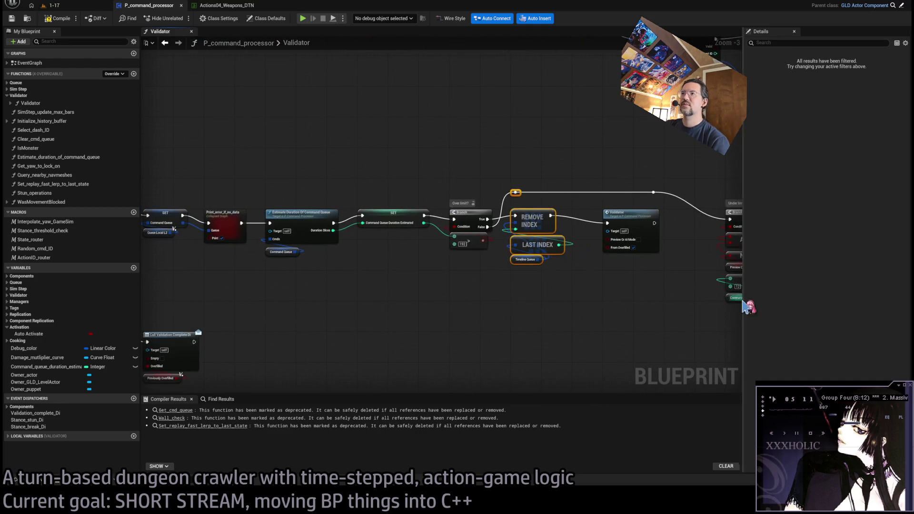
left_click_drag(604, 302, 475, 302)
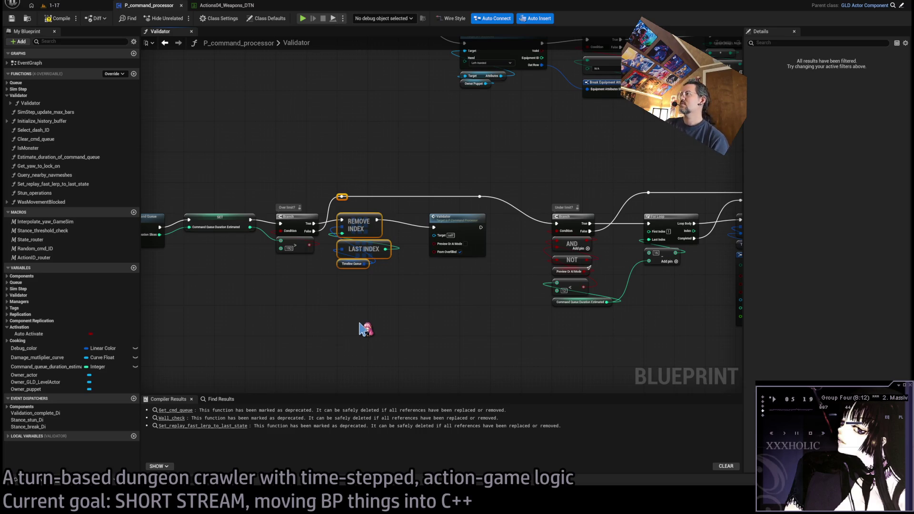
mouse_move(476, 306)
left_mouse_down()
mouse_move(269, 323)
mouse_move(719, 289)
left_mouse_up()
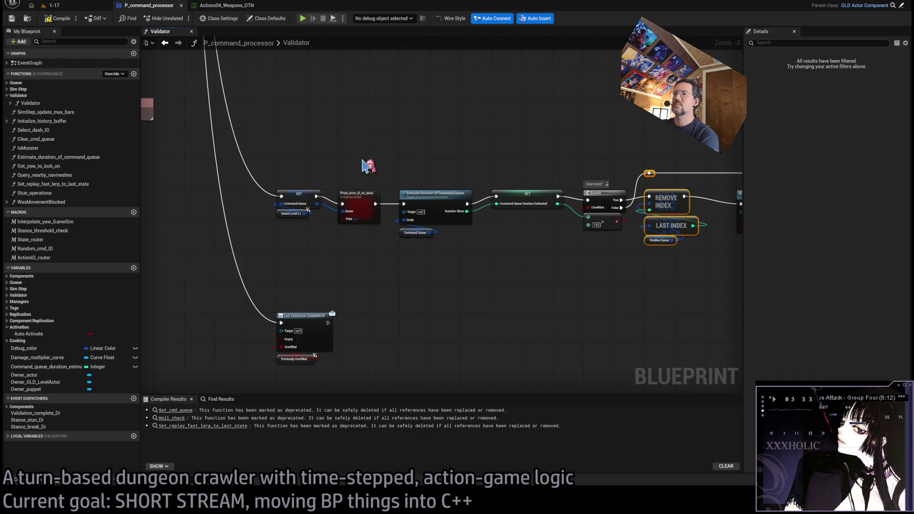
scroll(382, 273, "down", 3)
Step: Inspect the Current Weap R Mode Local variable node in the Validator graph
scroll(494, 219, "up", 4)
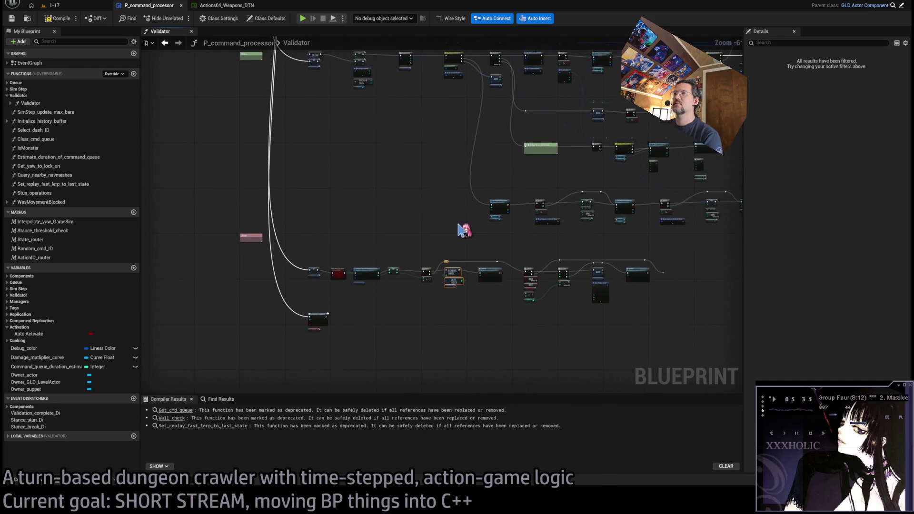
scroll(407, 269, "down", 5)
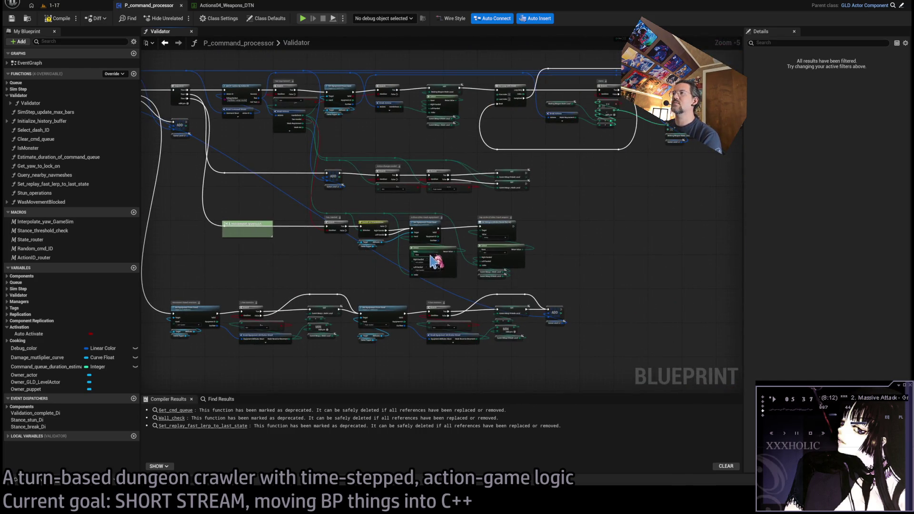
scroll(522, 267, "up", 5)
left_click(522, 306)
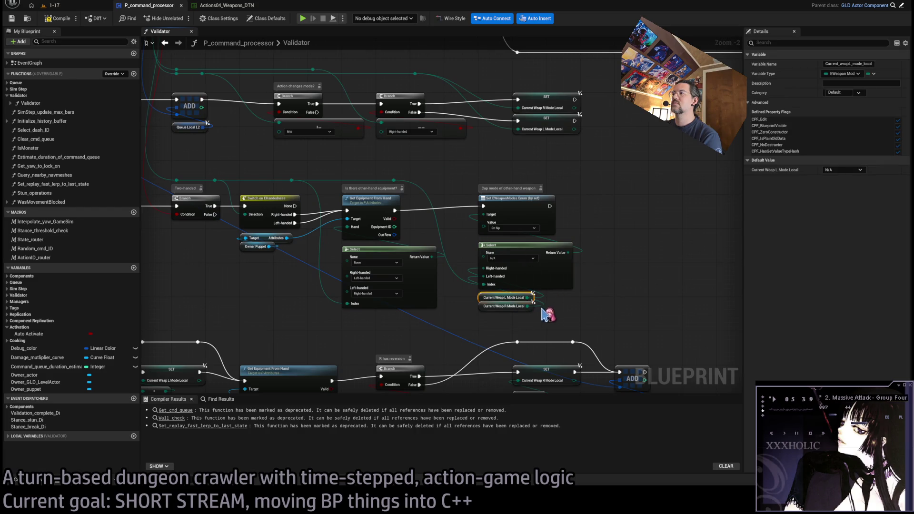
left_click(580, 326)
scroll(571, 282, "up", 2)
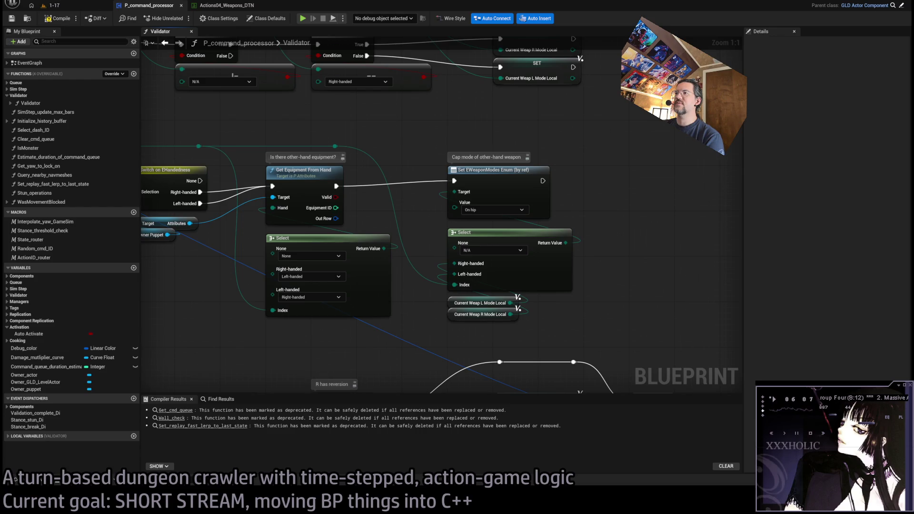
Step: Navigate to the Two-handed branch and set an F9 breakpoint on Switch on EHandedness
mouse_move(261, 348)
left_mouse_down()
mouse_move(533, 363)
mouse_move(554, 353)
mouse_move(529, 371)
mouse_move(448, 311)
left_mouse_up()
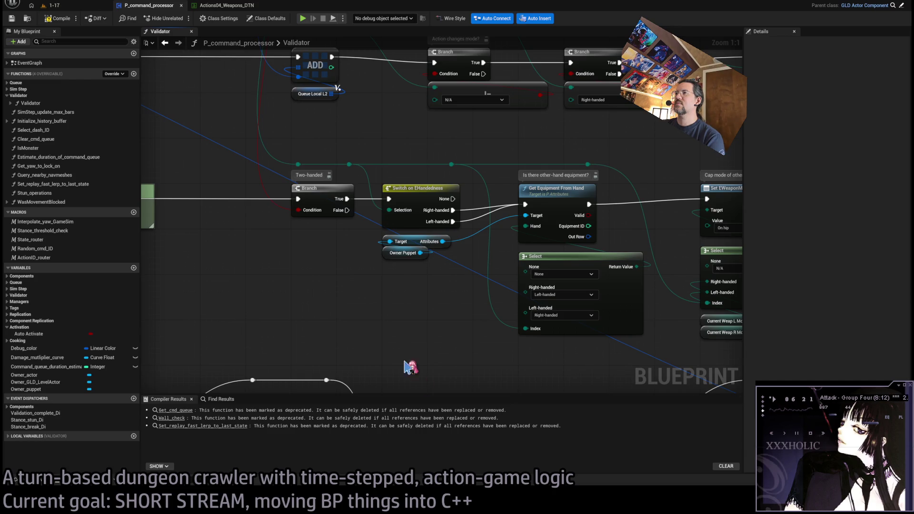
scroll(384, 316, "down", 3)
scroll(490, 374, "up", 1)
scroll(369, 199, "up", 1)
scroll(370, 199, "up", 1)
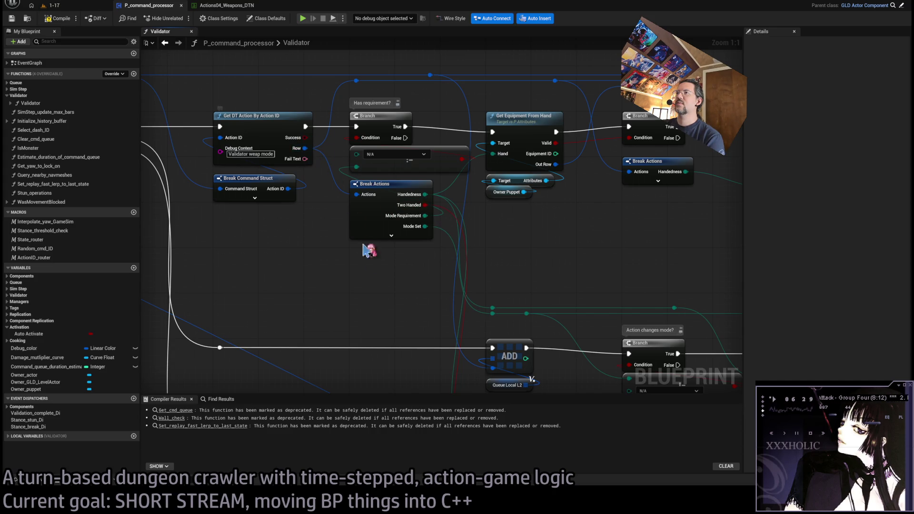
scroll(381, 270, "down", 1)
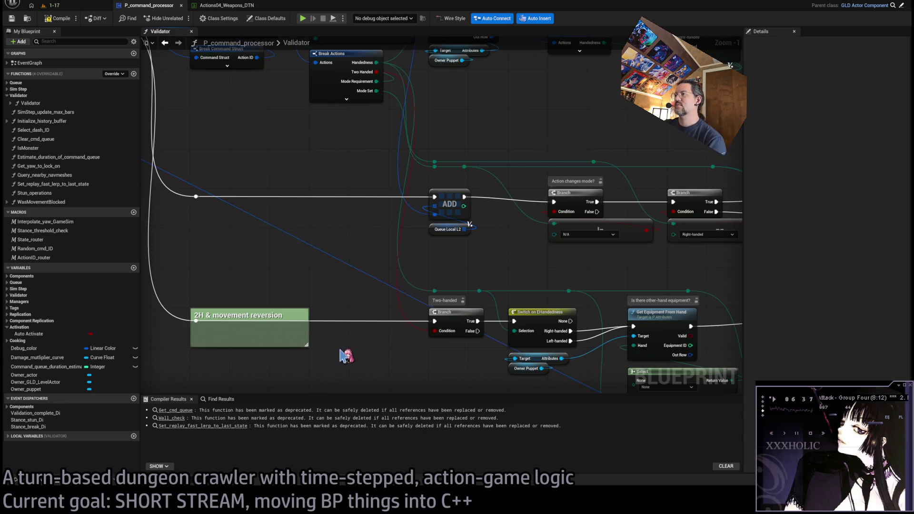
left_click_drag(450, 364, 363, 310)
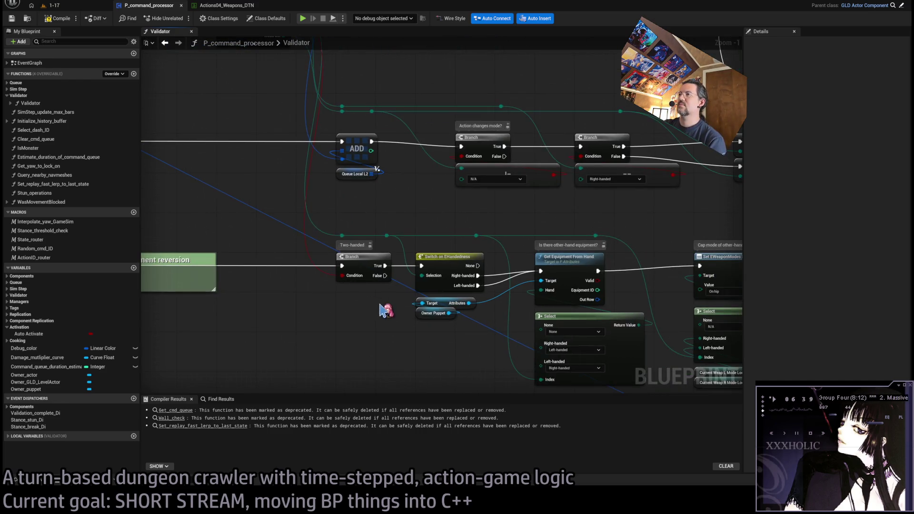
left_click(450, 269)
key("F9")
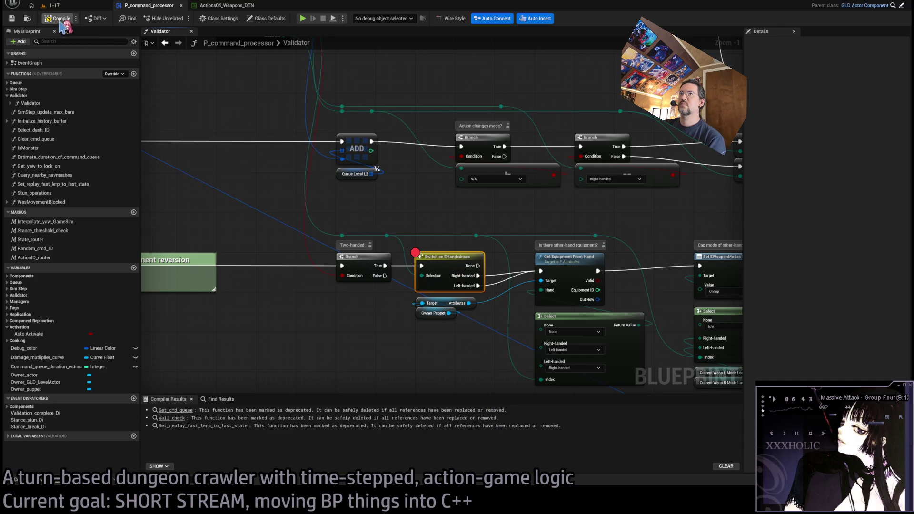
Step: Play-test level 1-17 to hit the Switch on EHandedness breakpoint, then step to Set EWeaponModes Enum
left_click(82, 7)
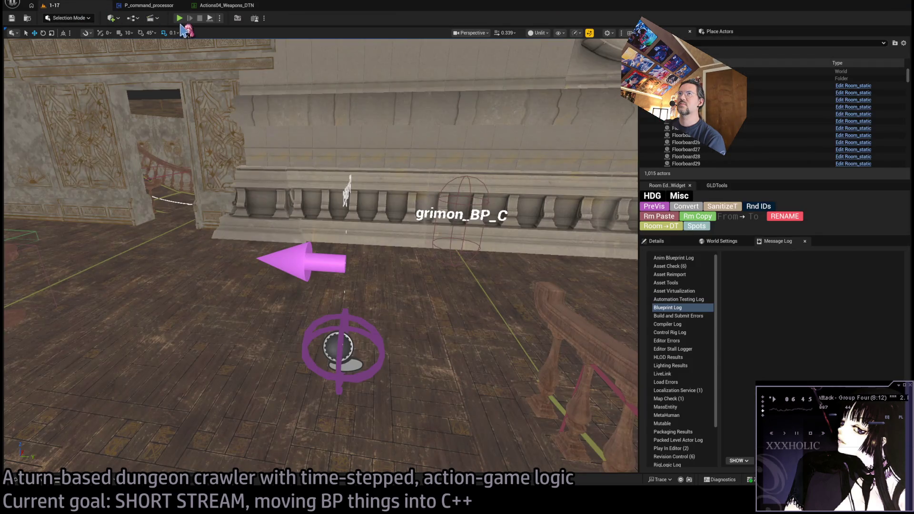
key("alt+p")
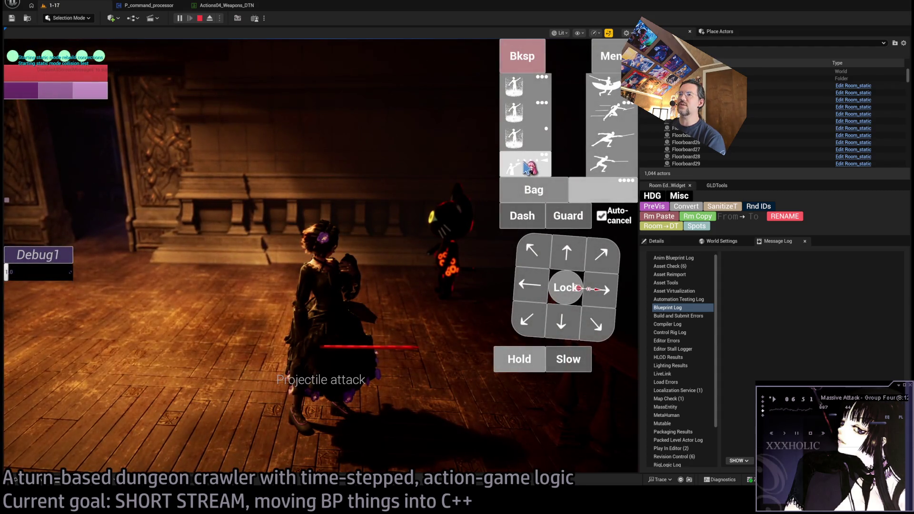
left_click(524, 112)
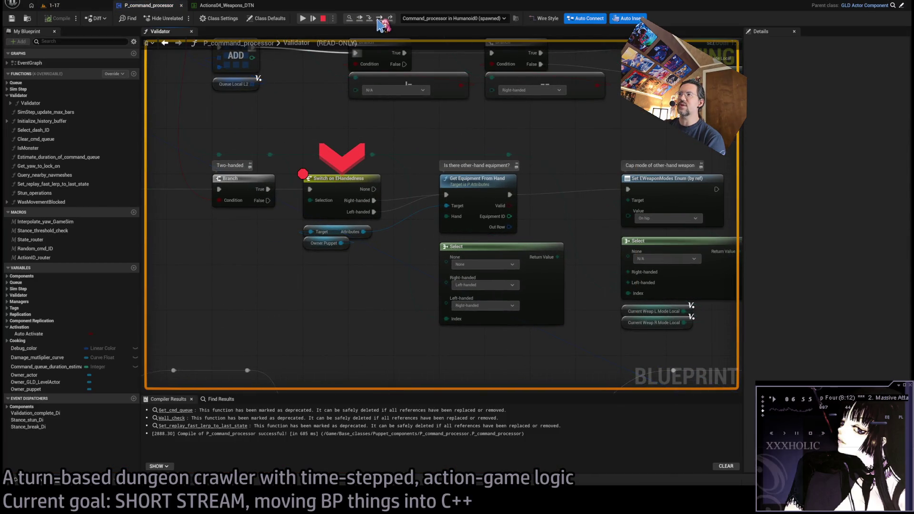
left_click(379, 19)
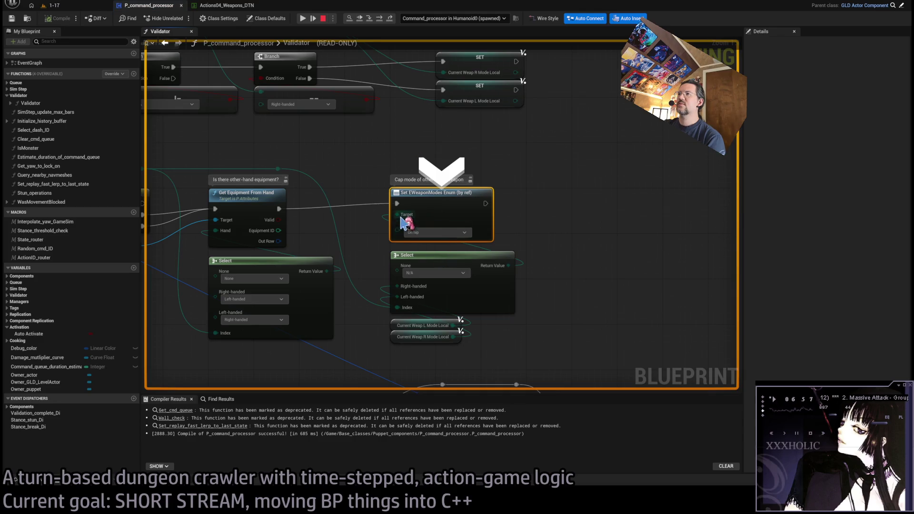